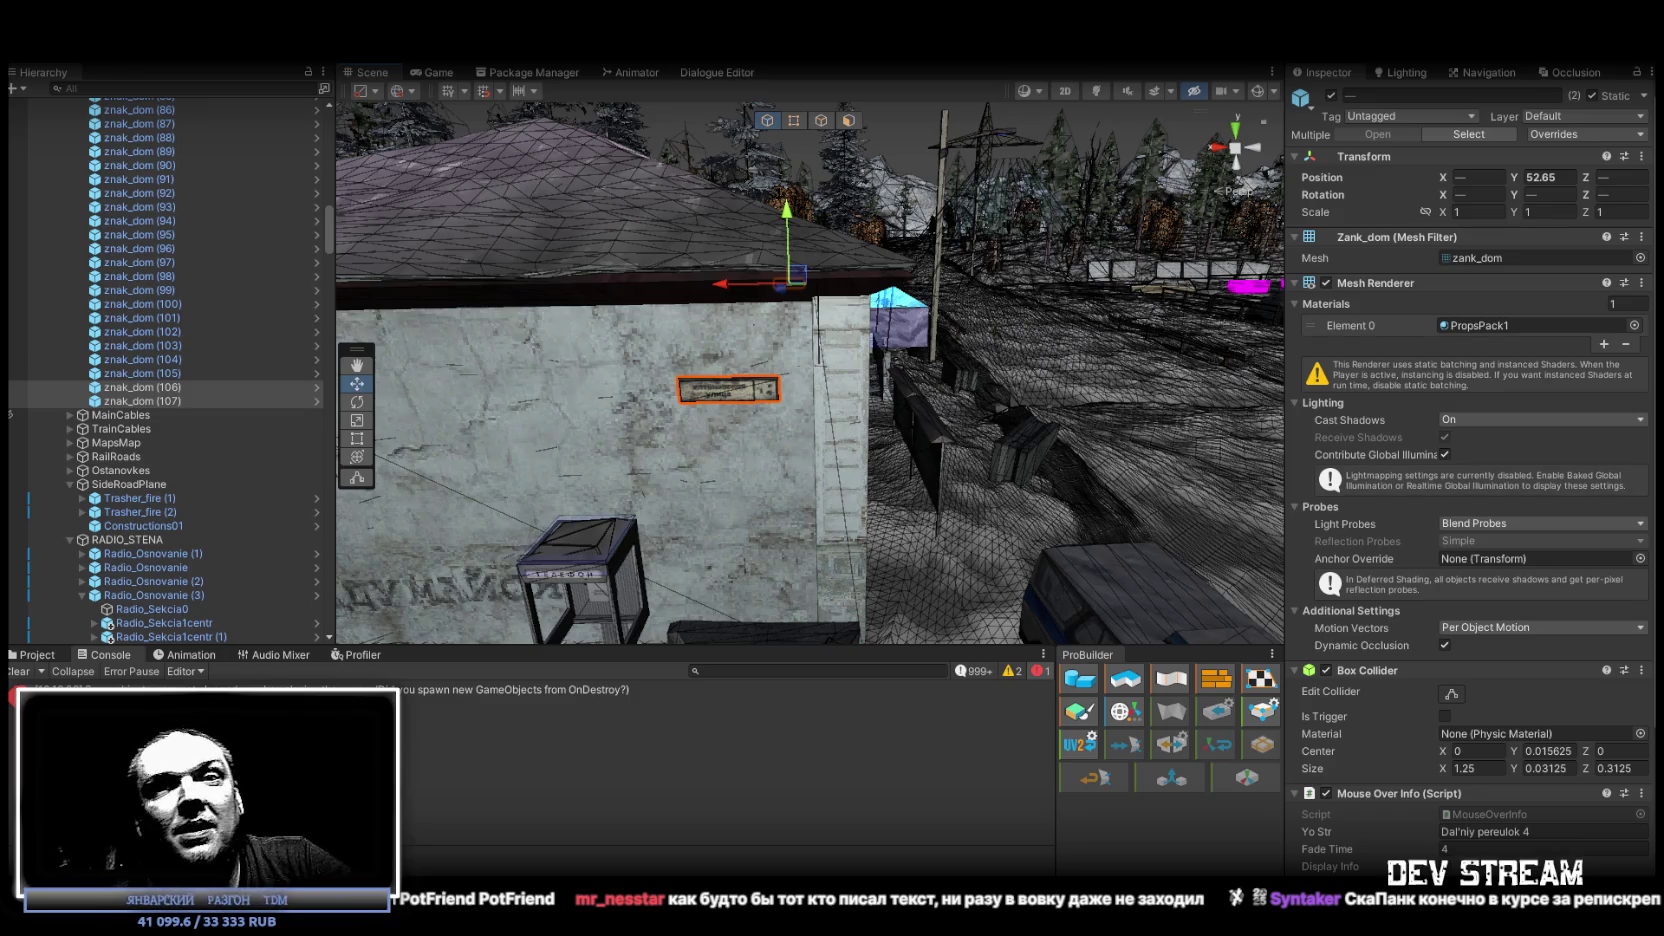
Select the znak_dom (107) sign on the house wall and frame it in view.
mouse_move(902, 594)
mouse_down()
mouse_move(970, 566)
mouse_move(915, 559)
mouse_up()
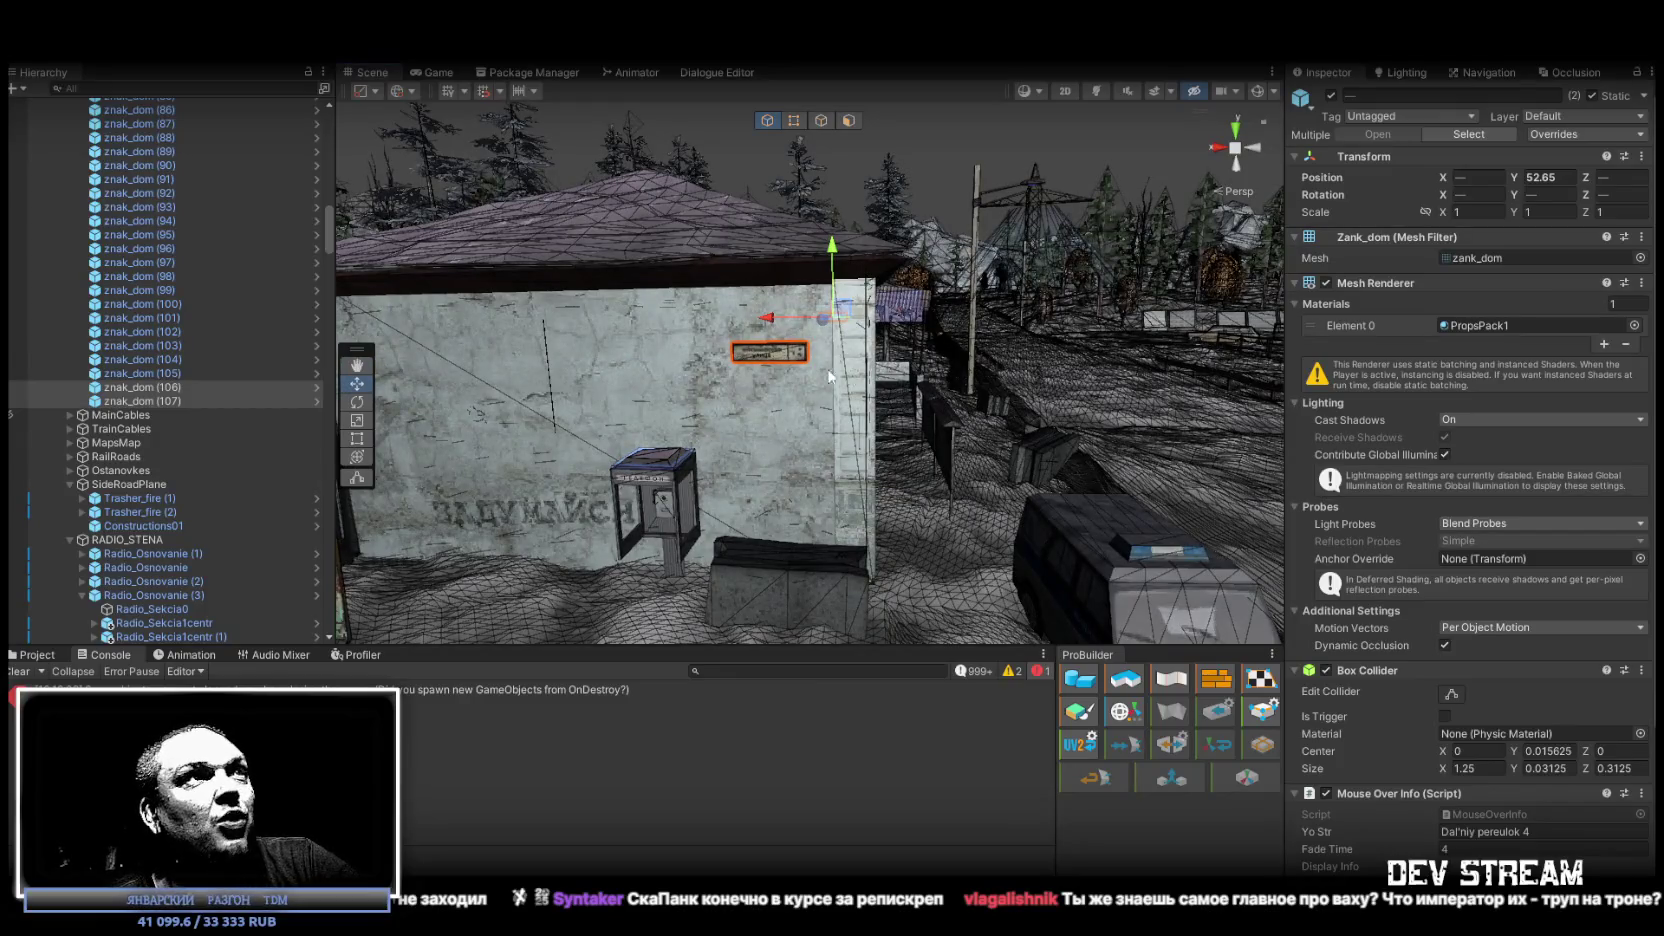
click(758, 360)
key(f)
click(229, 401)
mouse_move(377, 430)
mouse_down()
mouse_move(654, 461)
mouse_move(583, 457)
mouse_move(890, 562)
mouse_up()
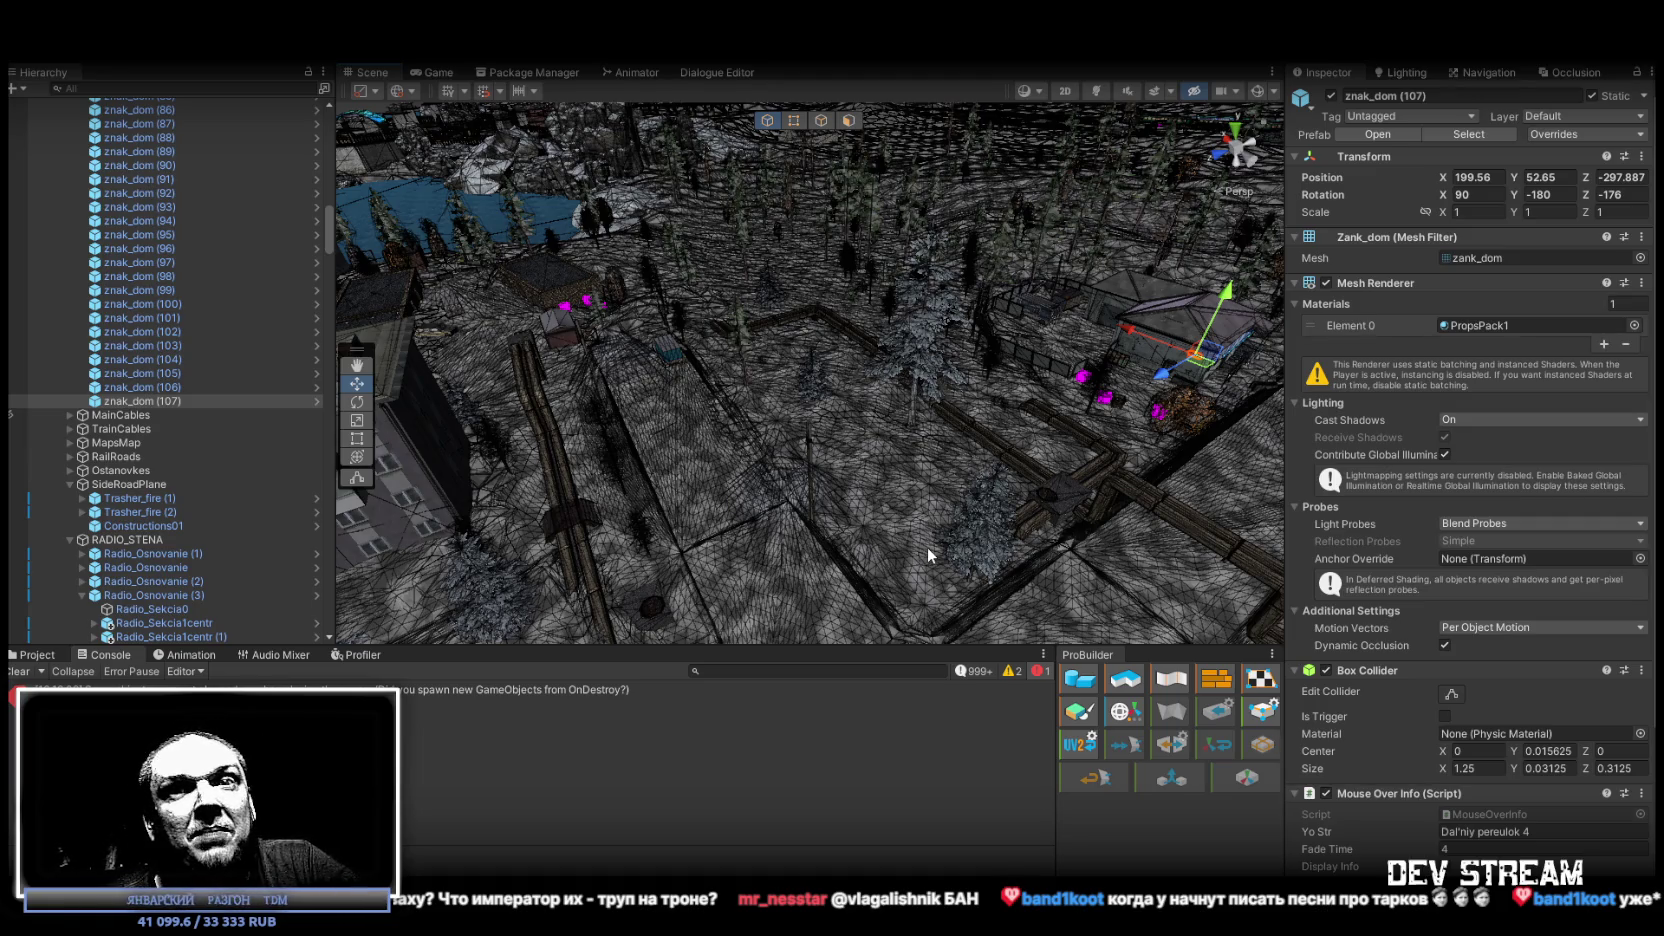
Duplicate znak_dom (107) and move the copy over to the apartment block wall.
mouse_move(853, 381)
mouse_down()
mouse_move(791, 383)
mouse_move(866, 362)
mouse_move(929, 383)
mouse_move(955, 368)
mouse_up()
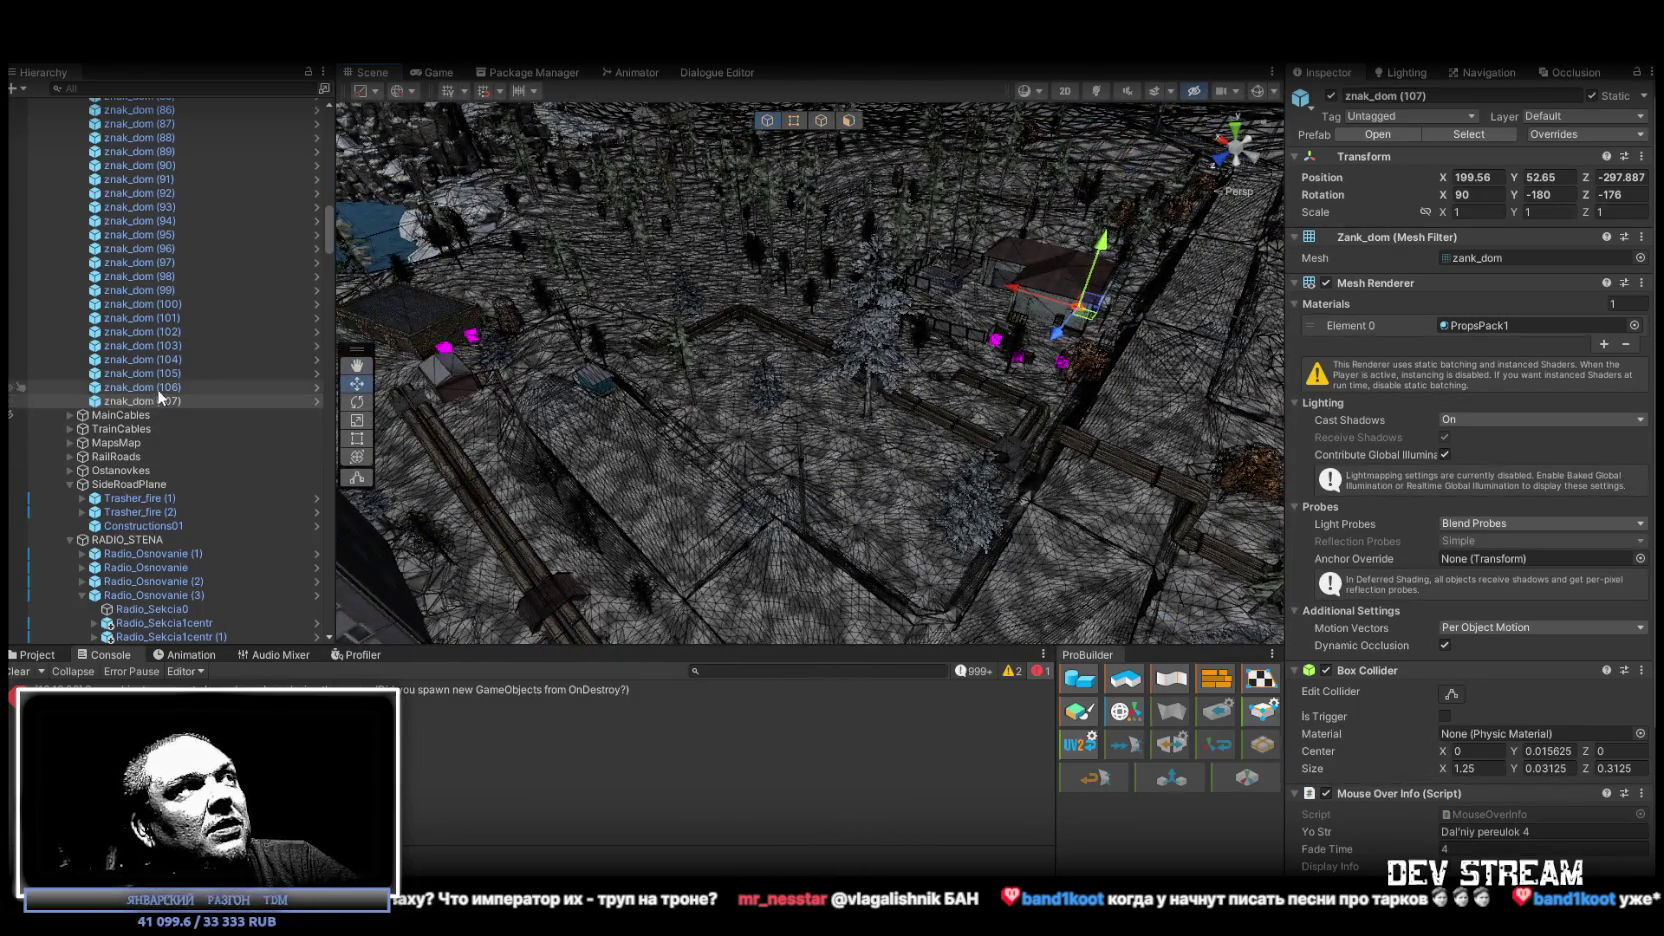
double_click(159, 397)
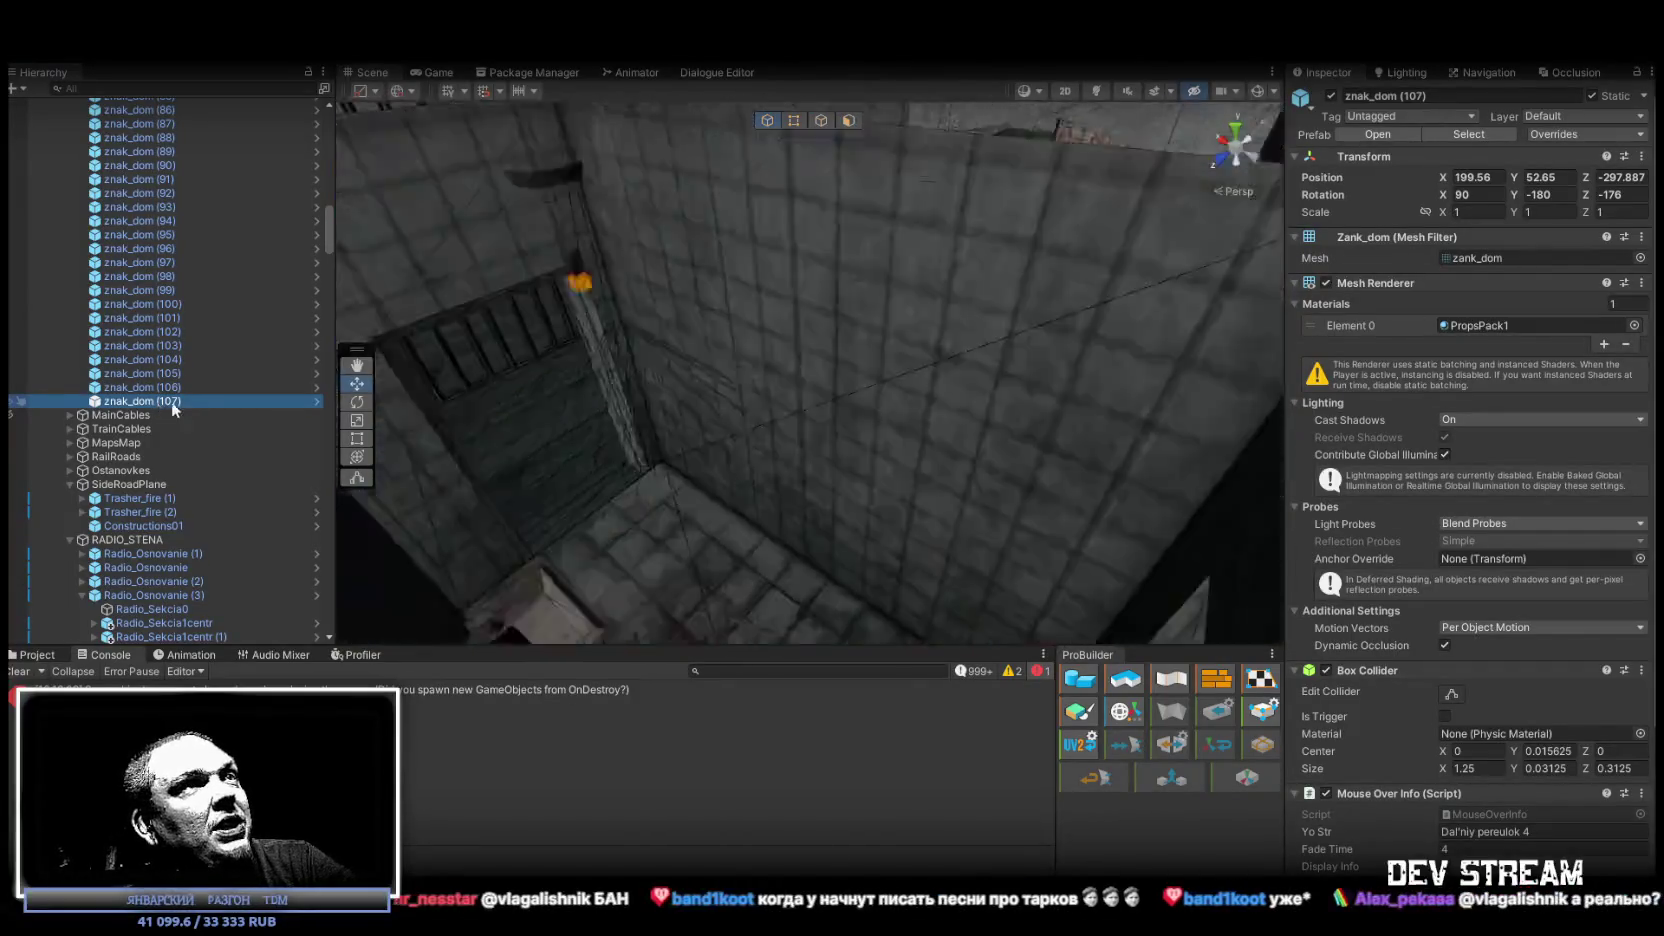
key(ctrl+d)
mouse_move(720, 380)
mouse_down()
mouse_move(695, 372)
mouse_move(1231, 404)
mouse_move(557, 371)
mouse_move(520, 352)
mouse_up()
mouse_move(520, 352)
mouse_down()
mouse_move(577, 285)
mouse_move(549, 316)
mouse_move(586, 365)
mouse_up()
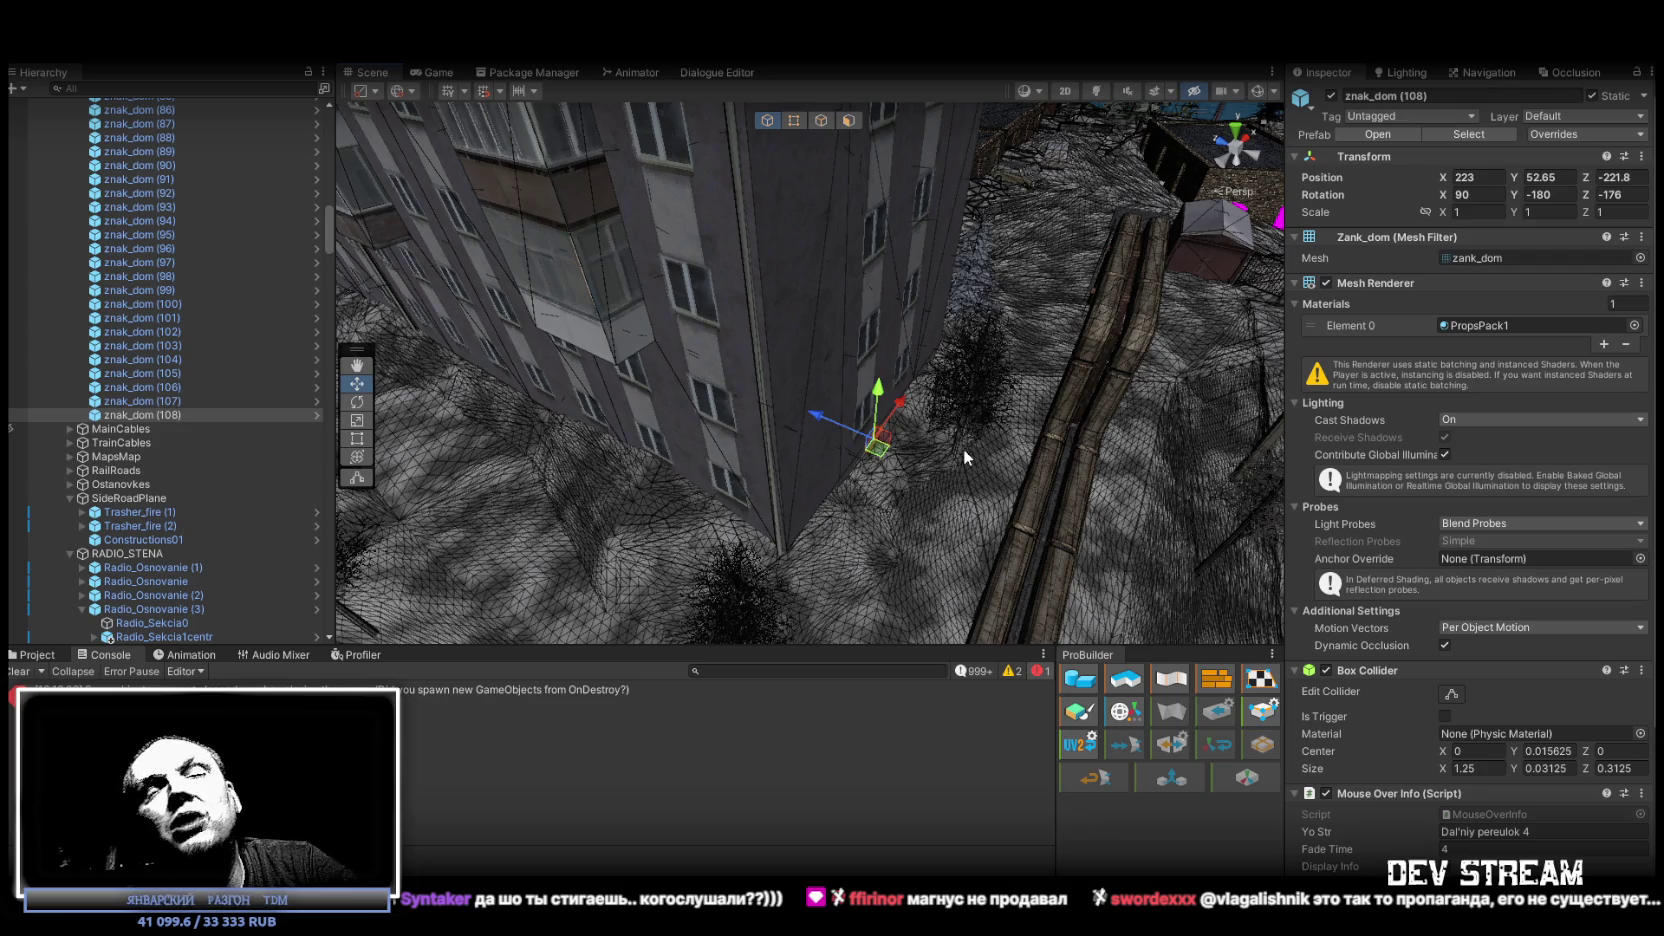
mouse_move(931, 442)
mouse_down()
mouse_move(837, 457)
mouse_move(770, 434)
mouse_move(495, 424)
mouse_move(1308, 404)
mouse_move(1238, 382)
mouse_up()
Set the copy flat against the wall with Z rotation 0, then duplicate it again as znak_dom (109).
key(e)
key(w)
mouse_move(869, 347)
mouse_down()
mouse_move(848, 366)
mouse_move(900, 350)
mouse_up()
double_click(1620, 195)
text(0)
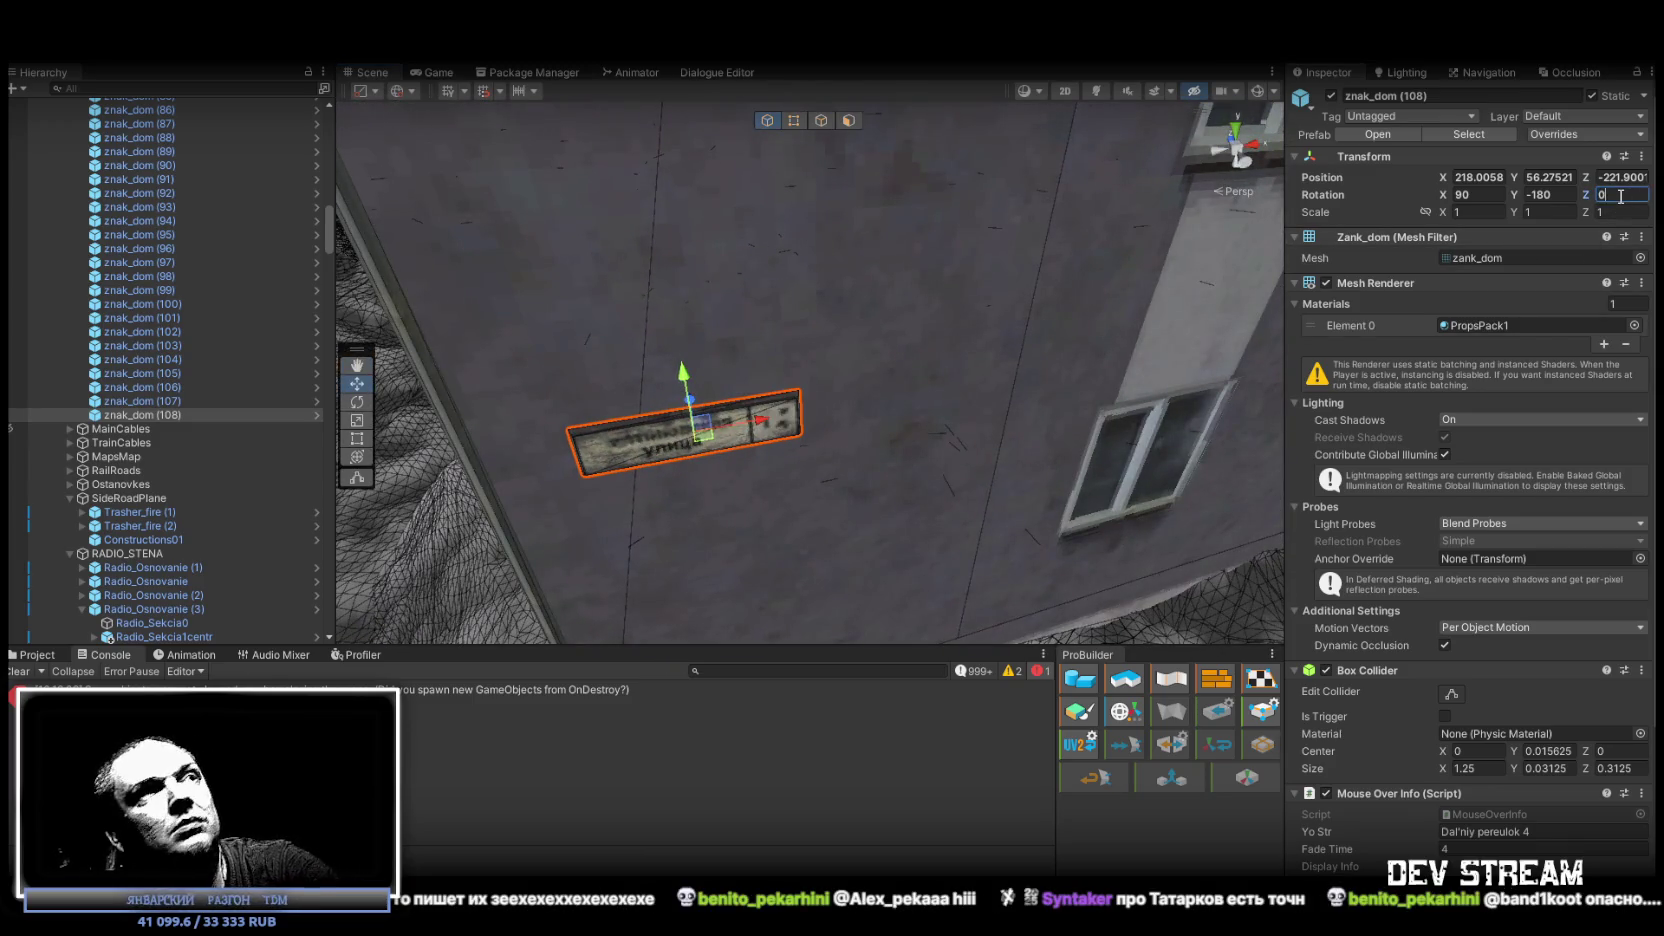
mouse_move(822, 296)
mouse_down()
mouse_move(1057, 321)
mouse_move(995, 286)
mouse_move(940, 279)
mouse_move(1000, 300)
mouse_move(1067, 362)
mouse_move(1327, 333)
mouse_move(1557, 348)
mouse_move(1117, 328)
mouse_move(1375, 410)
mouse_move(1123, 400)
mouse_move(827, 347)
mouse_move(989, 224)
mouse_up()
key(ctrl+d)
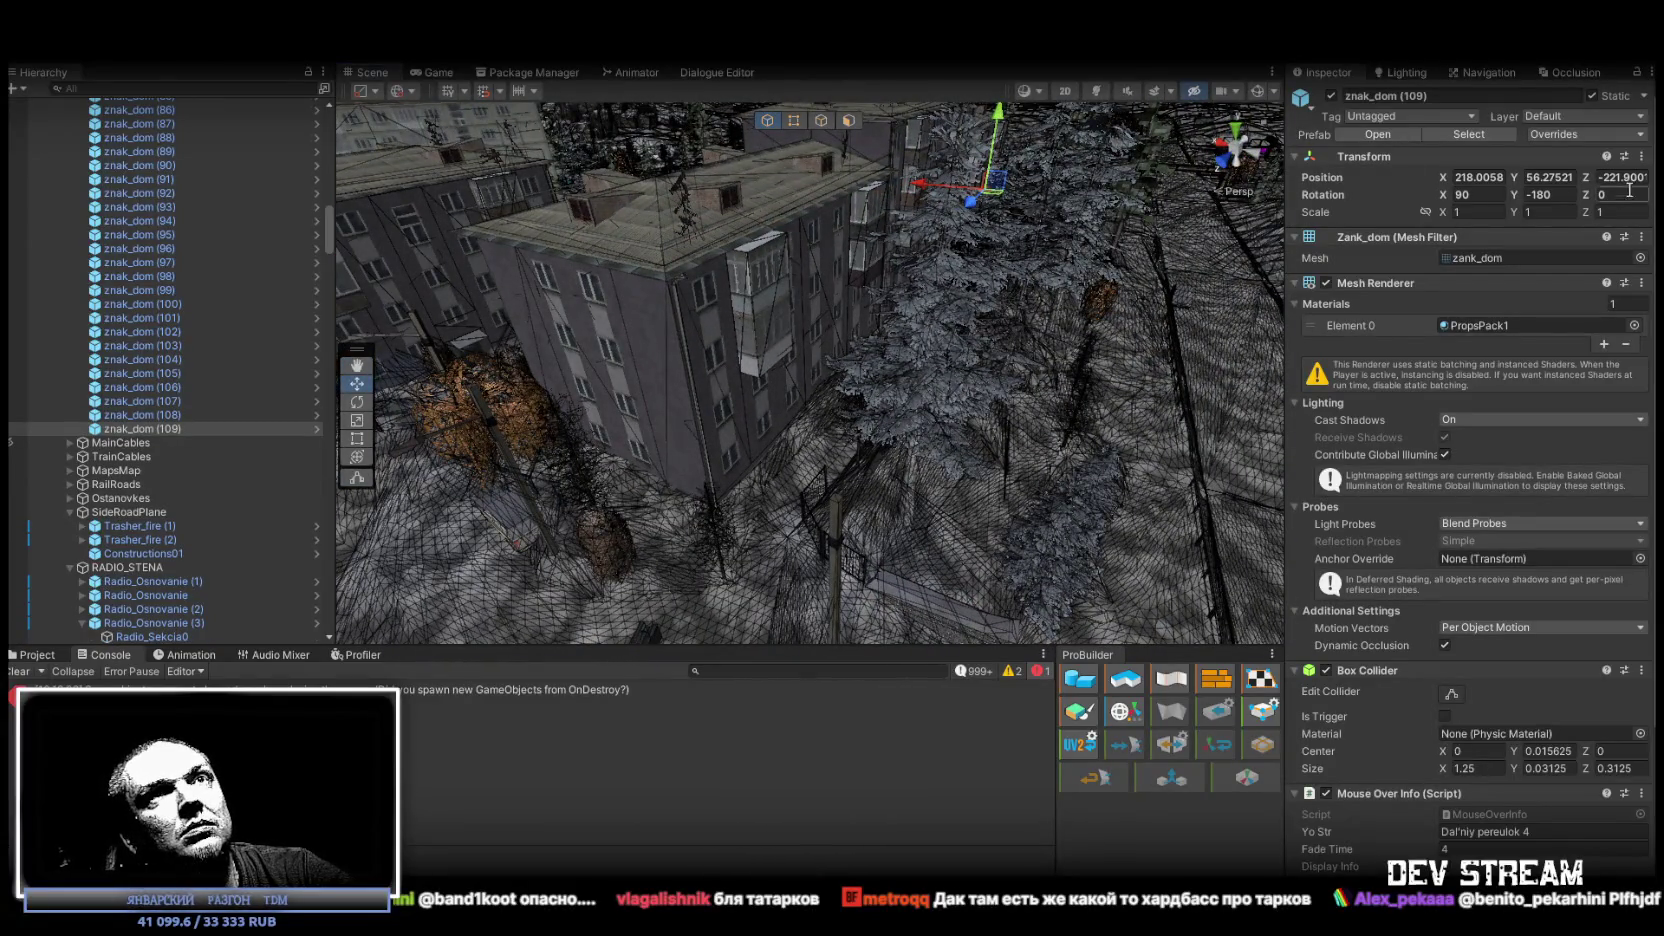
Place the new sign copy at Position Z -159.6 along the wall and rotate it to match.
click(1615, 177)
text(-159.6)
key(Return)
drag(643, 490, 620, 512)
drag(796, 457, 798, 499)
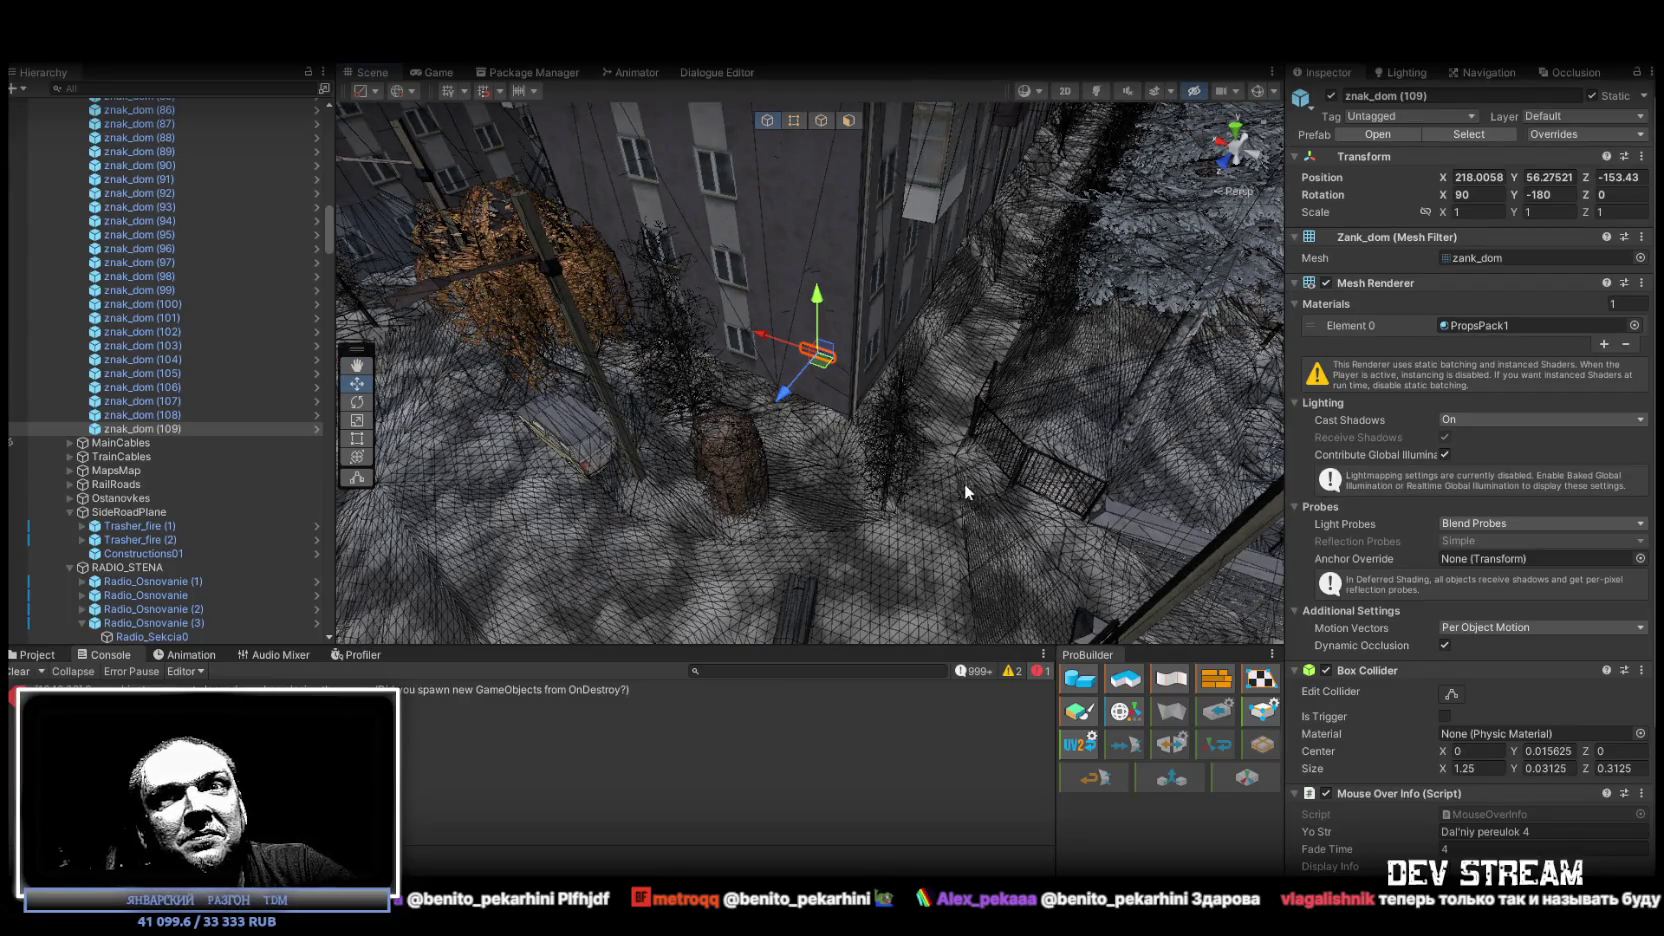
mouse_move(775, 395)
mouse_down()
mouse_move(792, 364)
mouse_move(784, 415)
mouse_up()
key(e)
mouse_move(705, 500)
mouse_down()
mouse_move(448, 503)
mouse_move(341, 473)
mouse_move(592, 484)
mouse_move(1001, 447)
mouse_move(1184, 410)
mouse_move(795, 420)
mouse_move(858, 322)
mouse_move(748, 366)
mouse_move(746, 315)
mouse_up()
key(w)
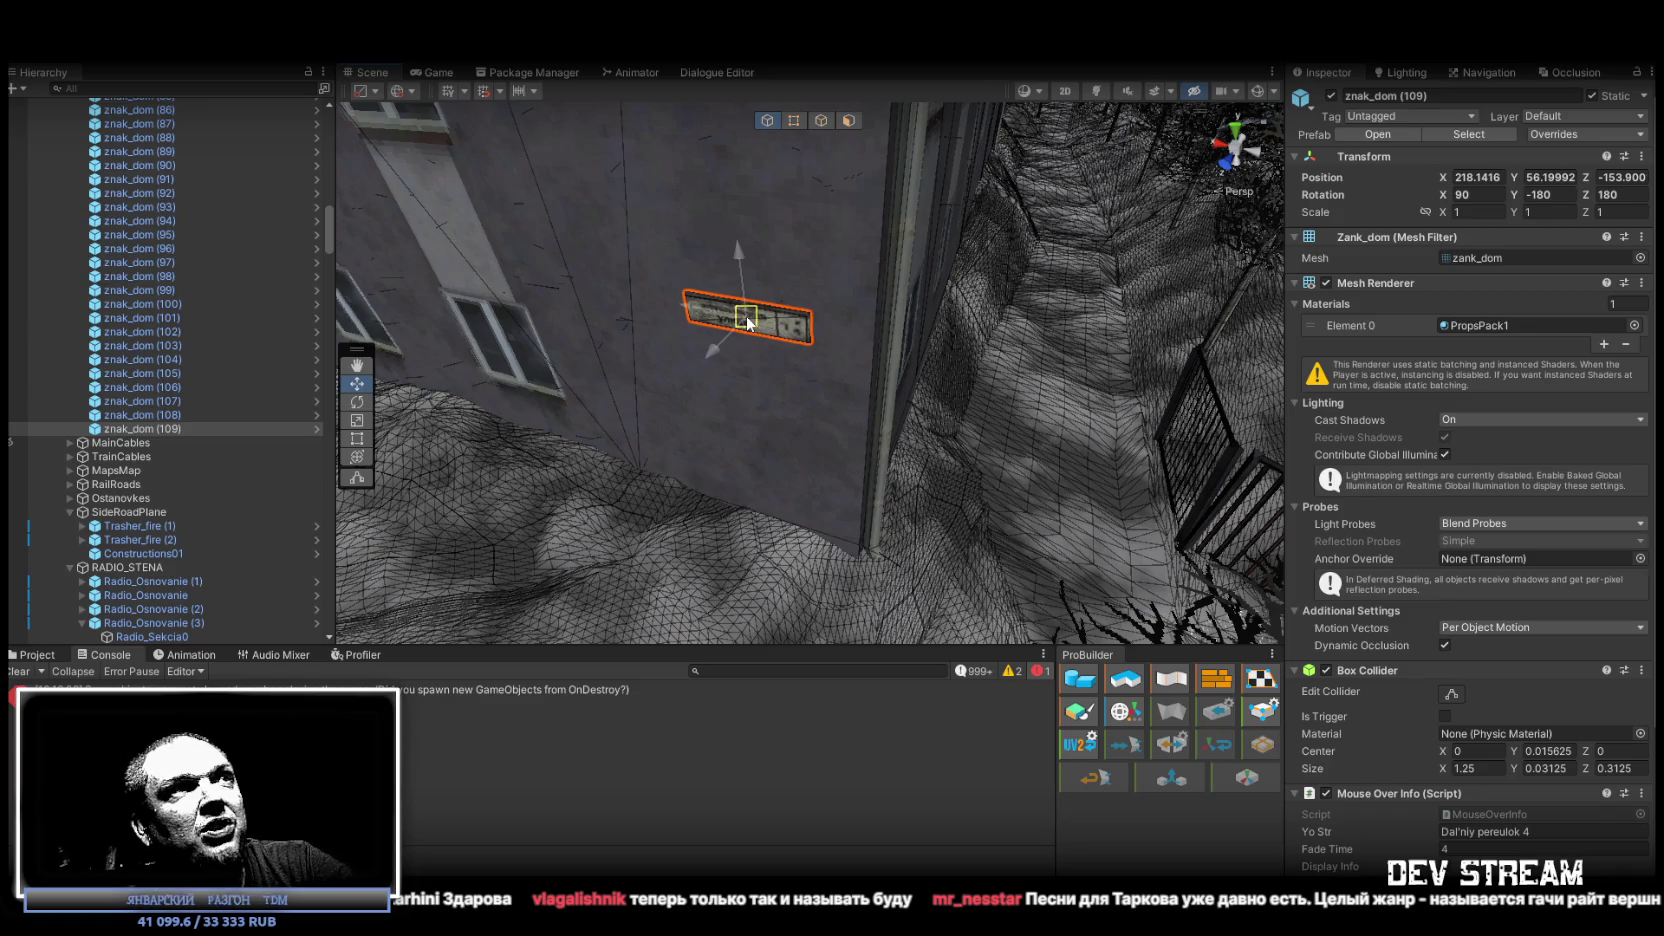
drag(819, 405, 760, 395)
Line up both signs at Position X 218.5, then switch to the YouTube window.
ctrl+click(153, 414)
drag(572, 421, 913, 360)
drag(1441, 177, 1441, 177)
drag(1440, 172, 1439, 172)
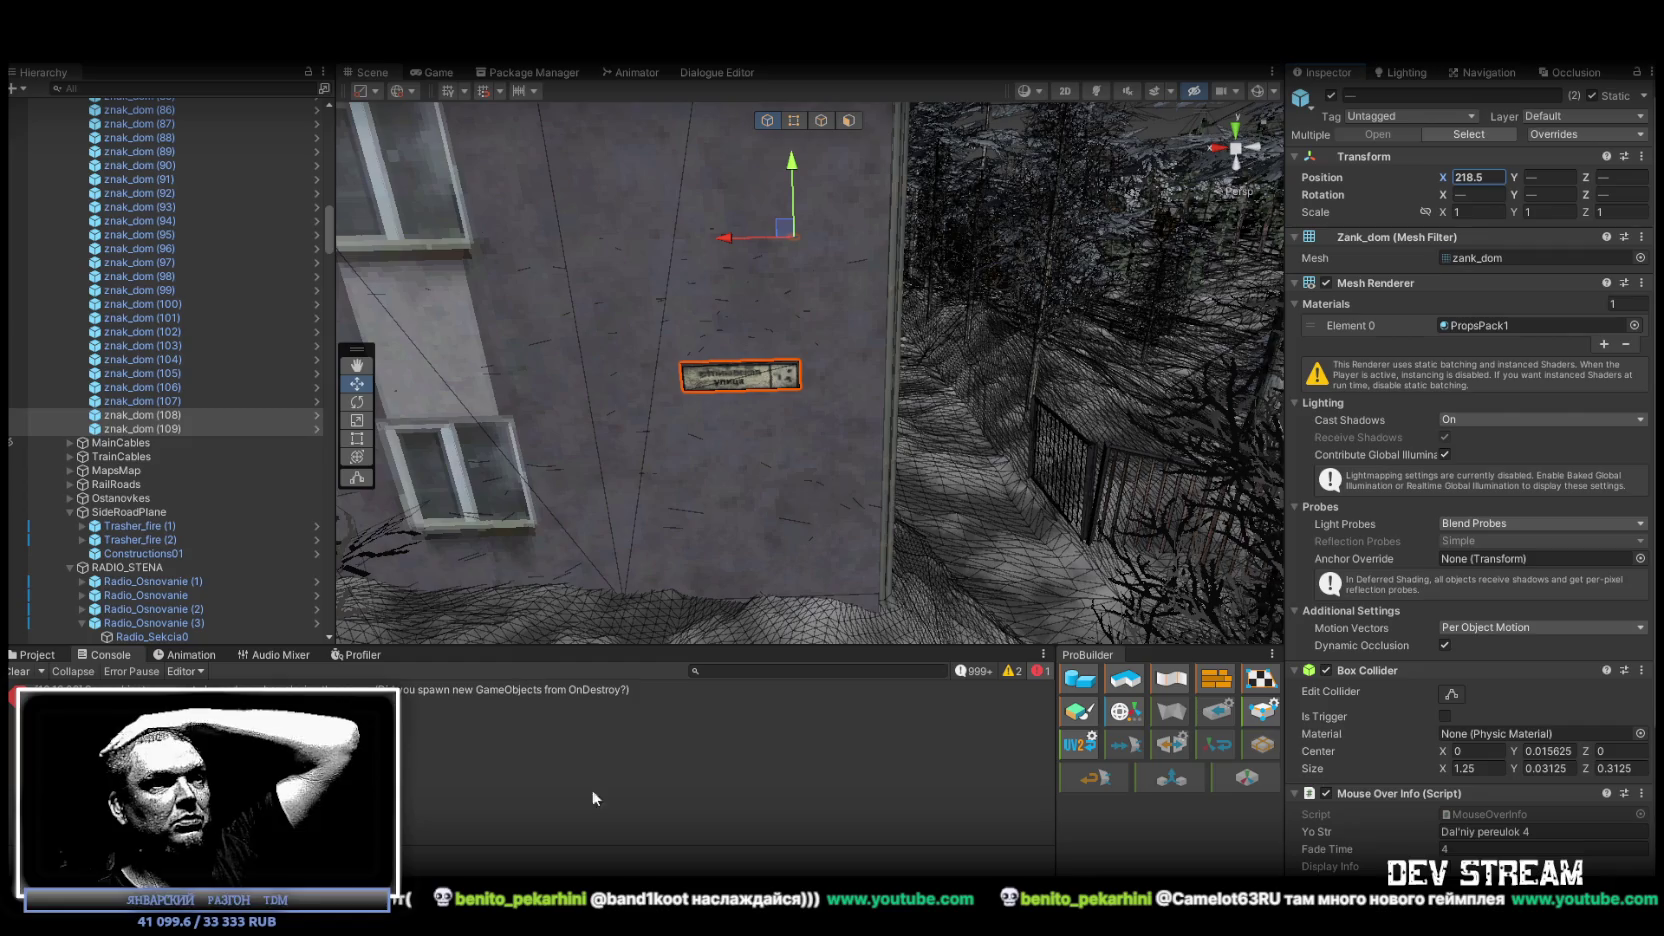
key(alt+Tab)
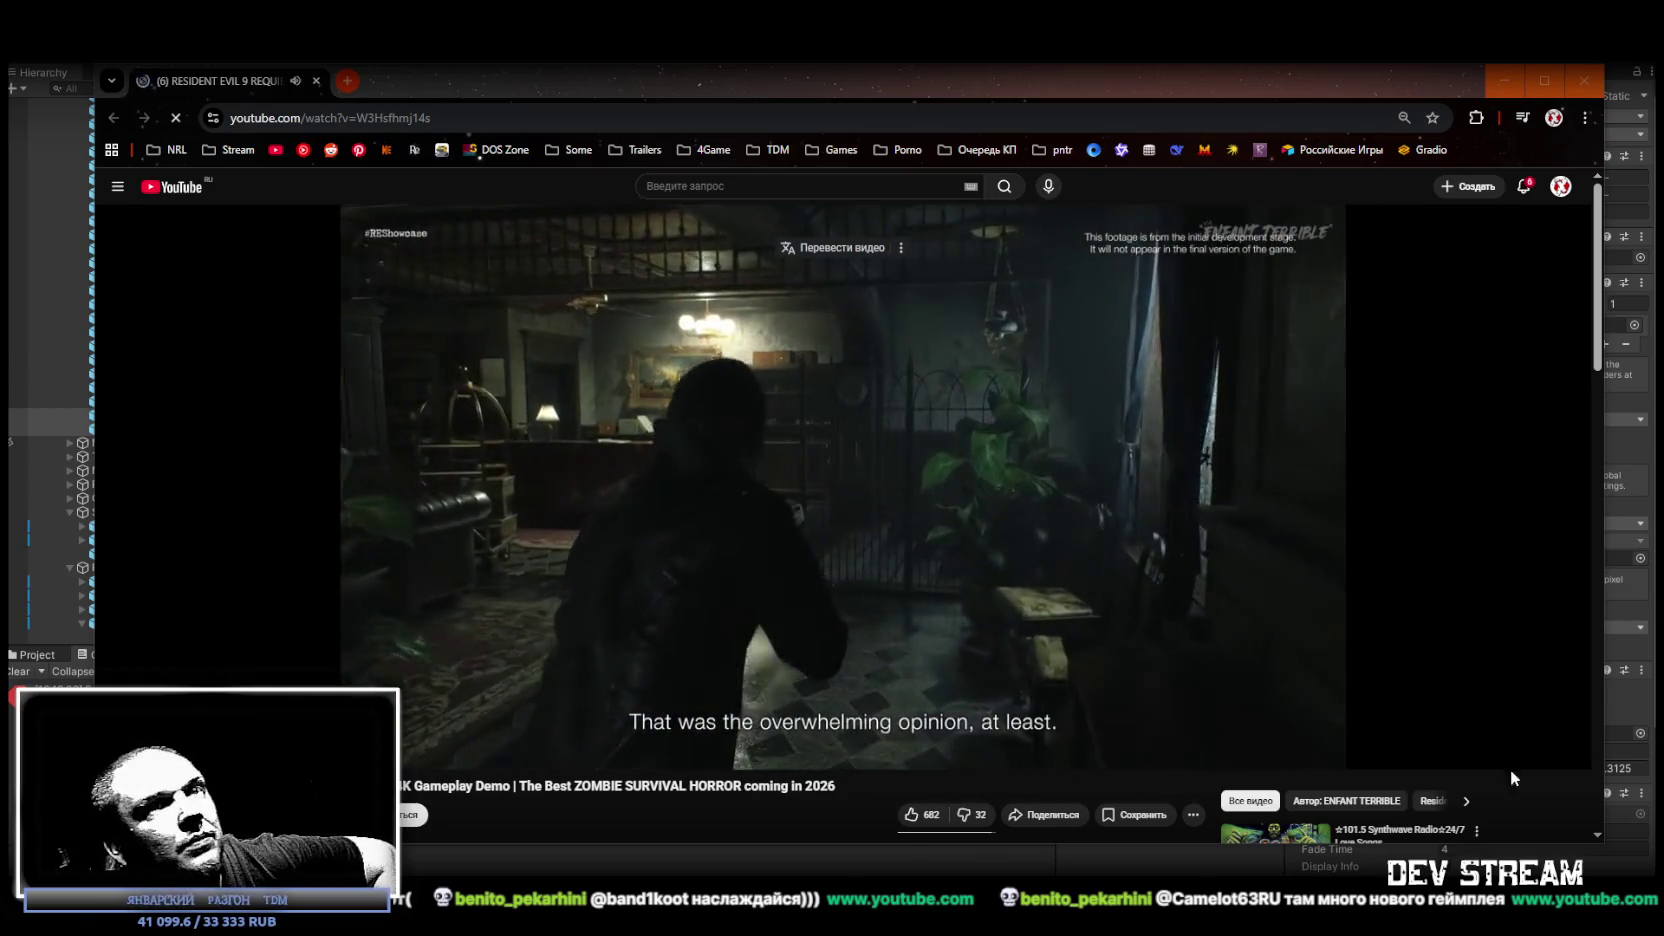
Play the Resident Evil Requiem gameplay demo video in fullscreen.
click(1565, 751)
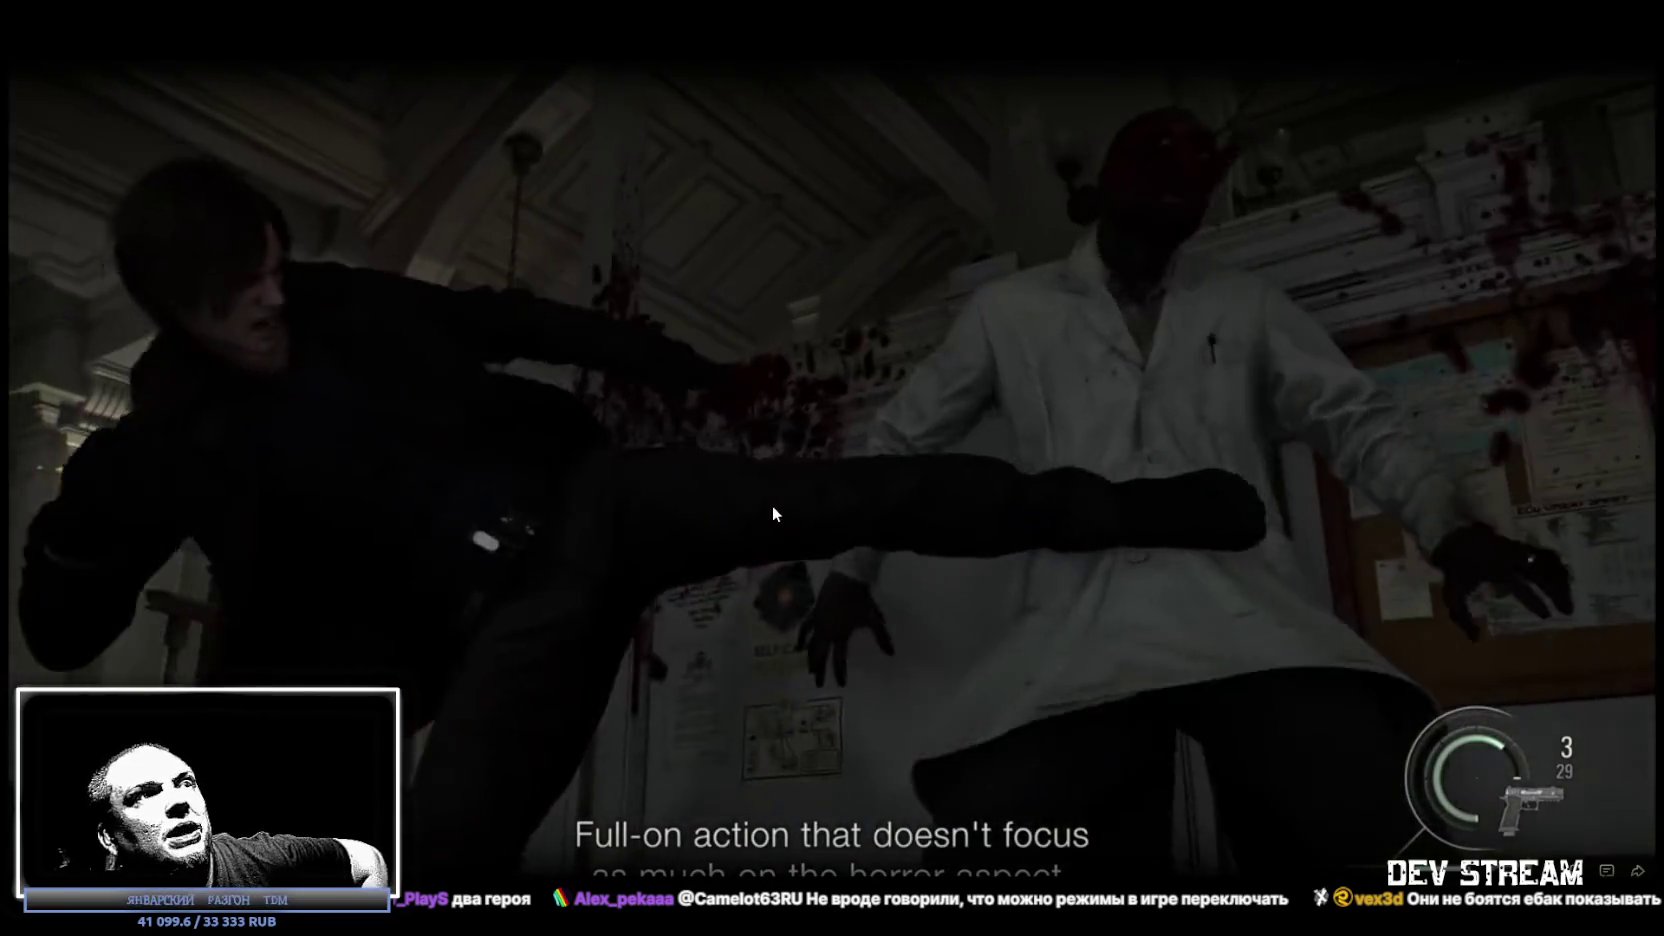
Pause and resume the fullscreen gameplay video a few times while watching.
click(772, 507)
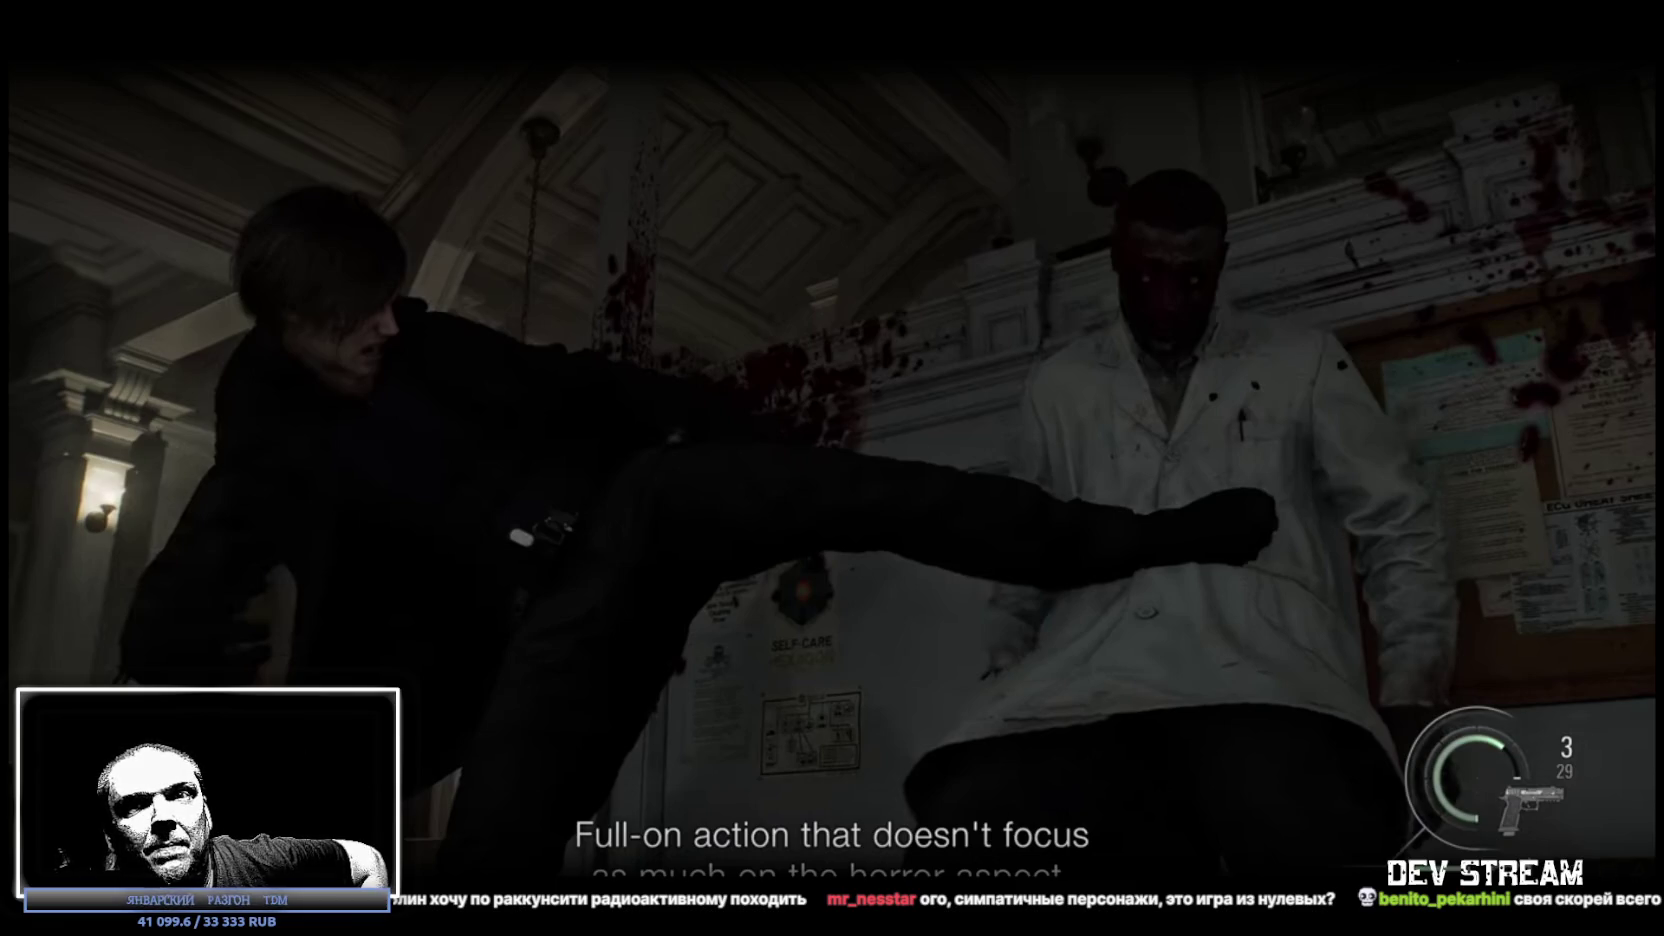
click(653, 526)
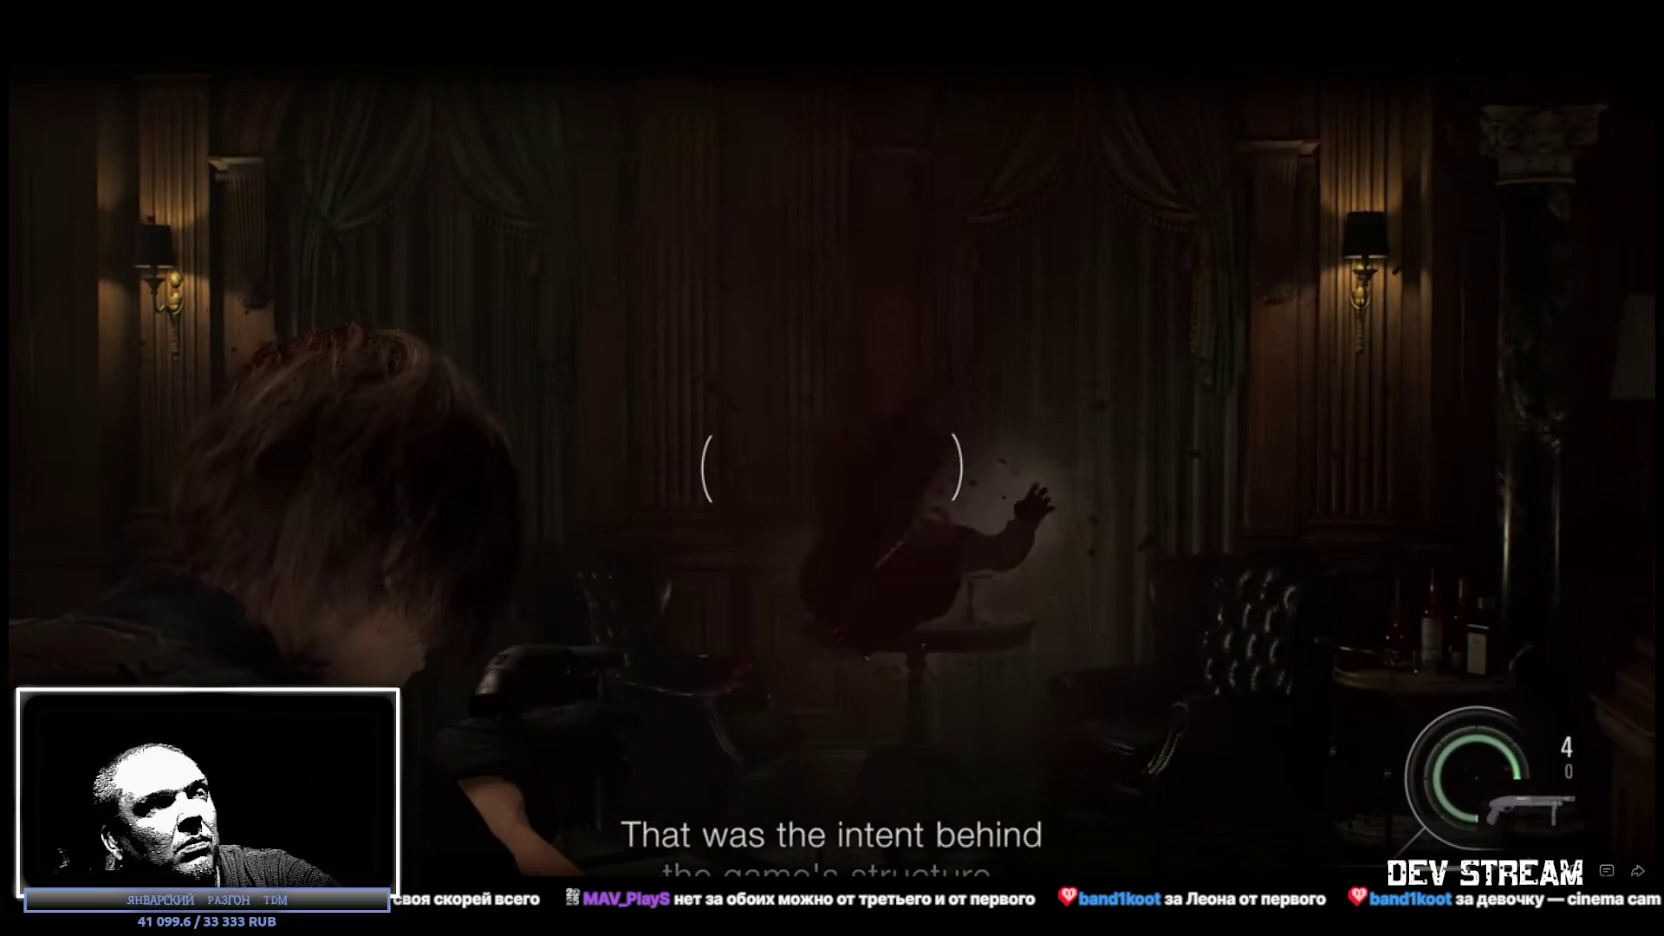
key(space)
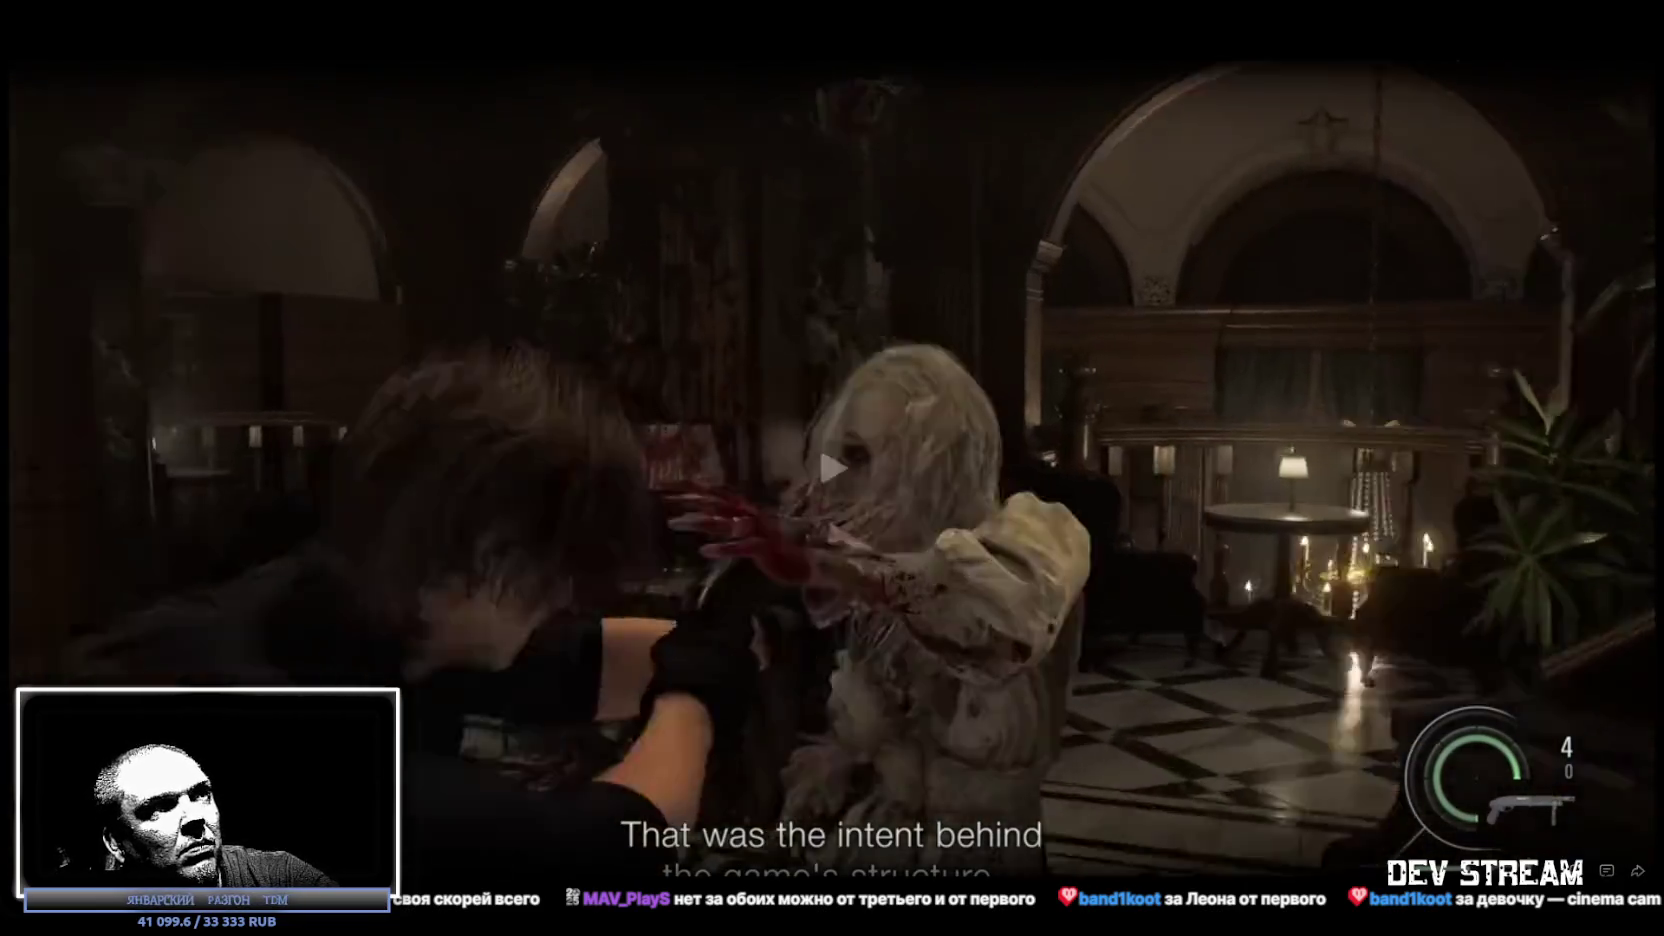
key(space)
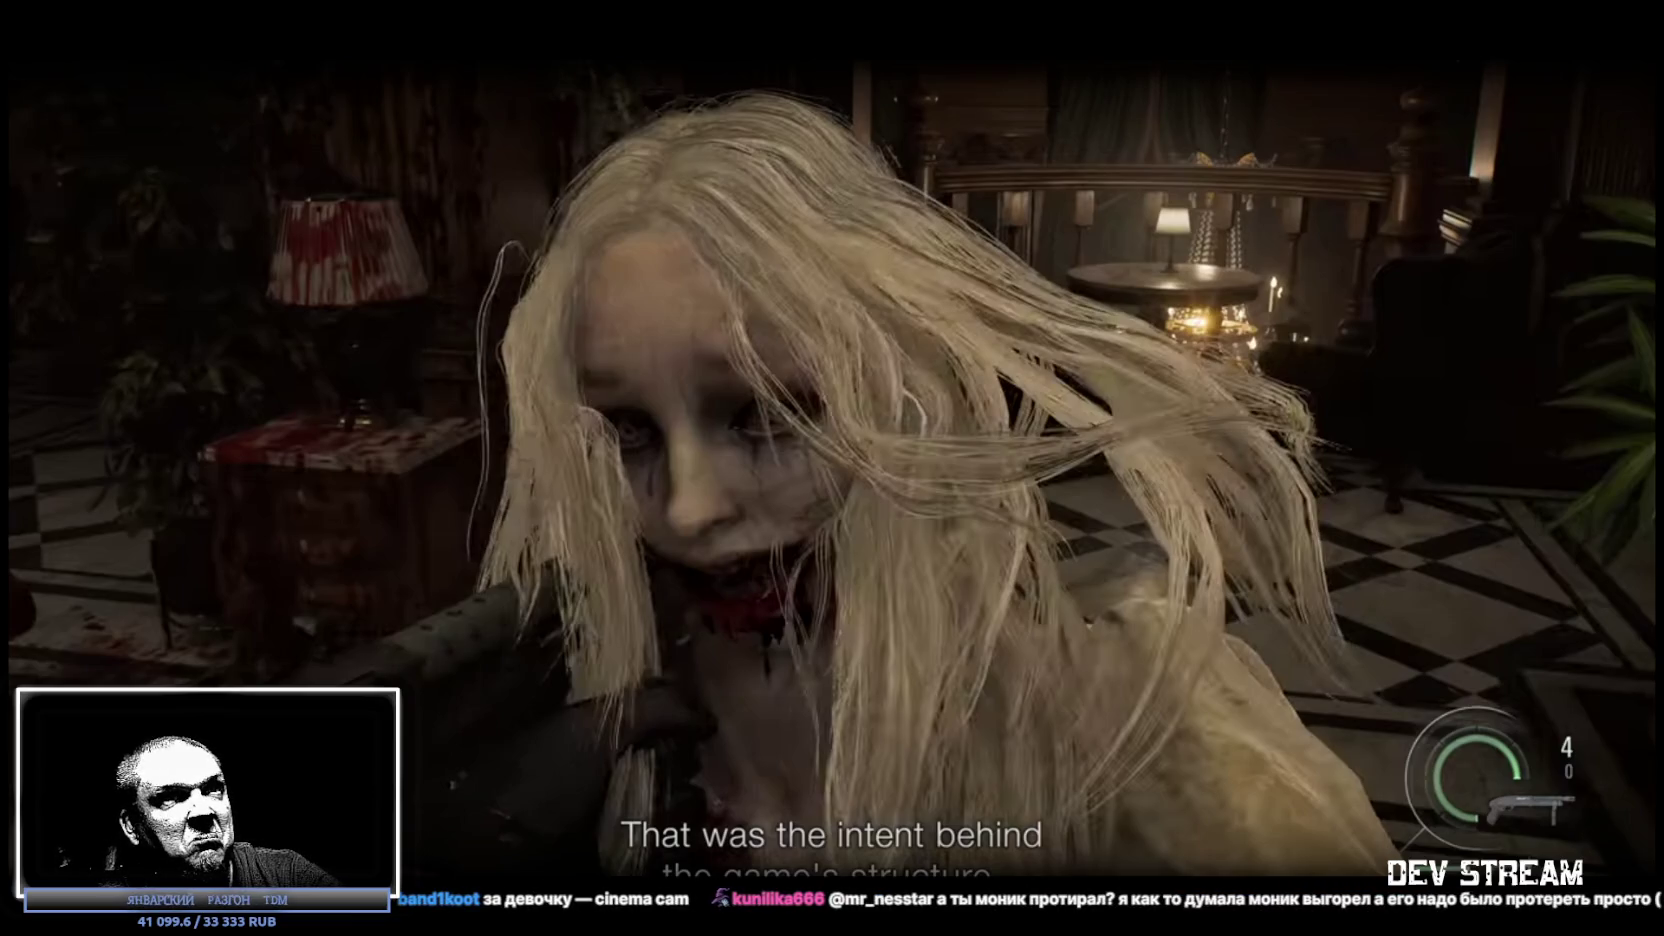
key(space)
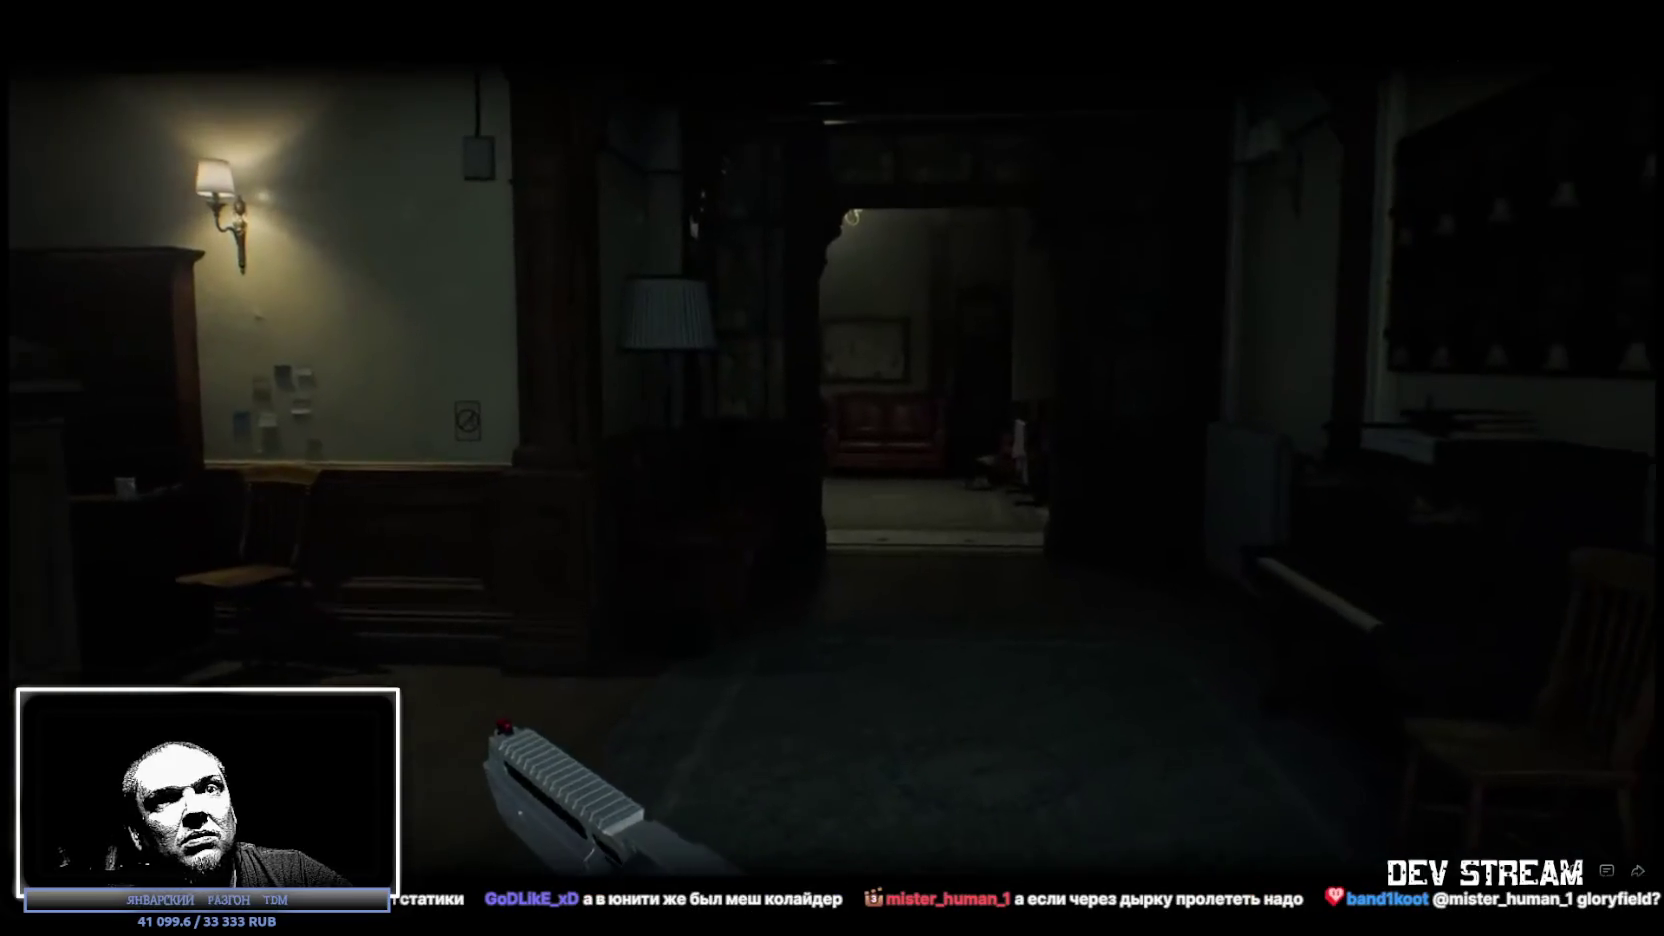
Exit fullscreen, pause the video, and return to Unity near the road and van.
key(Escape)
click(879, 415)
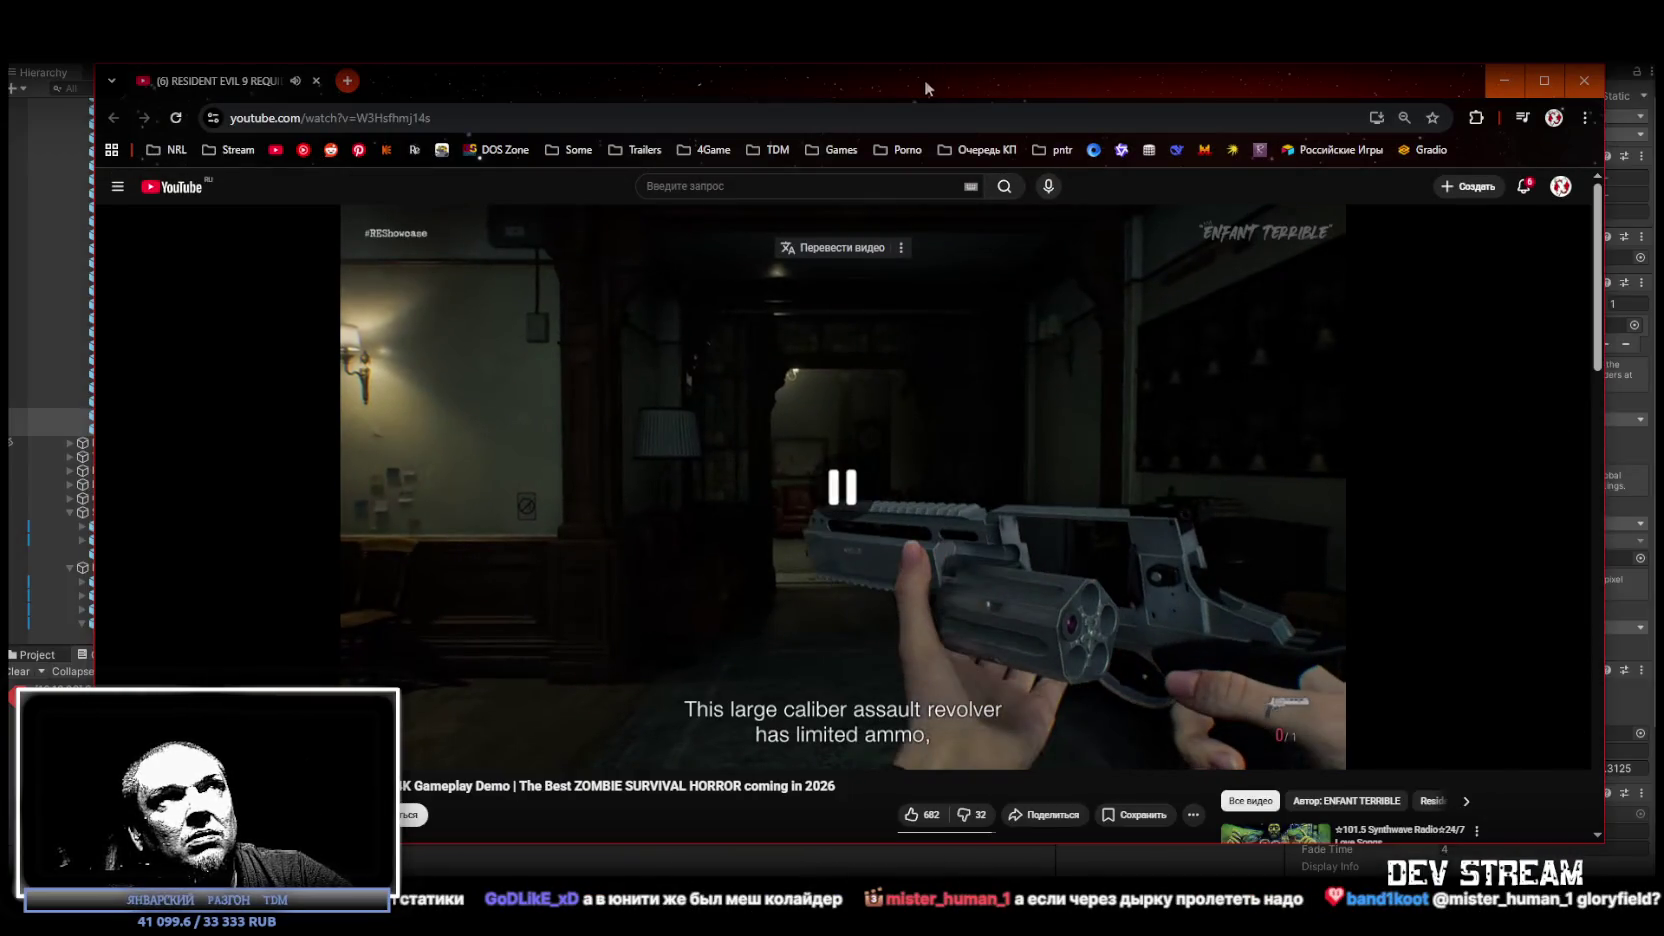
key(alt+Tab)
mouse_move(851, 397)
mouse_down()
mouse_move(1117, 407)
mouse_move(840, 429)
mouse_up()
Select the teal eraz_base van body and view it from the side.
click(840, 429)
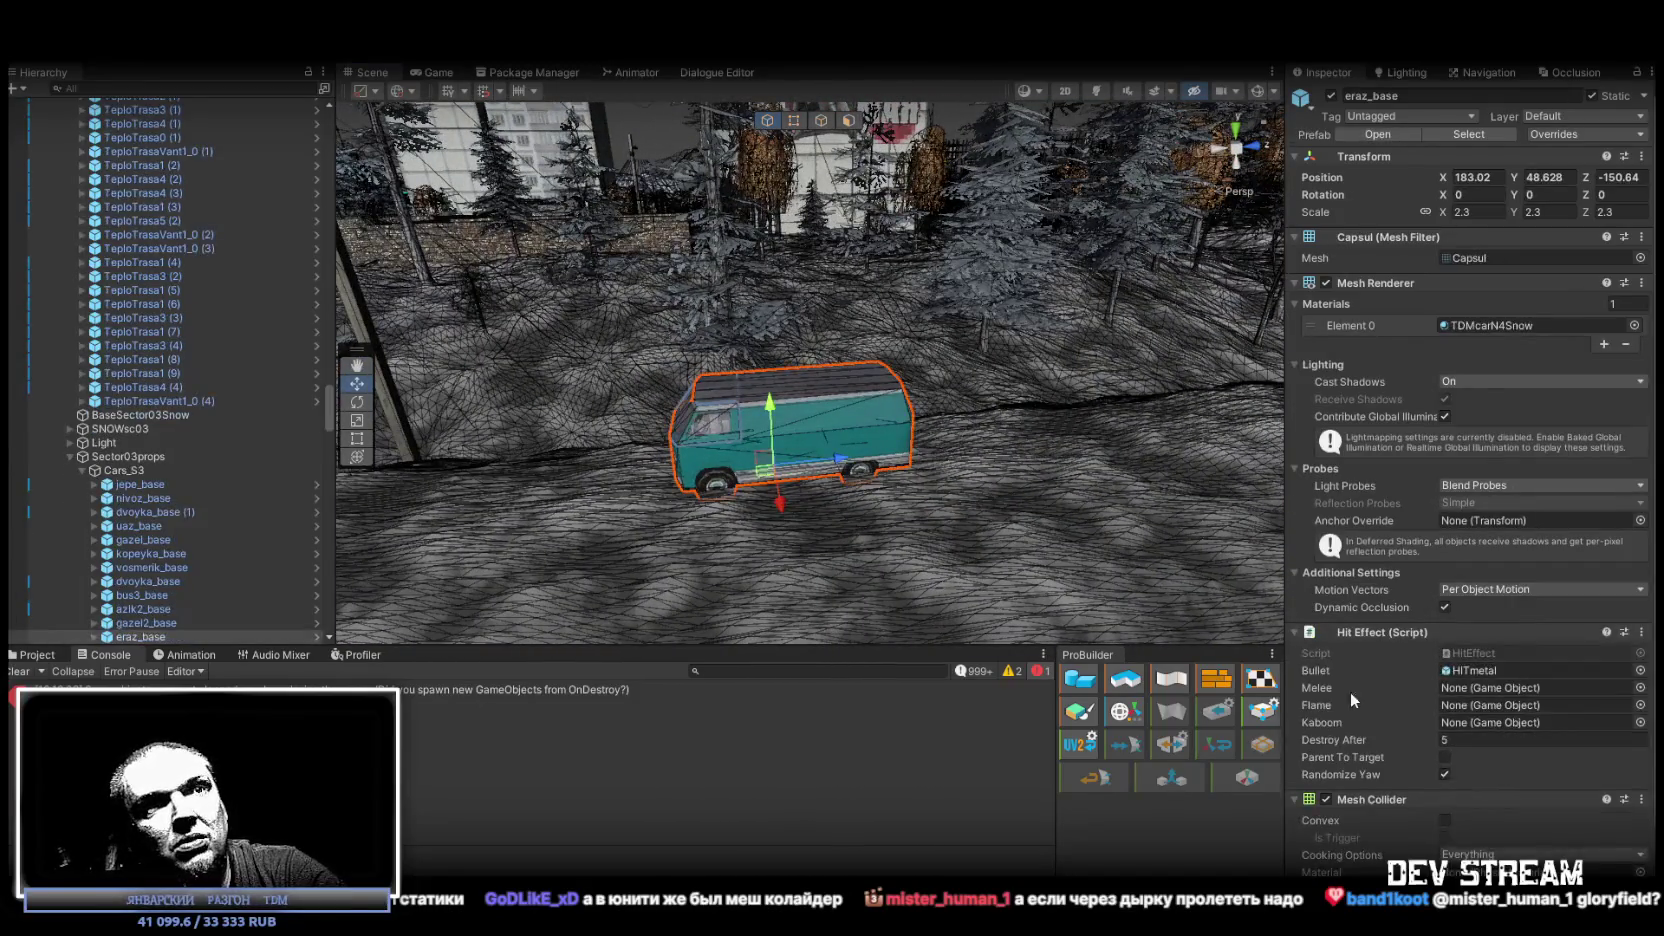
scroll(1398, 777, down, 2)
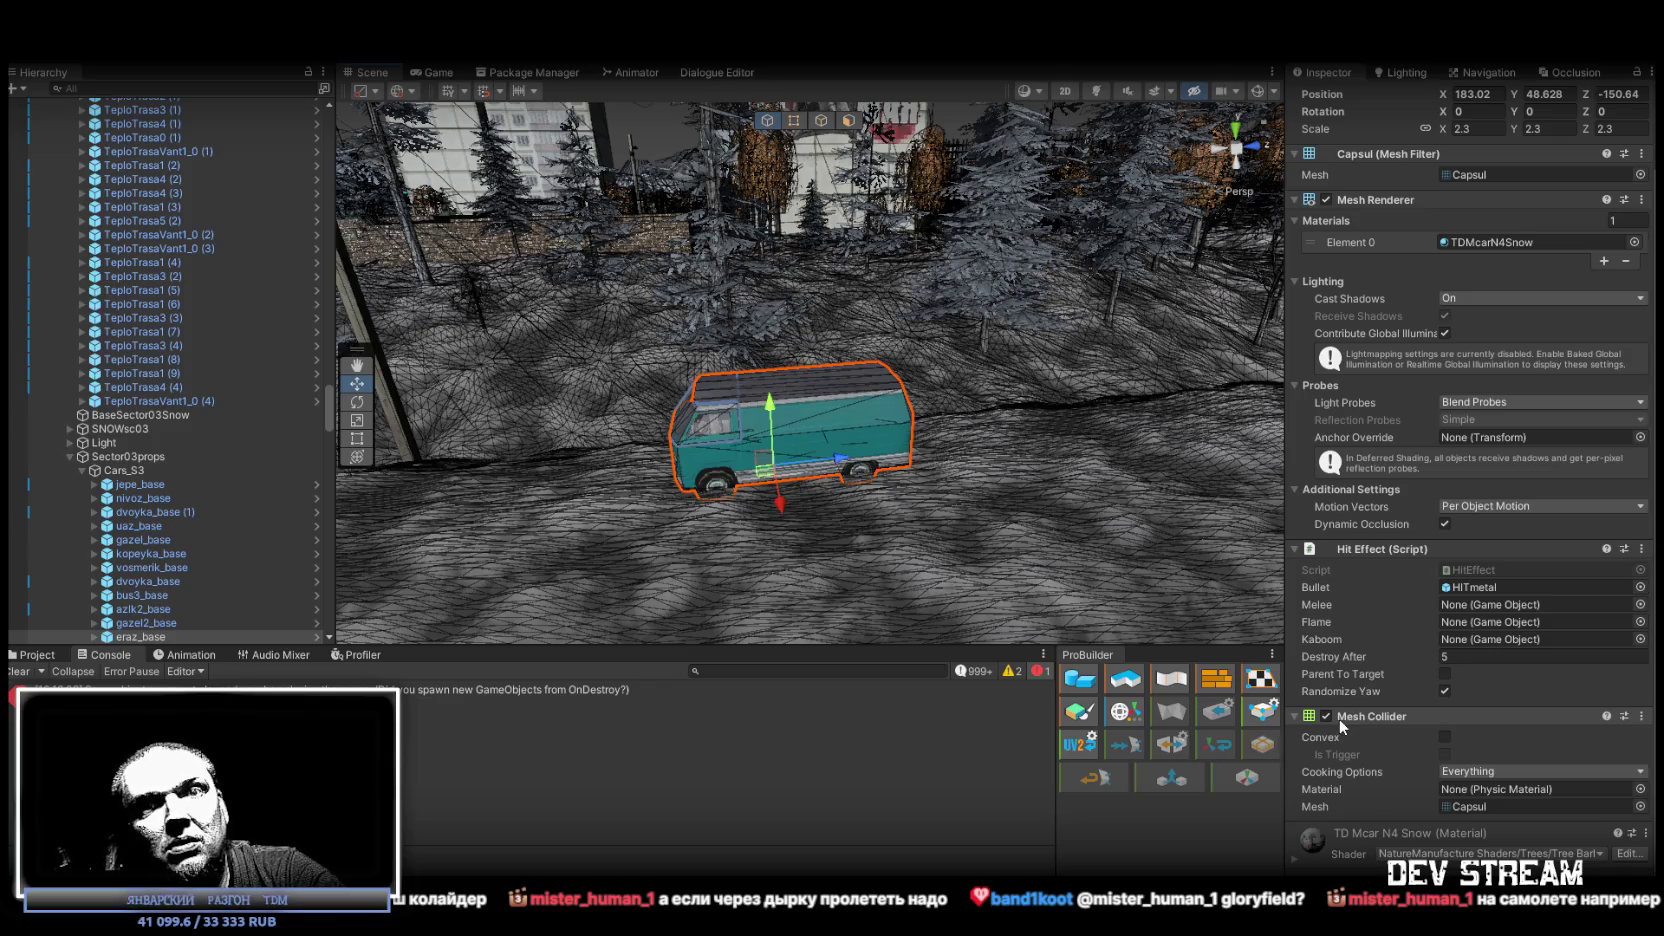
drag(838, 420, 960, 420)
mouse_move(1100, 600)
mouse_down()
mouse_move(1008, 558)
mouse_move(853, 419)
mouse_move(720, 390)
mouse_up()
click(1260, 93)
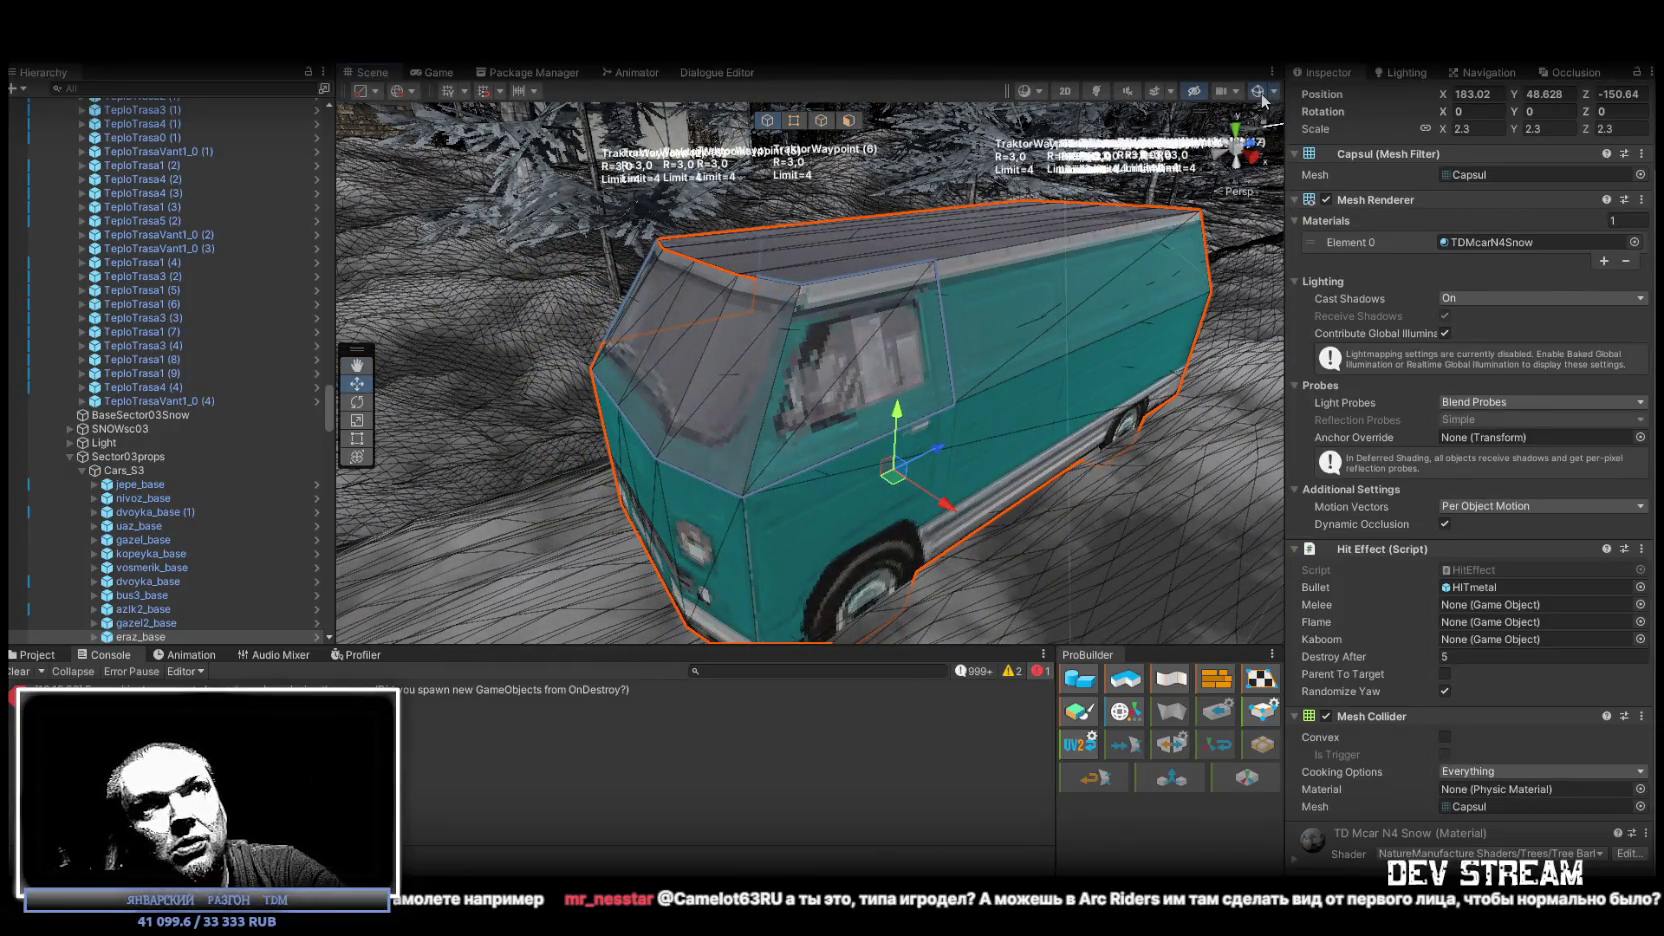
click(1260, 93)
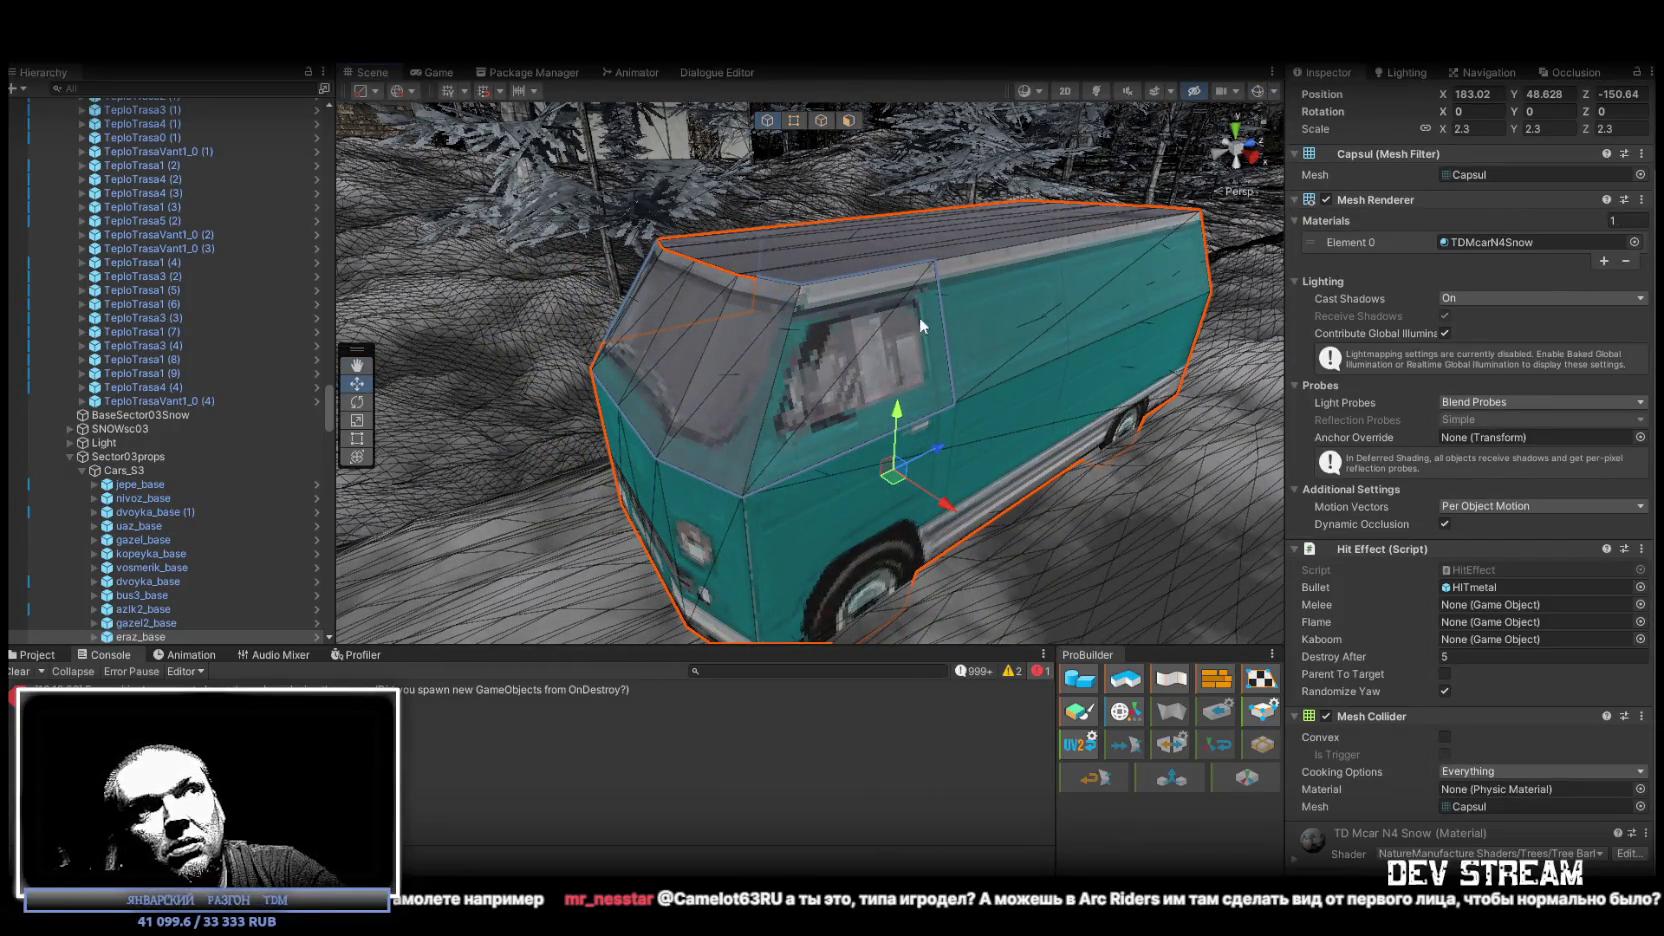
click(850, 363)
click(1043, 318)
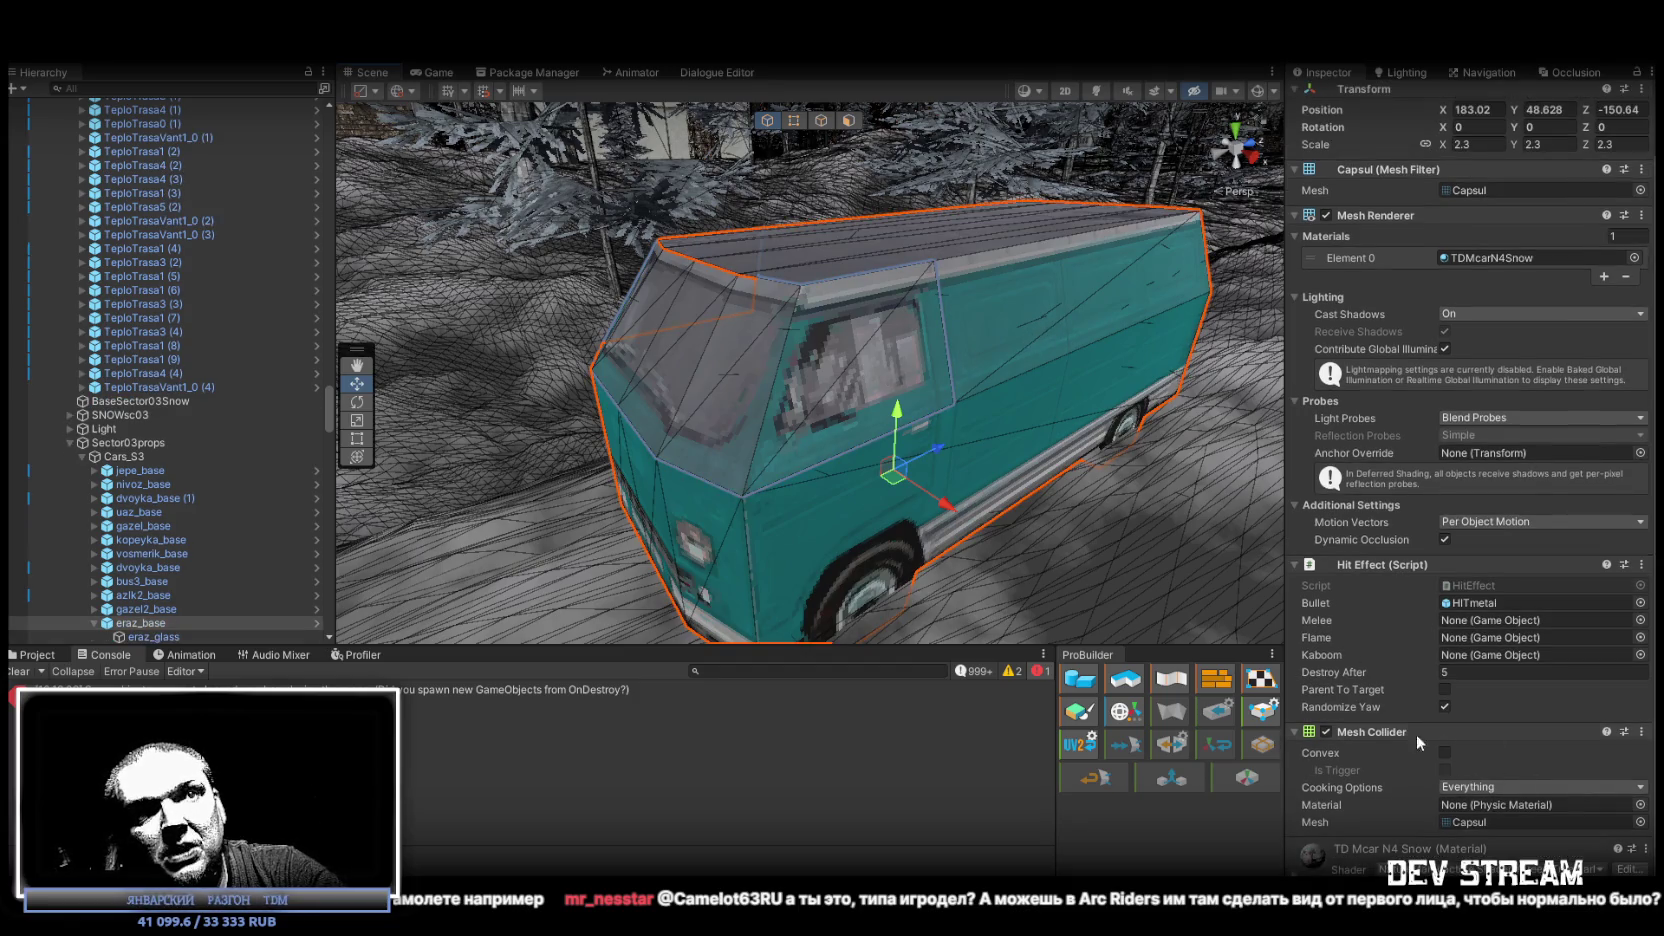
Preview the van's Mesh Collider as convex with gizmos, then revert it to non-convex.
click(1444, 752)
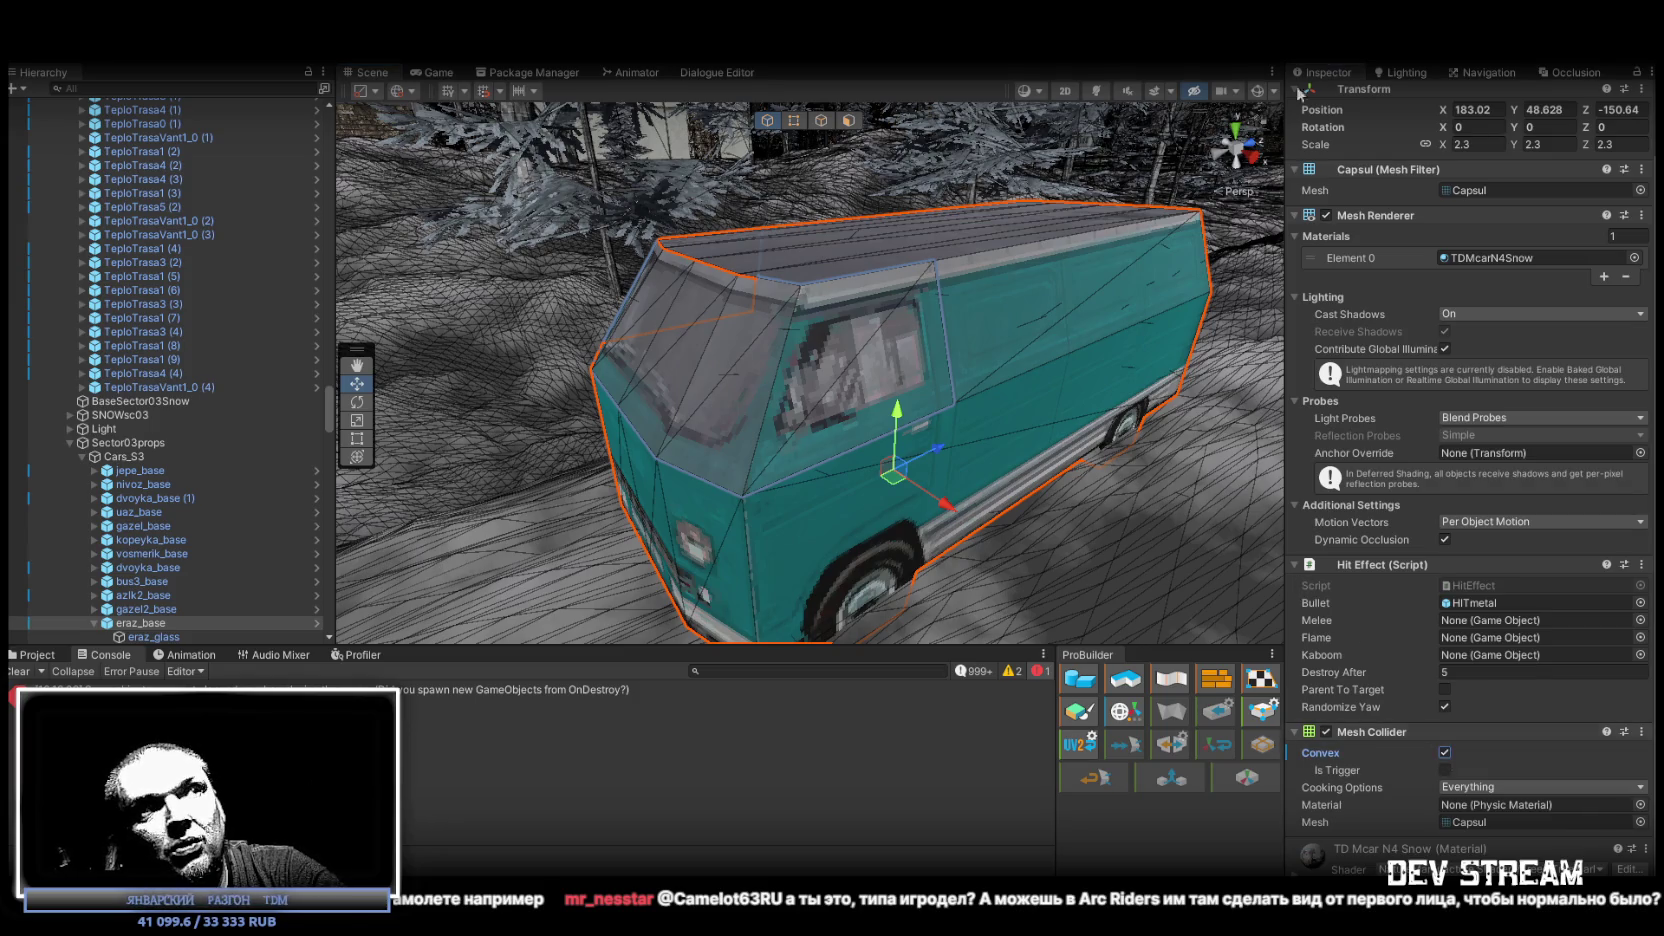
click(1258, 94)
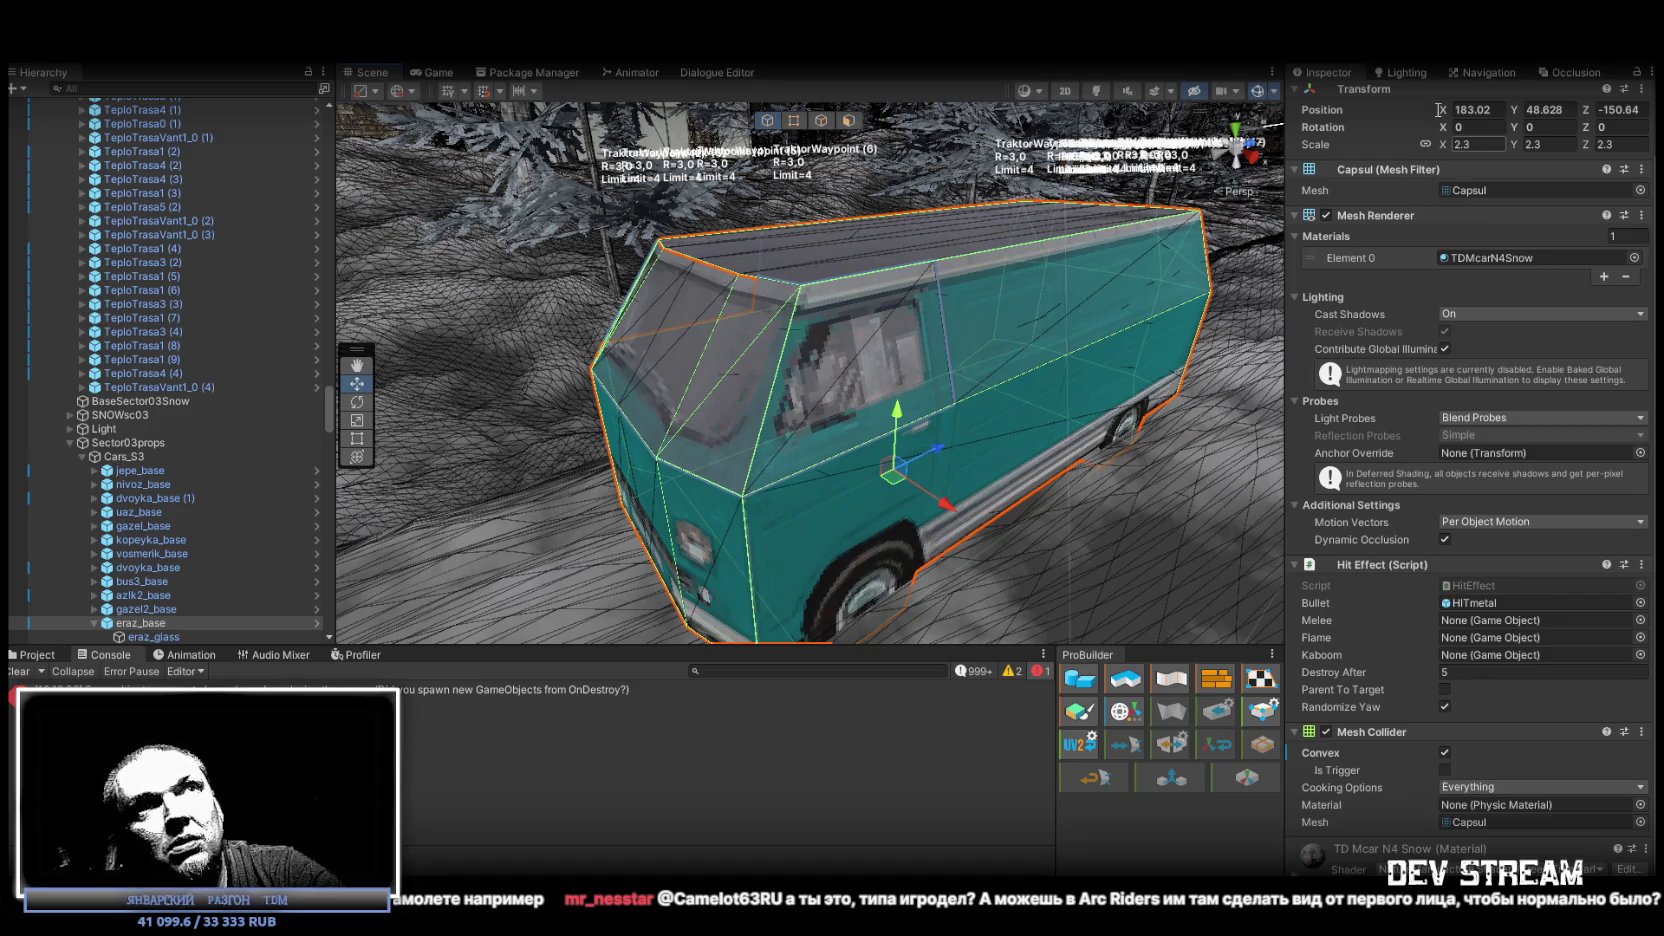
click(1445, 752)
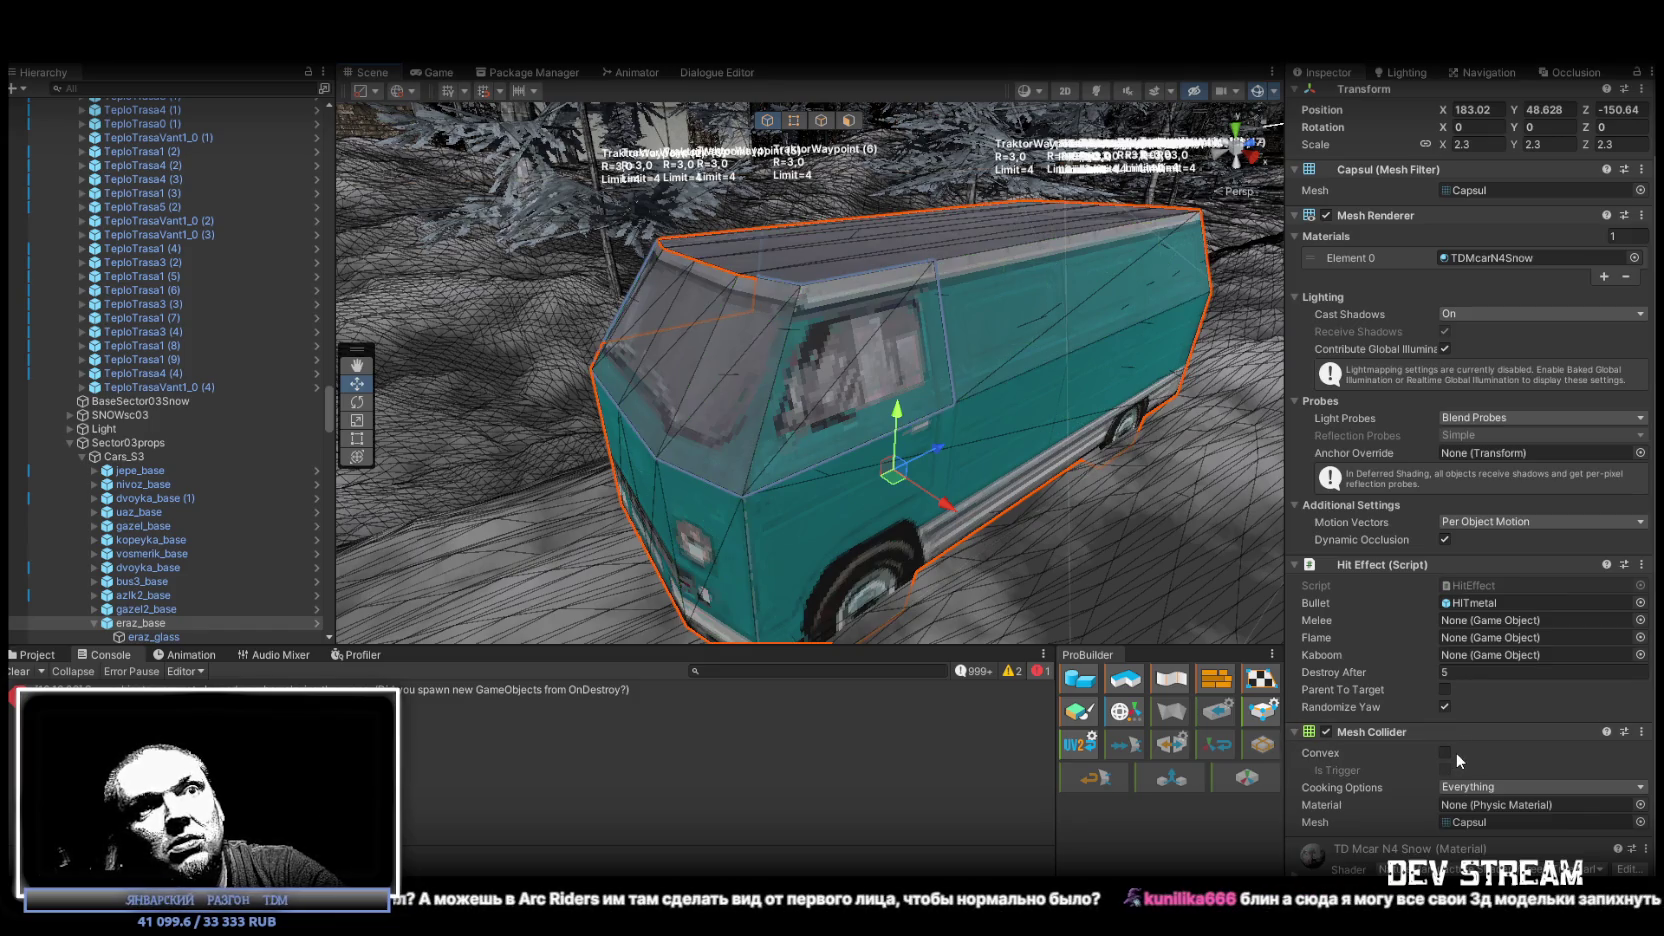
click(1257, 92)
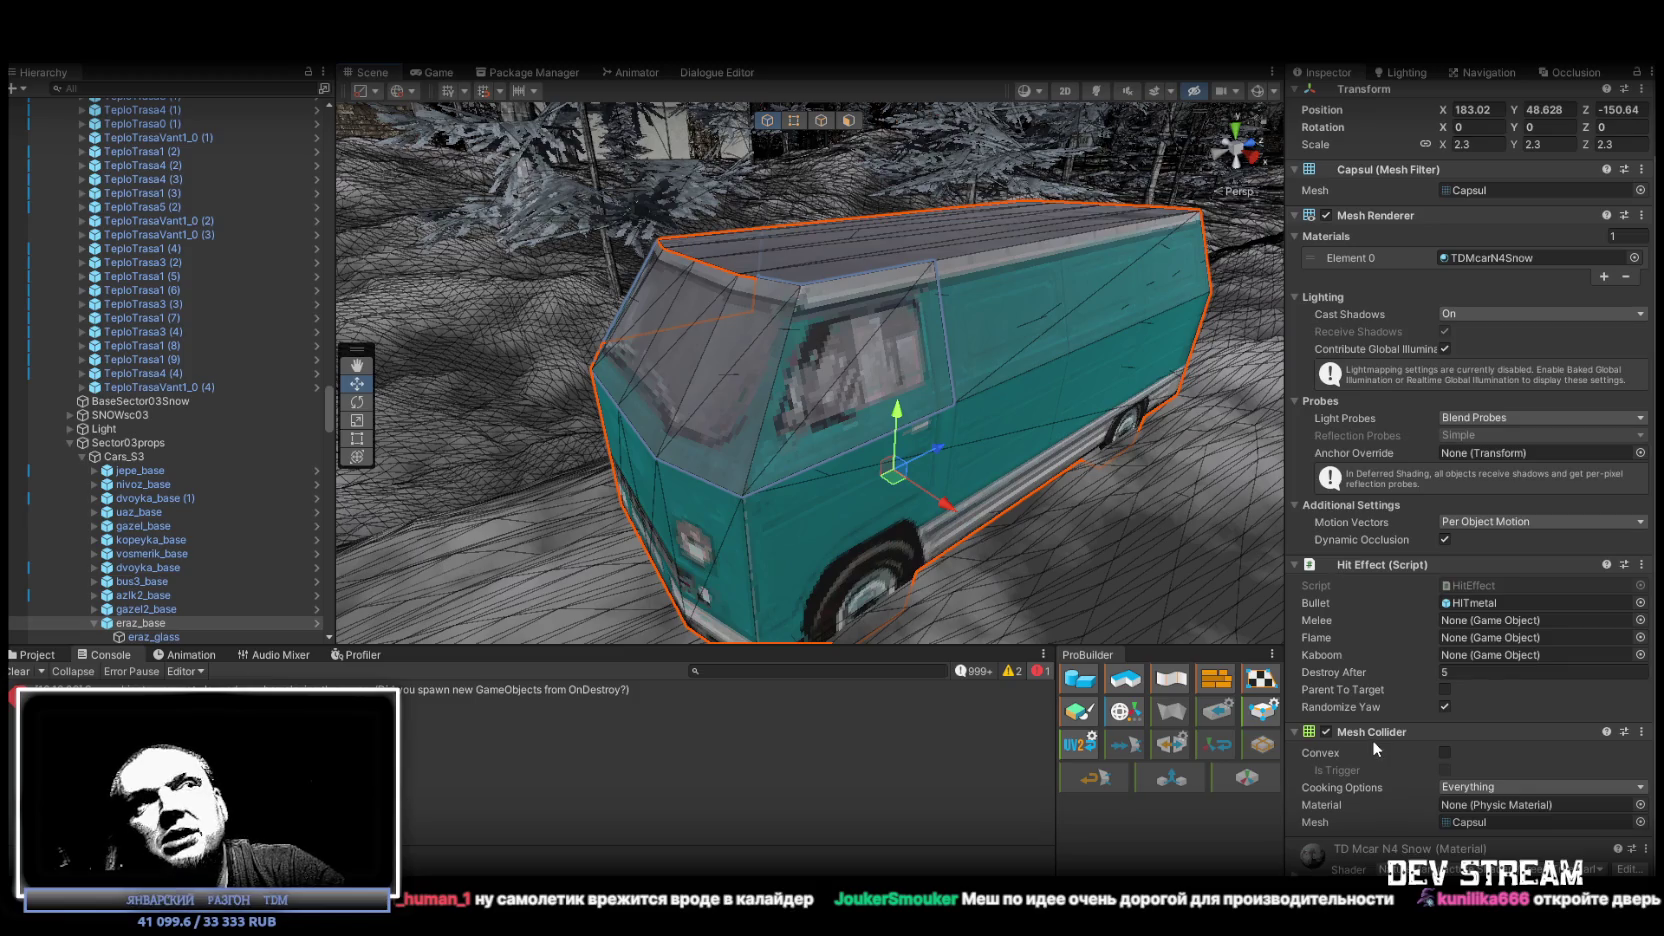
Zoom out from the van and fly over to the apartment blocks with the large mural.
scroll(1242, 306, up, 5)
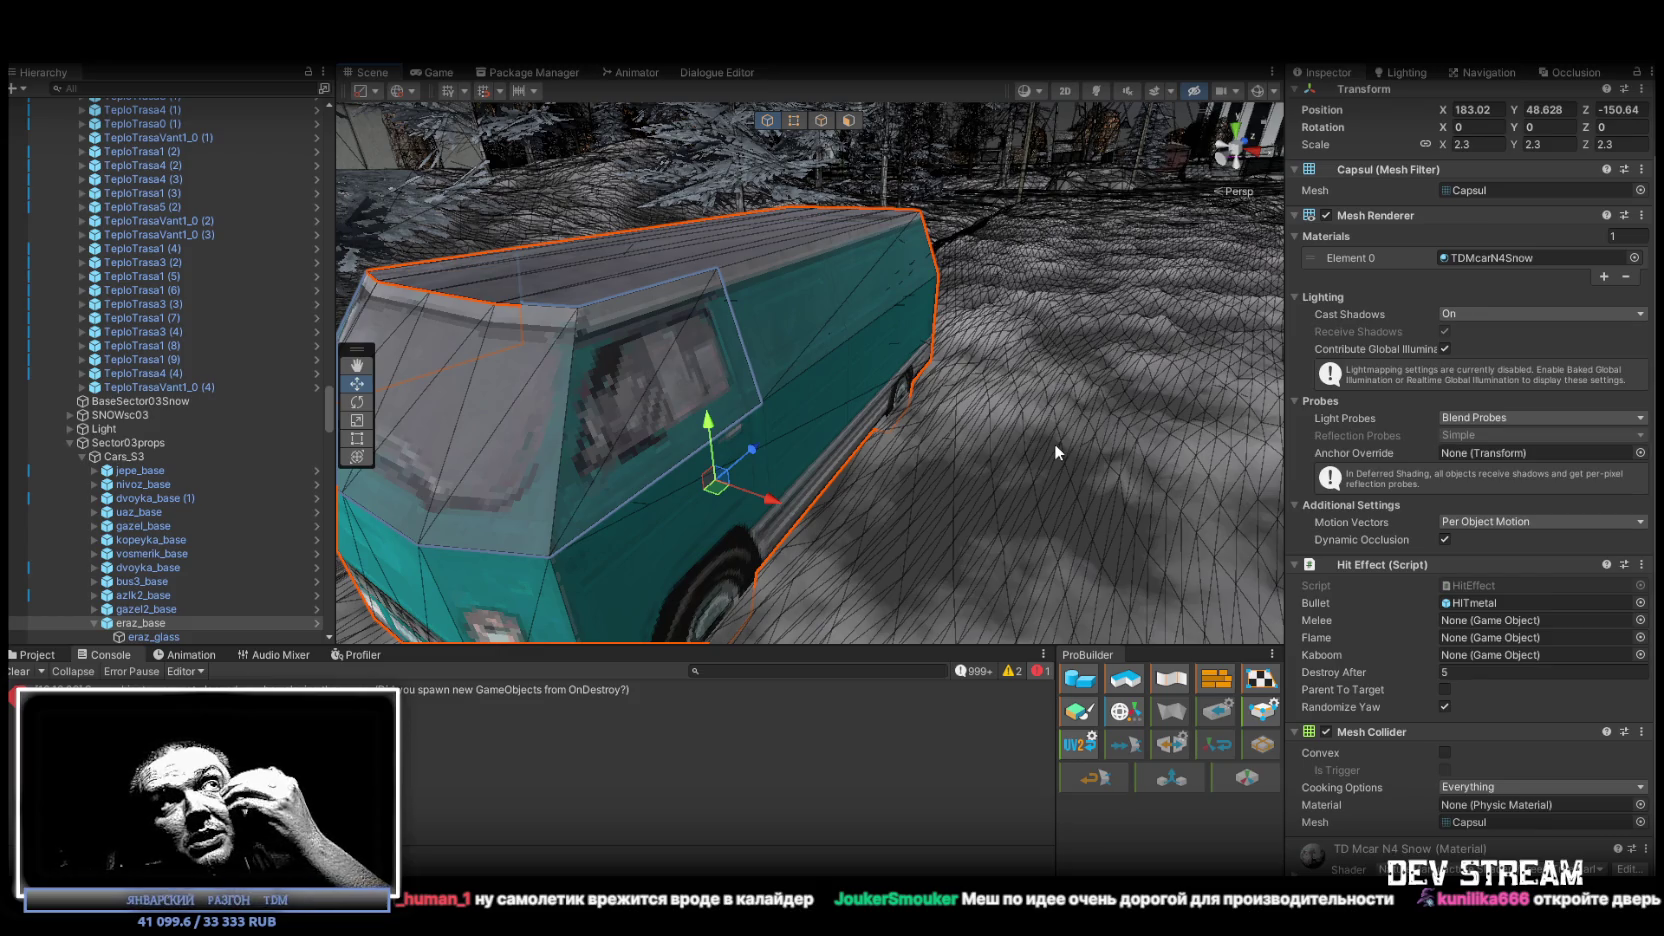
mouse_move(1054, 443)
mouse_down()
mouse_move(770, 284)
mouse_move(826, 276)
mouse_move(873, 323)
mouse_move(1172, 320)
mouse_move(902, 375)
mouse_move(919, 407)
mouse_move(893, 245)
mouse_move(928, 490)
mouse_move(917, 446)
mouse_move(1318, 477)
mouse_move(1488, 468)
mouse_move(1412, 445)
mouse_move(1003, 455)
mouse_move(990, 472)
mouse_up()
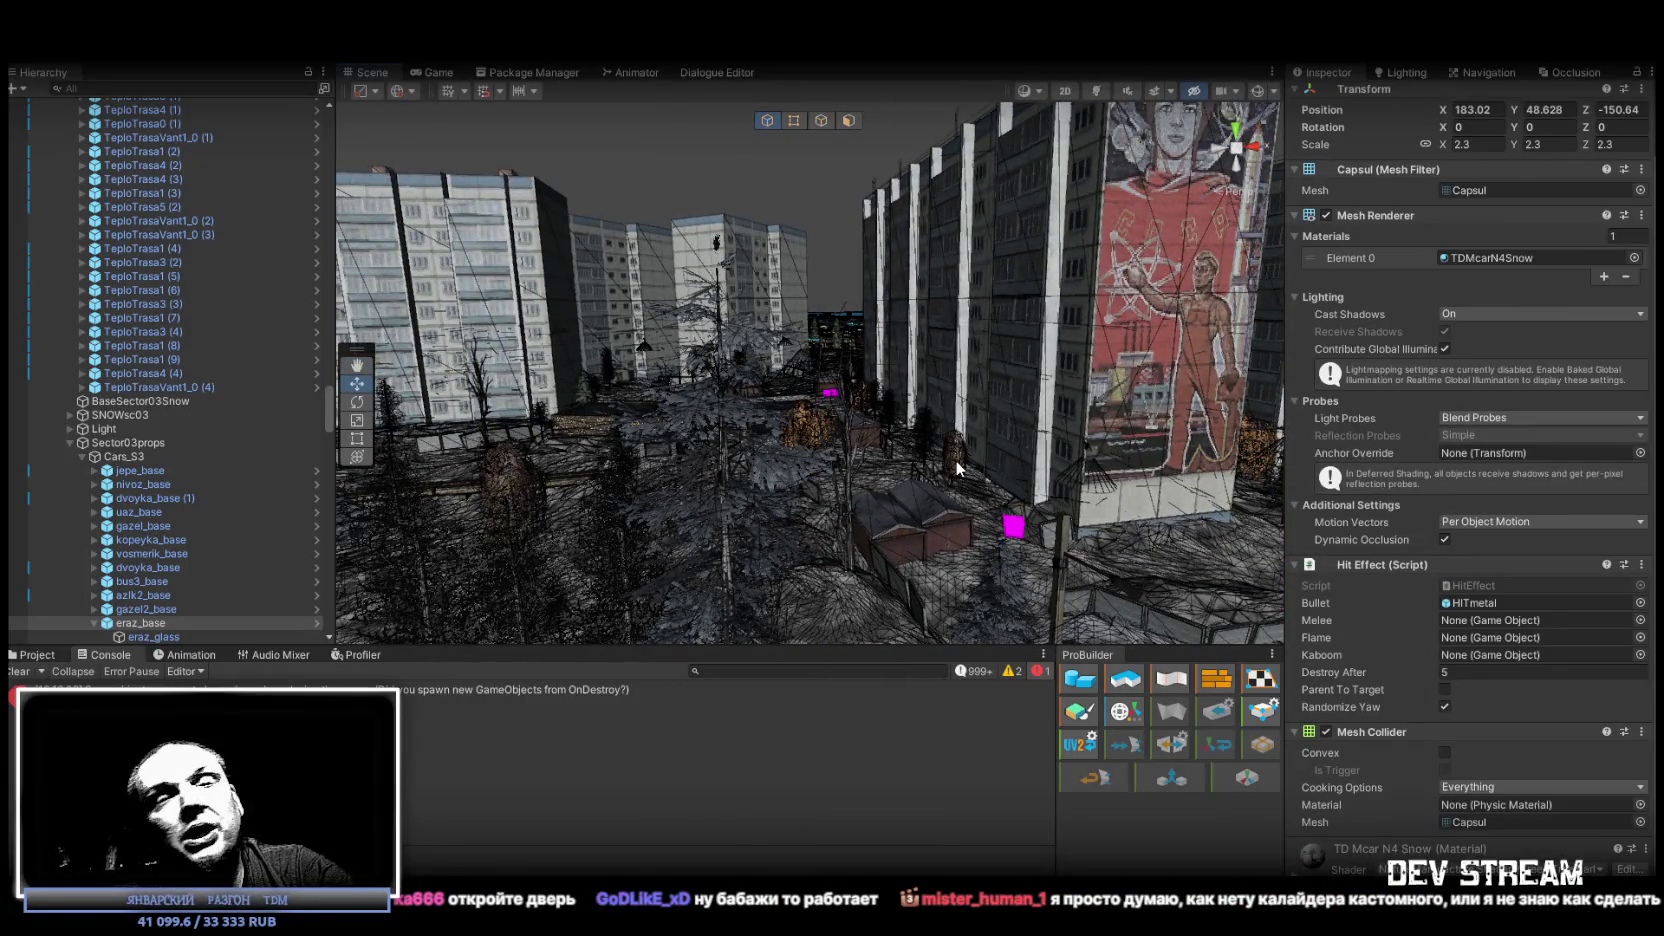
Fly down the road between the snowy town buildings, then switch to the YouTube trailer.
mouse_move(797, 421)
mouse_down()
mouse_move(1150, 392)
mouse_move(814, 418)
mouse_move(781, 398)
mouse_move(753, 478)
mouse_up()
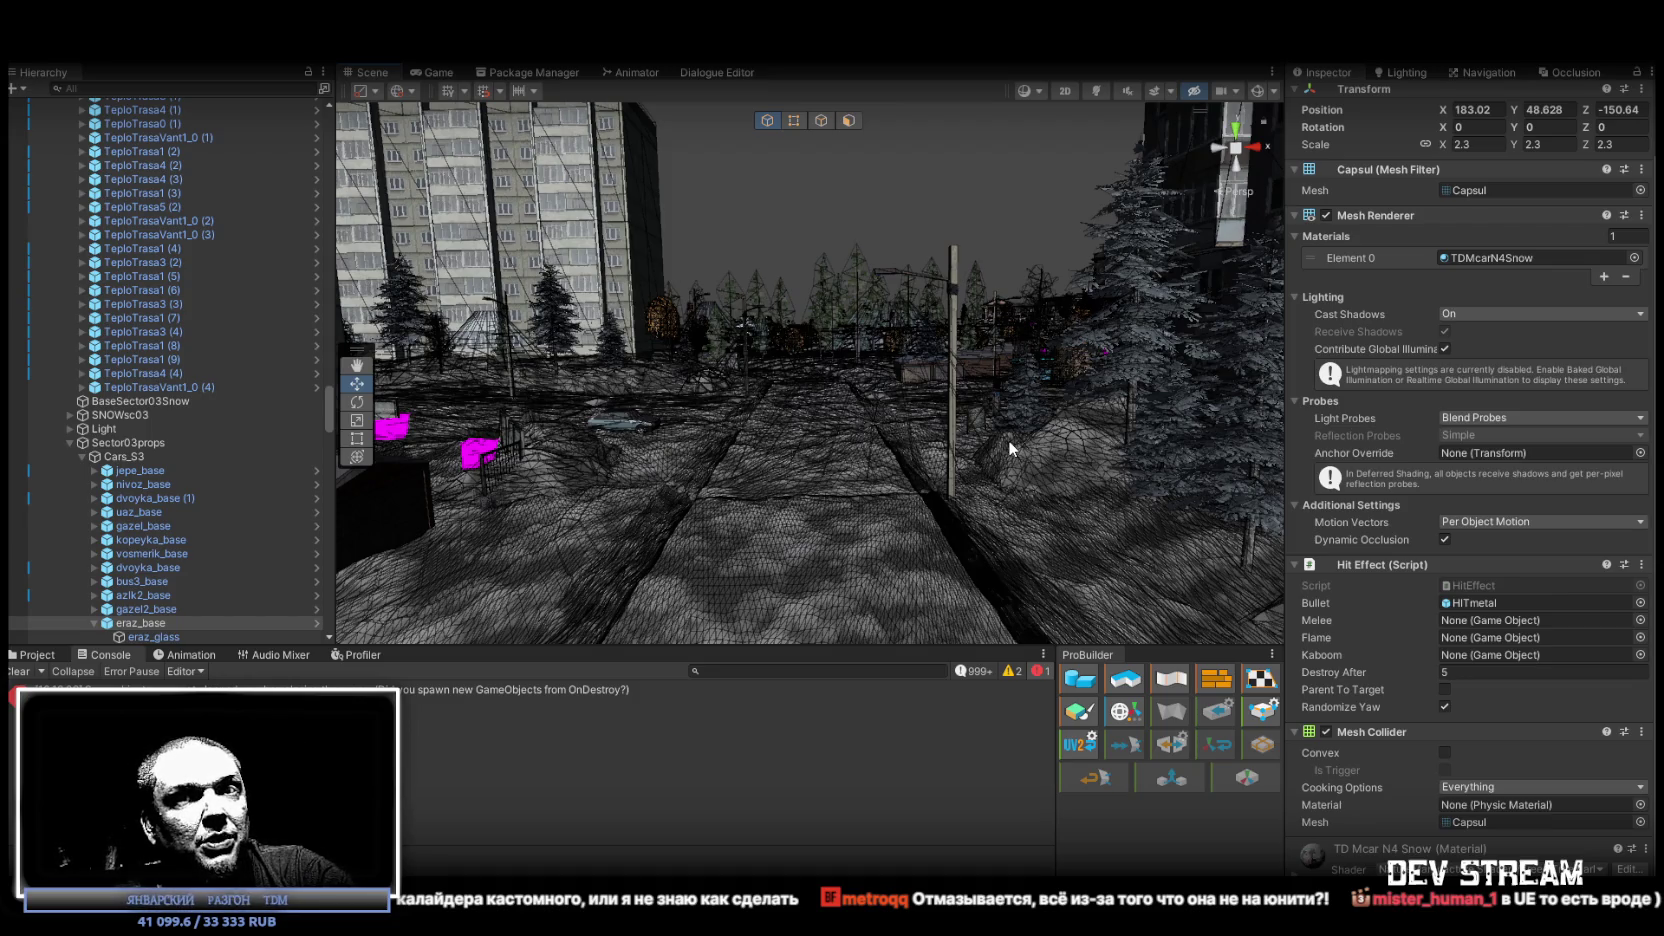
key(w)
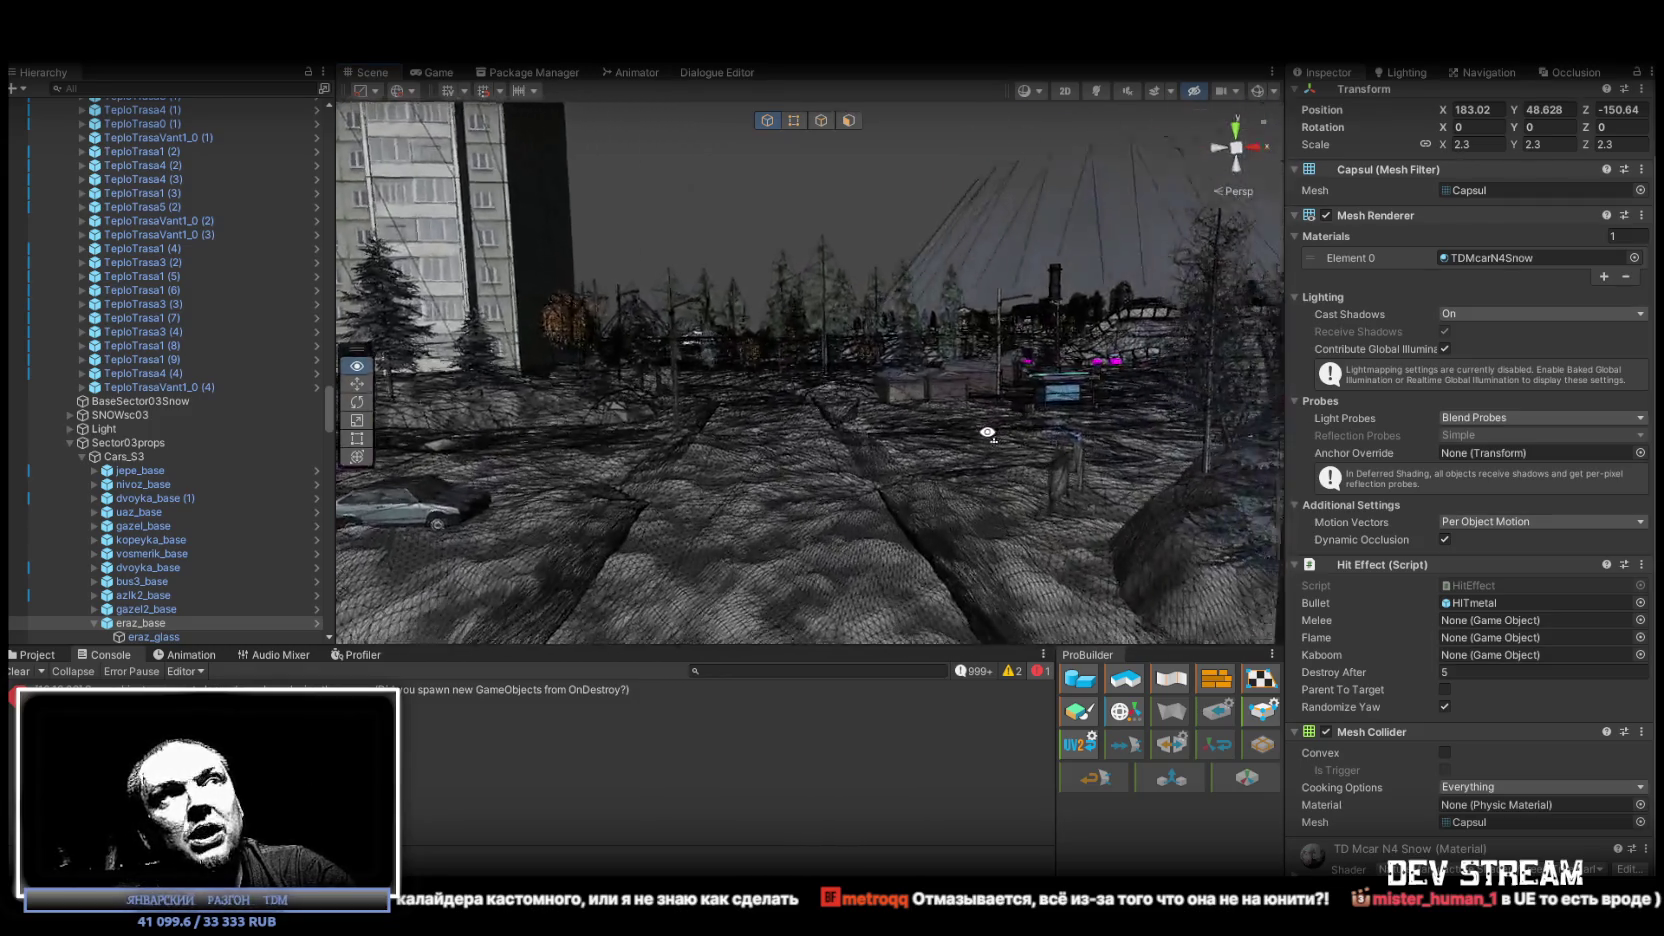
drag(995, 435, 1280, 434)
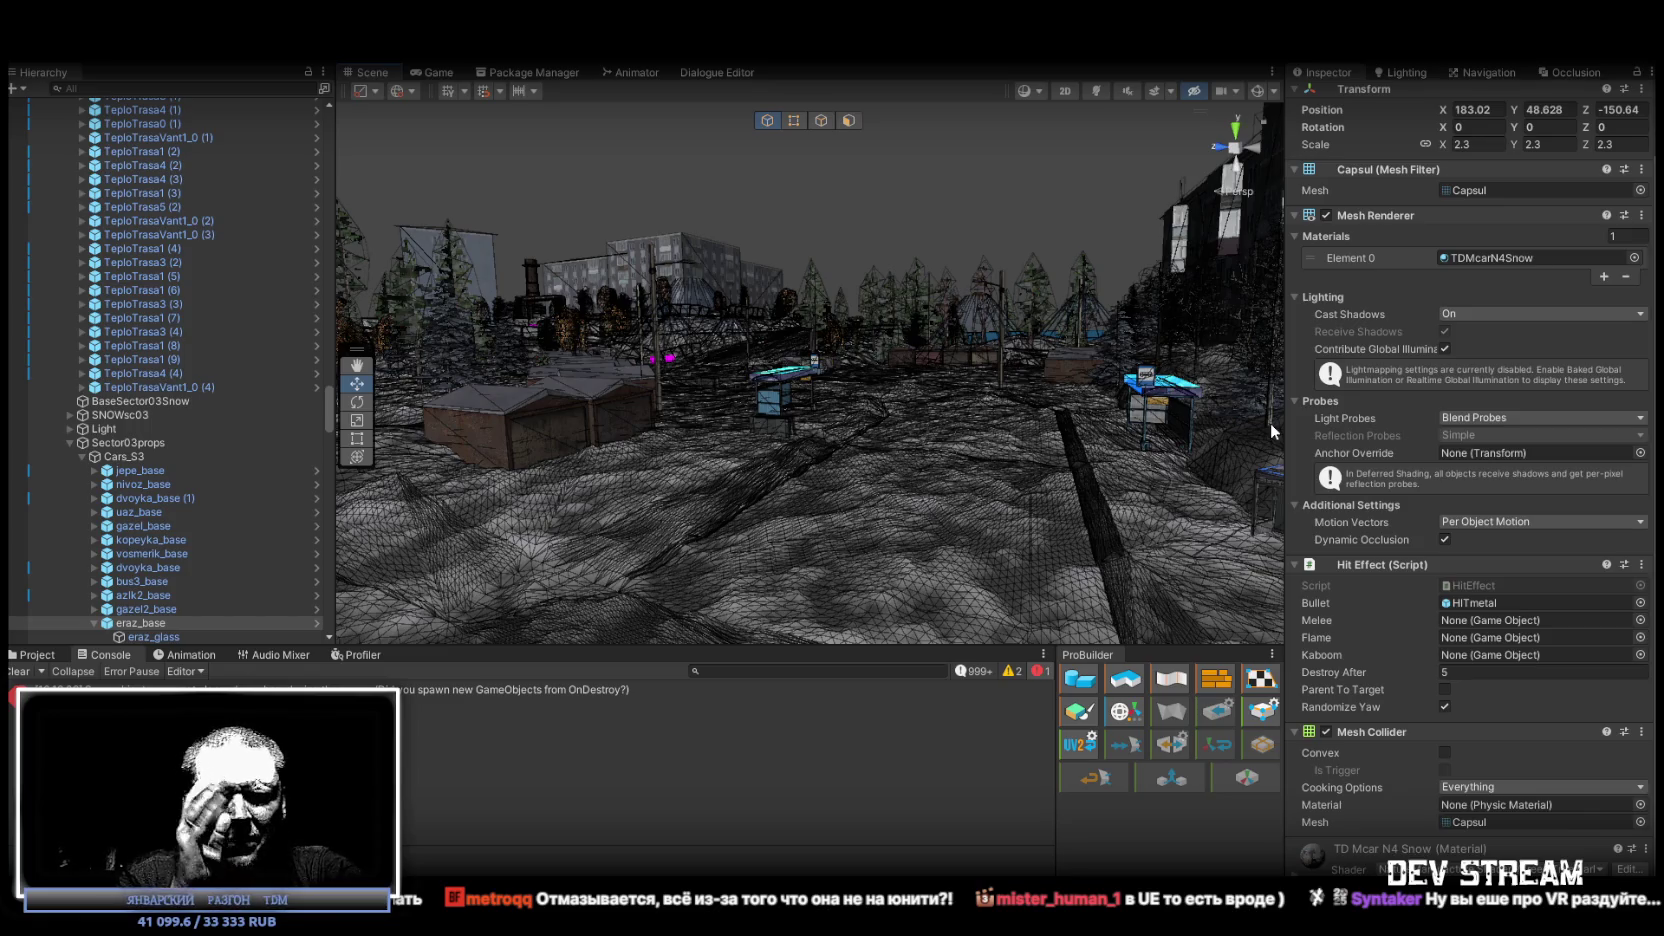
drag(1116, 428, 1050, 475)
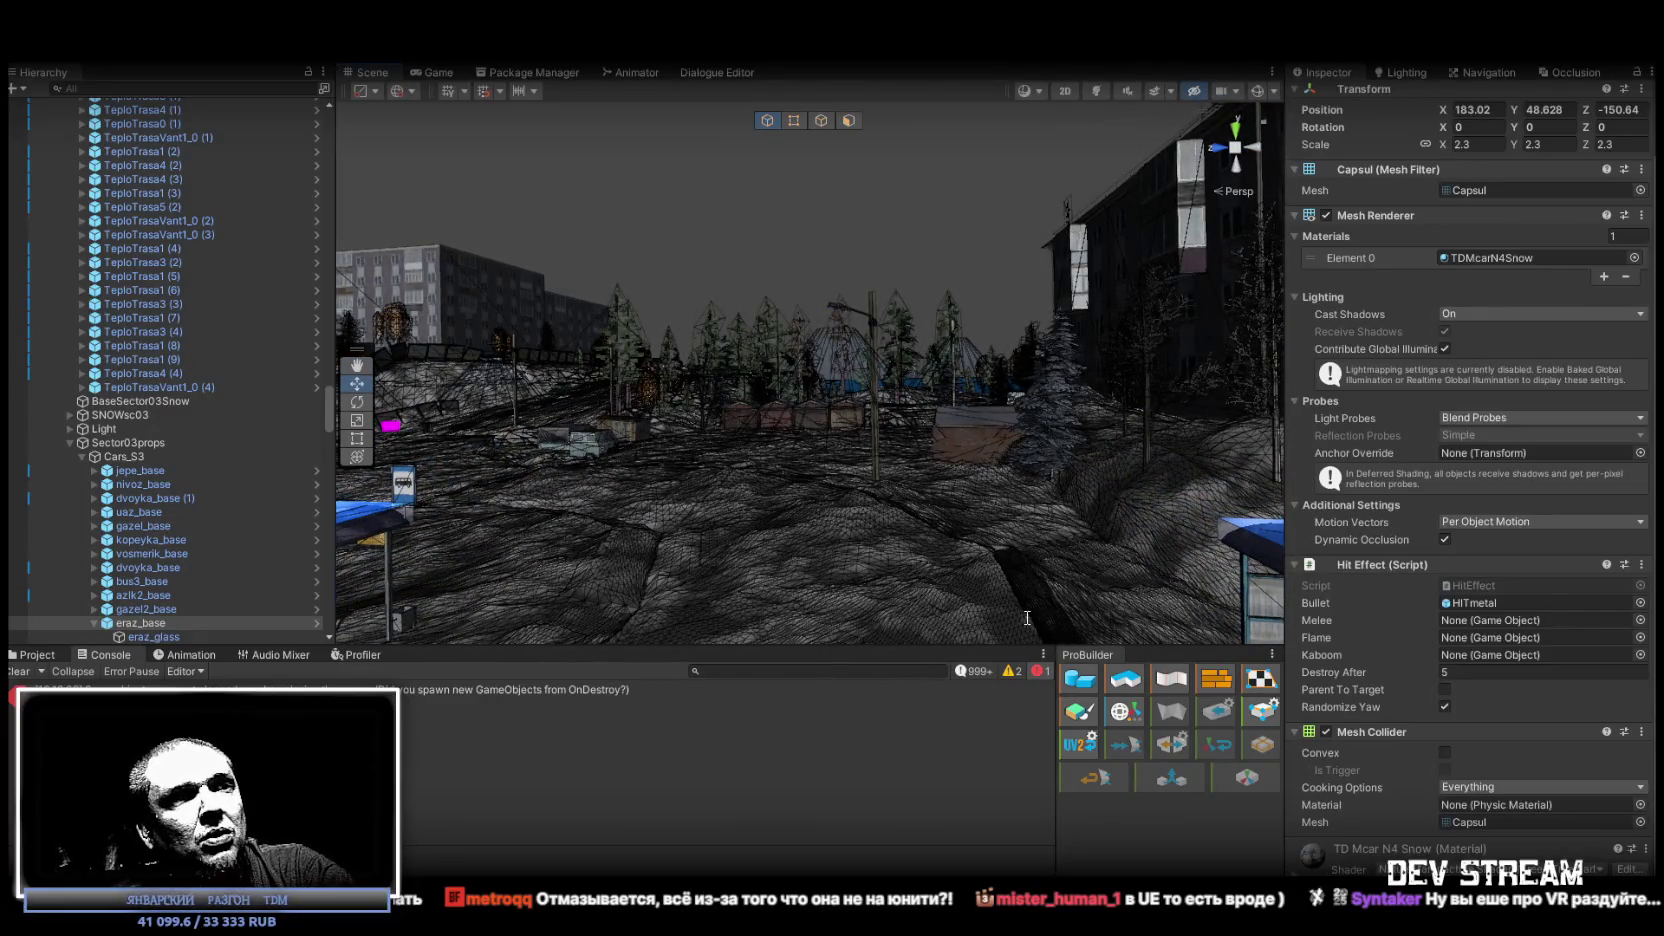
key(alt+Tab)
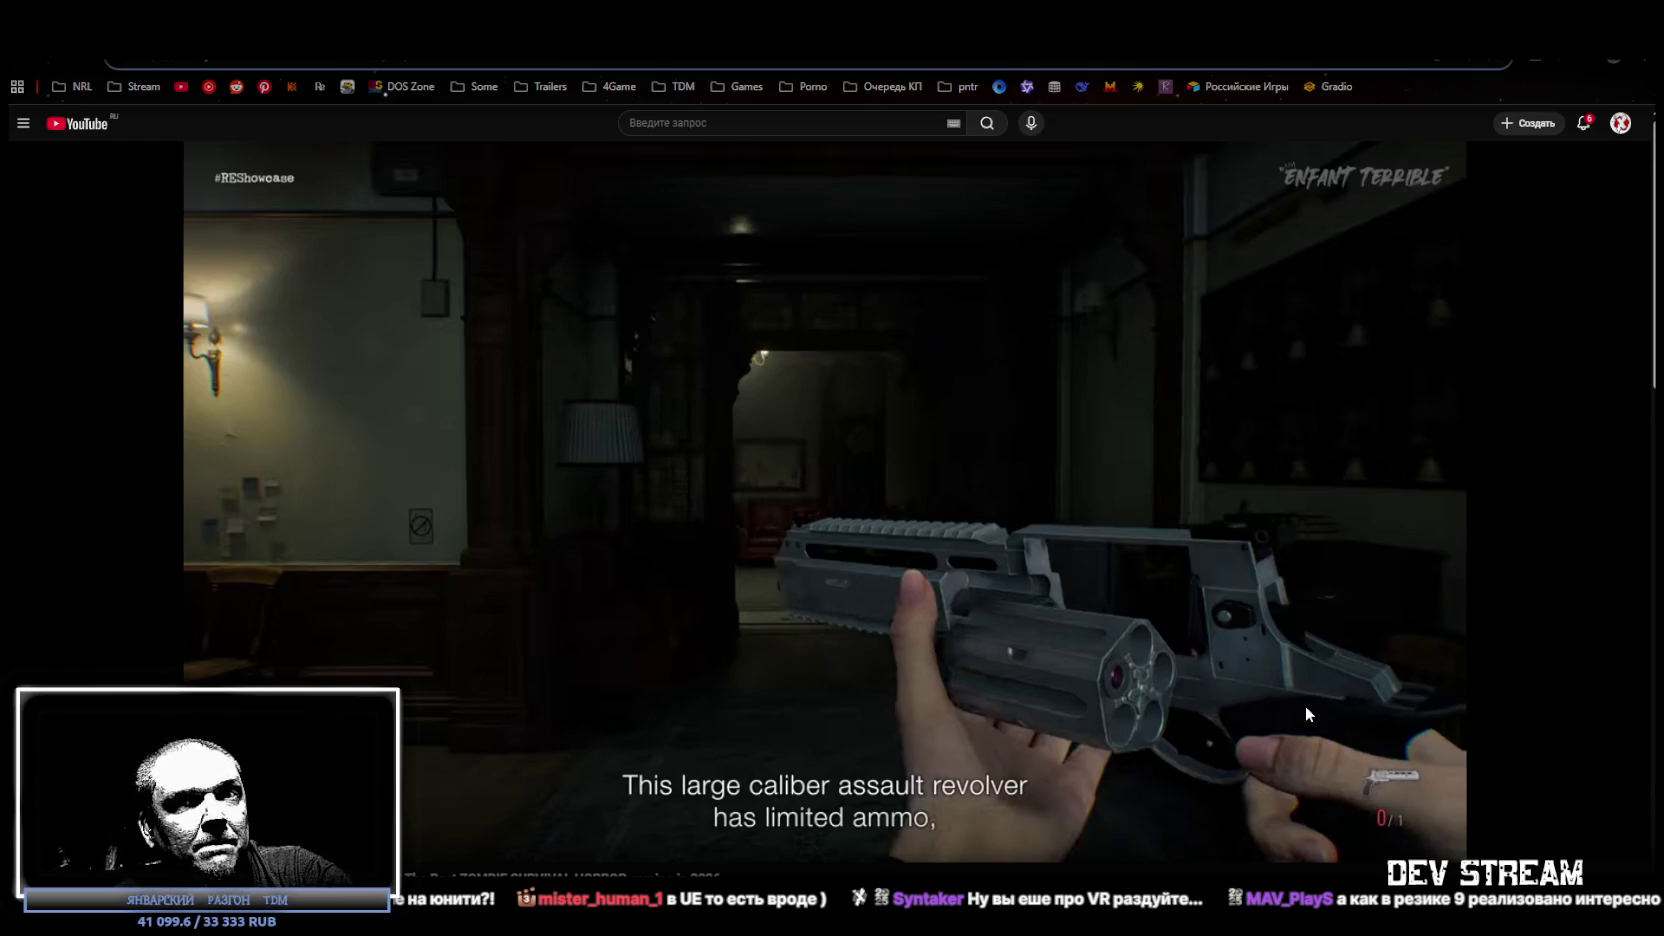
Play and pause the trailer a few times, then seek back 5 seconds to the crafting menu.
click(862, 673)
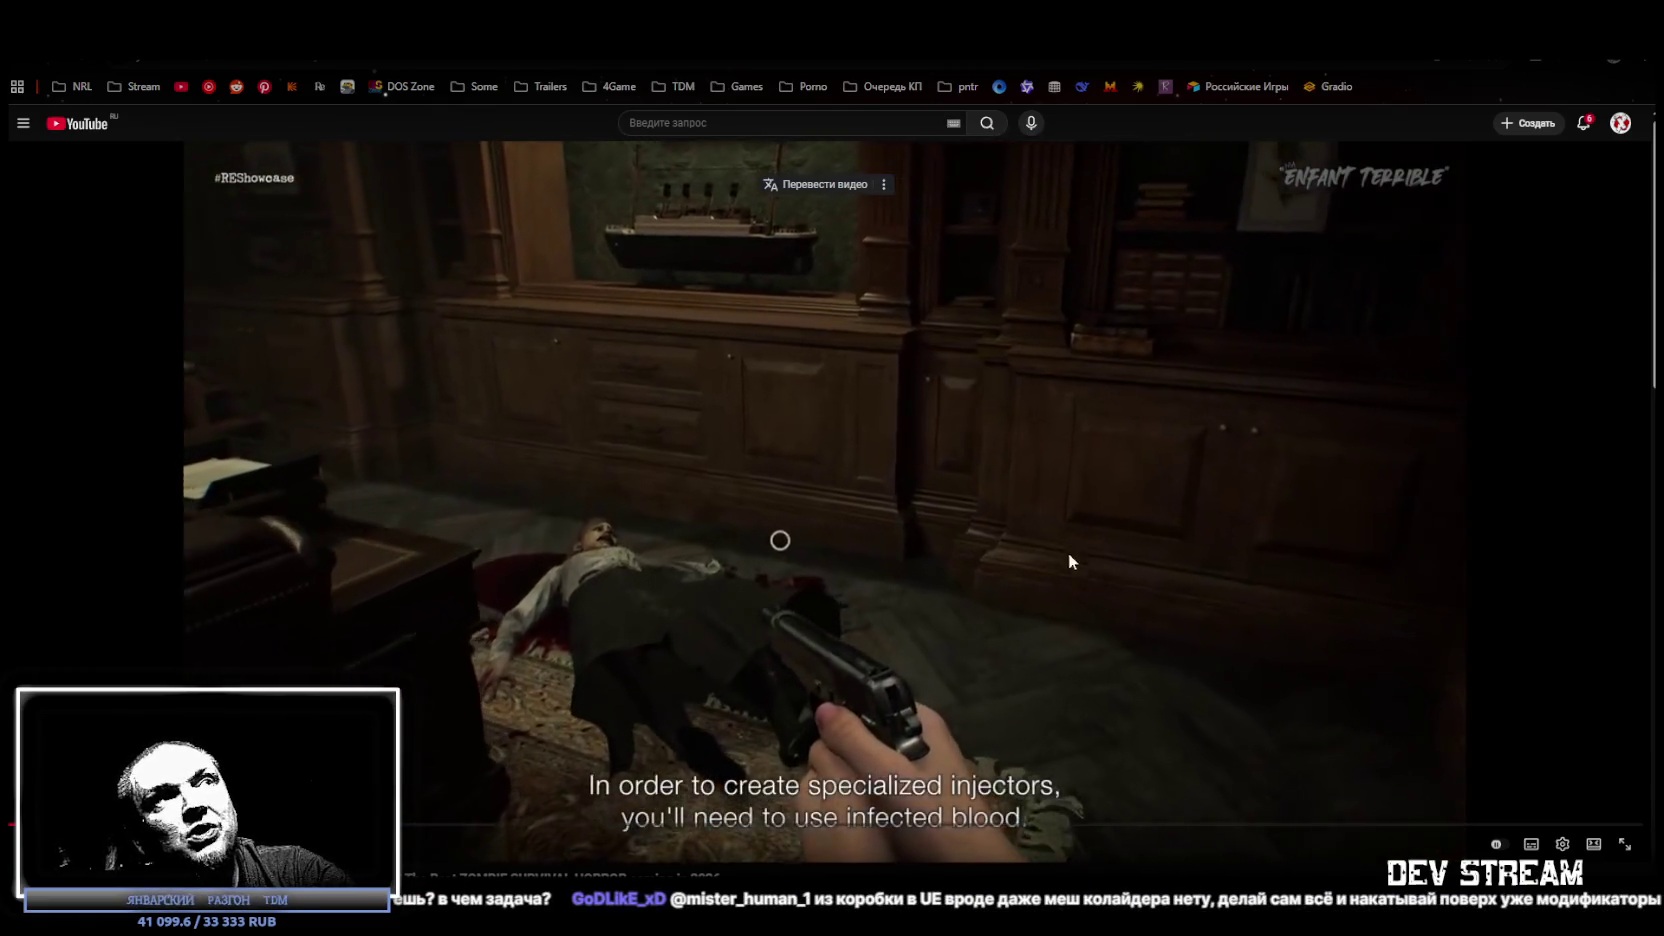
click(1227, 465)
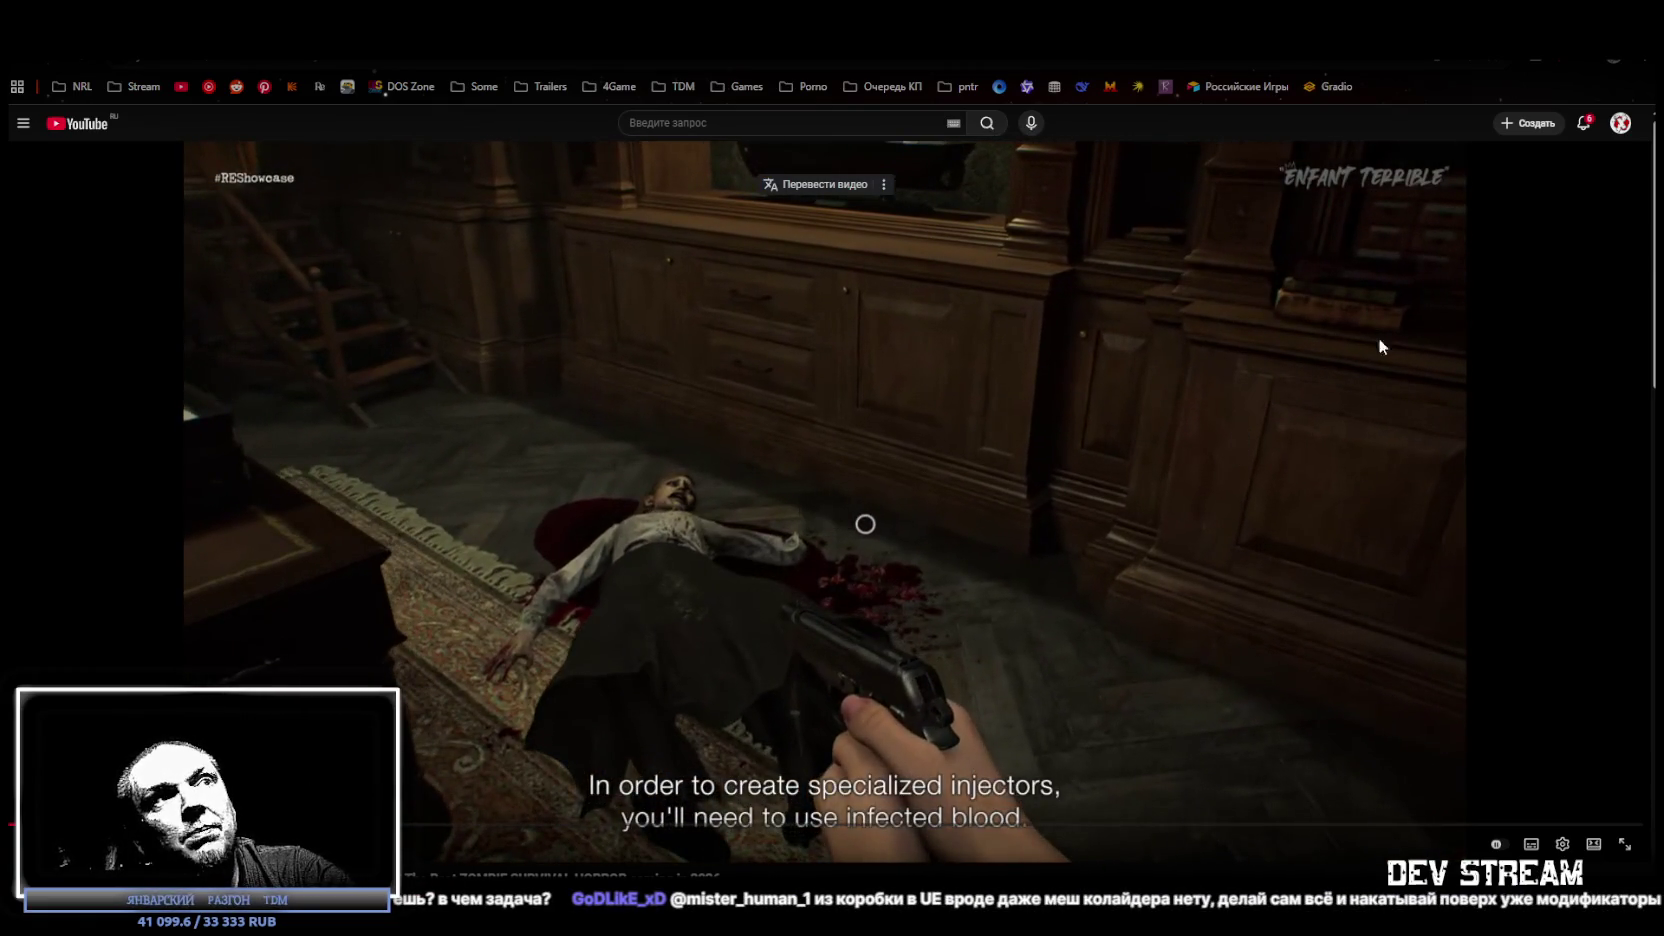
click(923, 434)
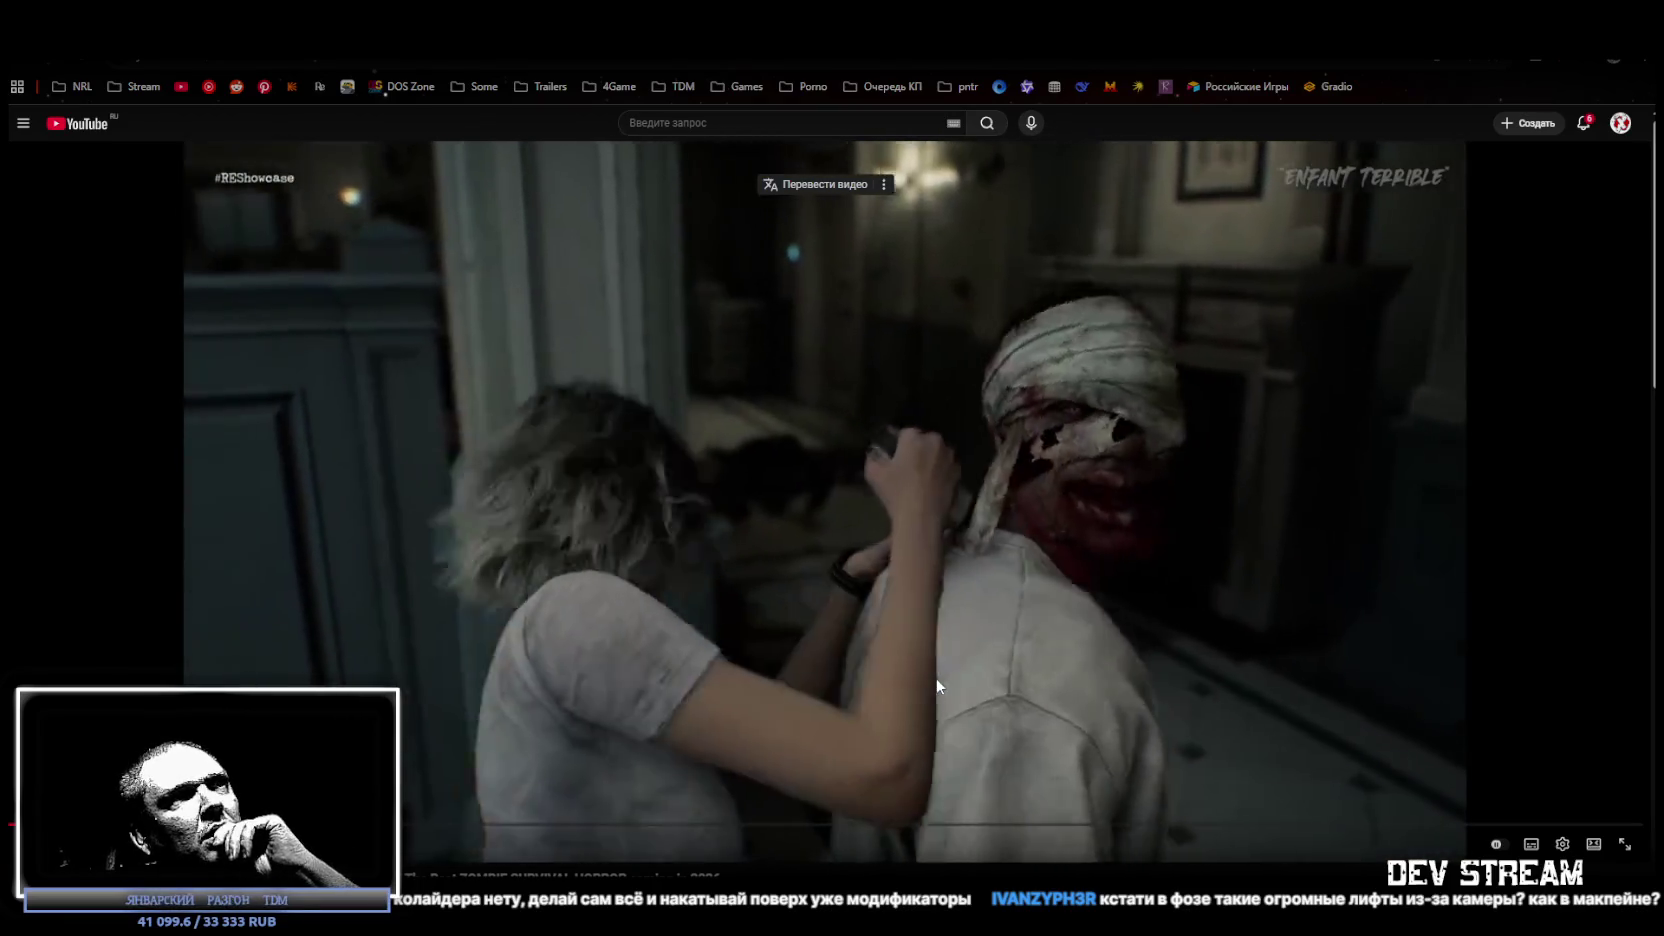
click(910, 683)
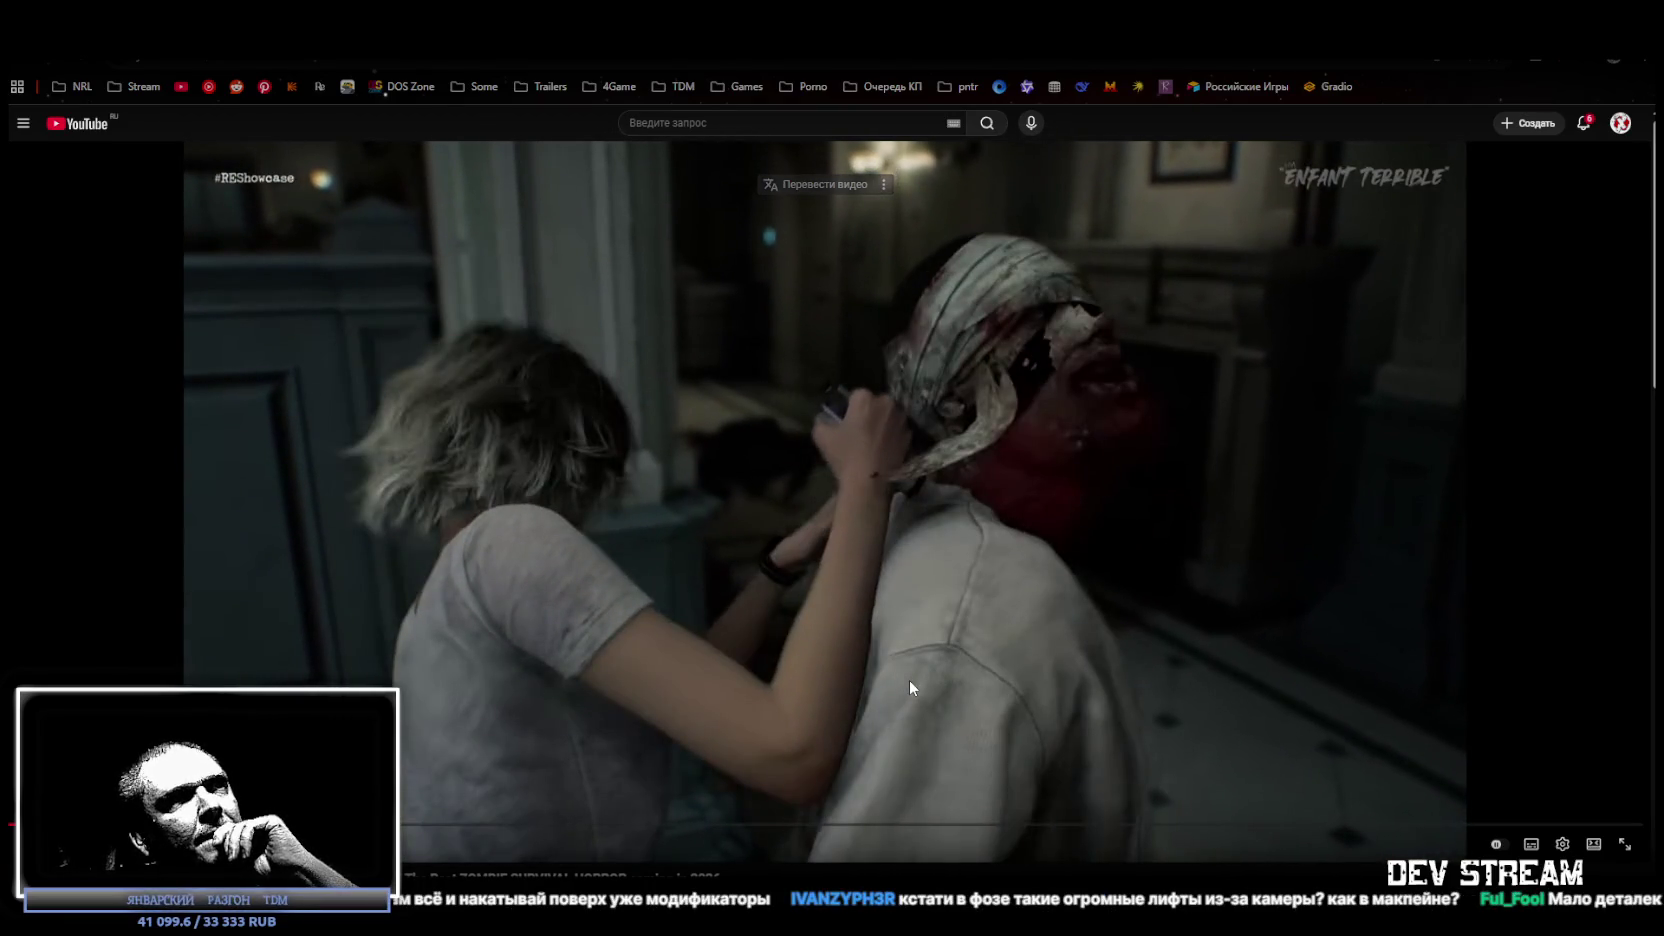
key(Left)
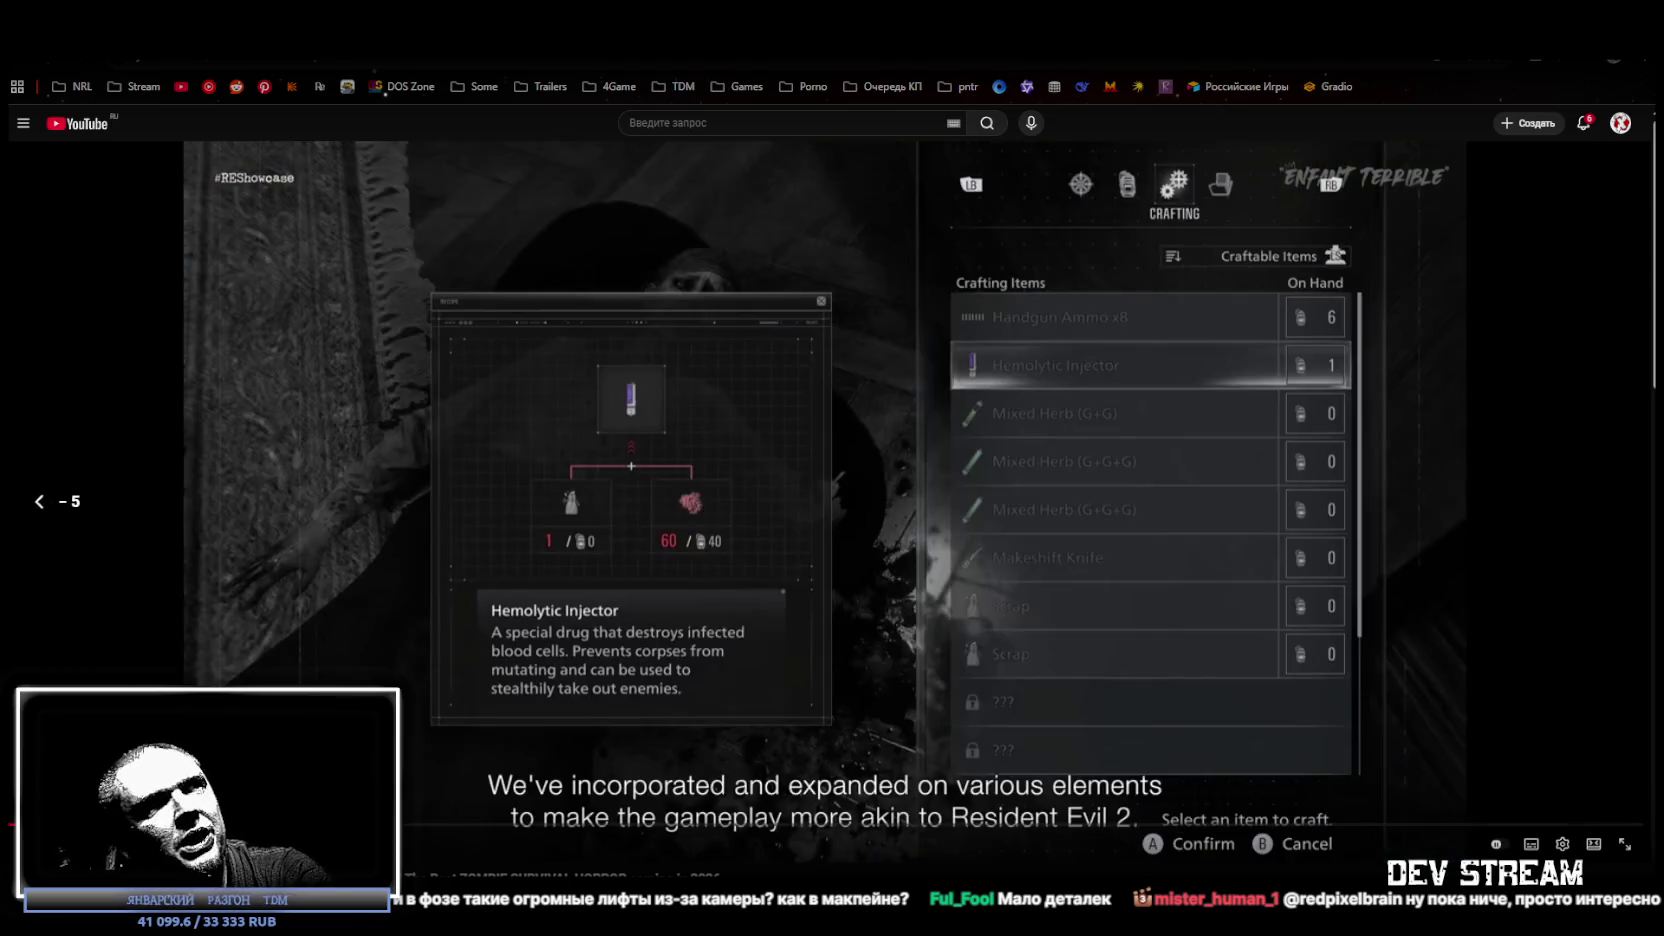
Resume the trailer, then return to Unity and select the ITM_bint item near the TV.
key(space)
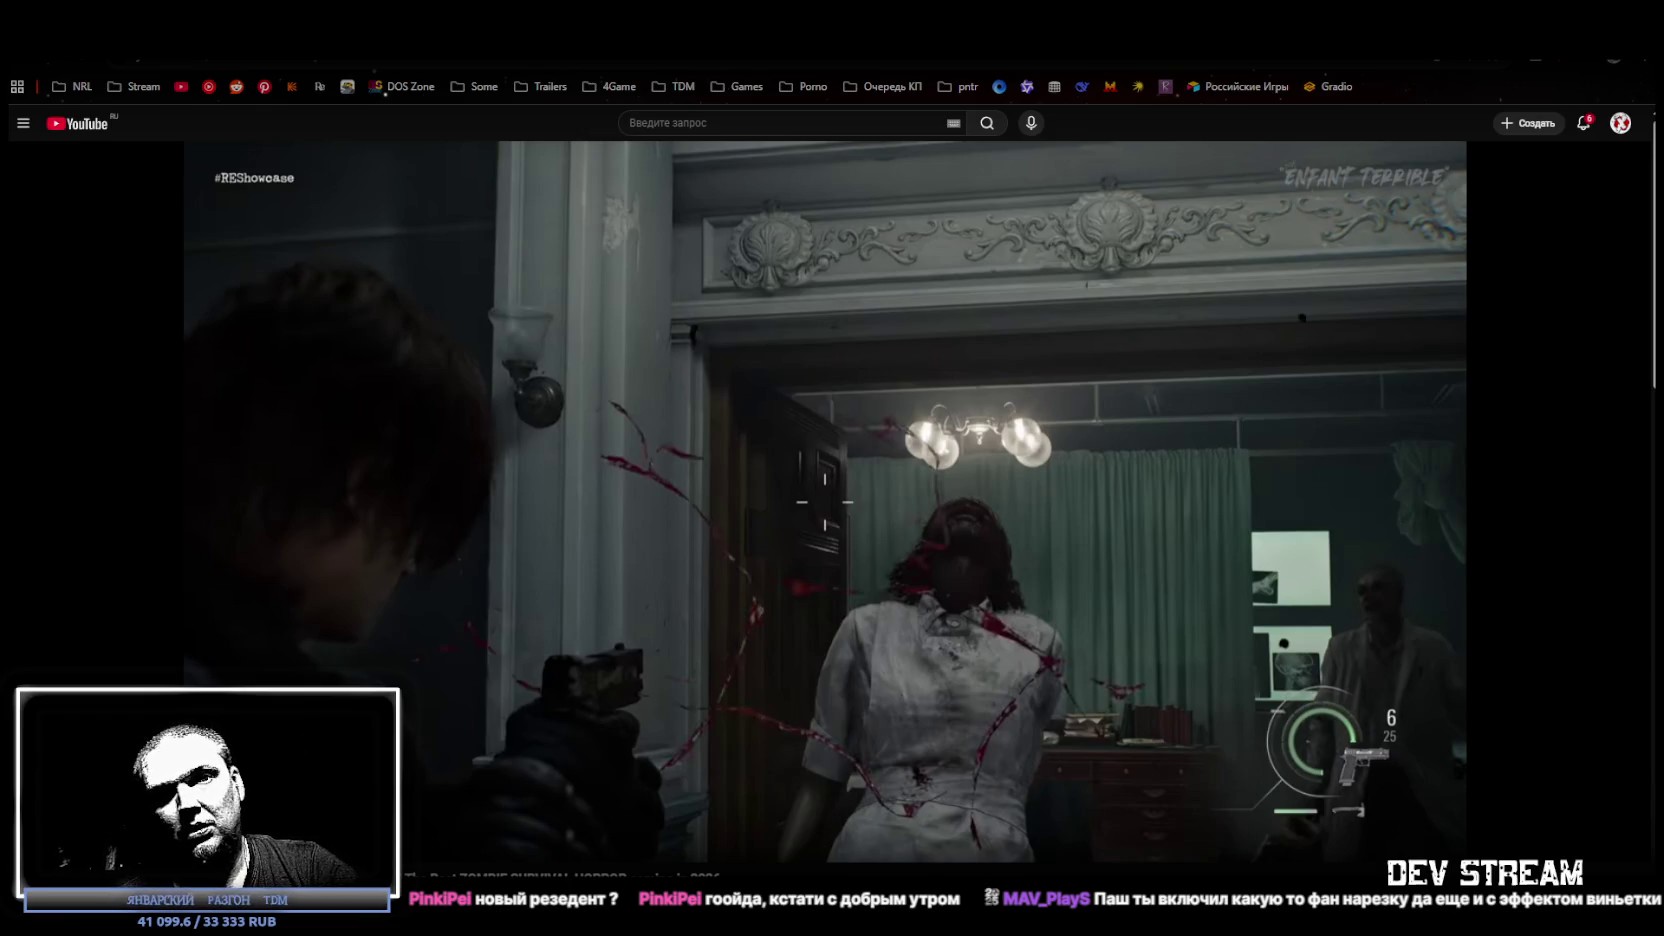
mouse_move(1180, 562)
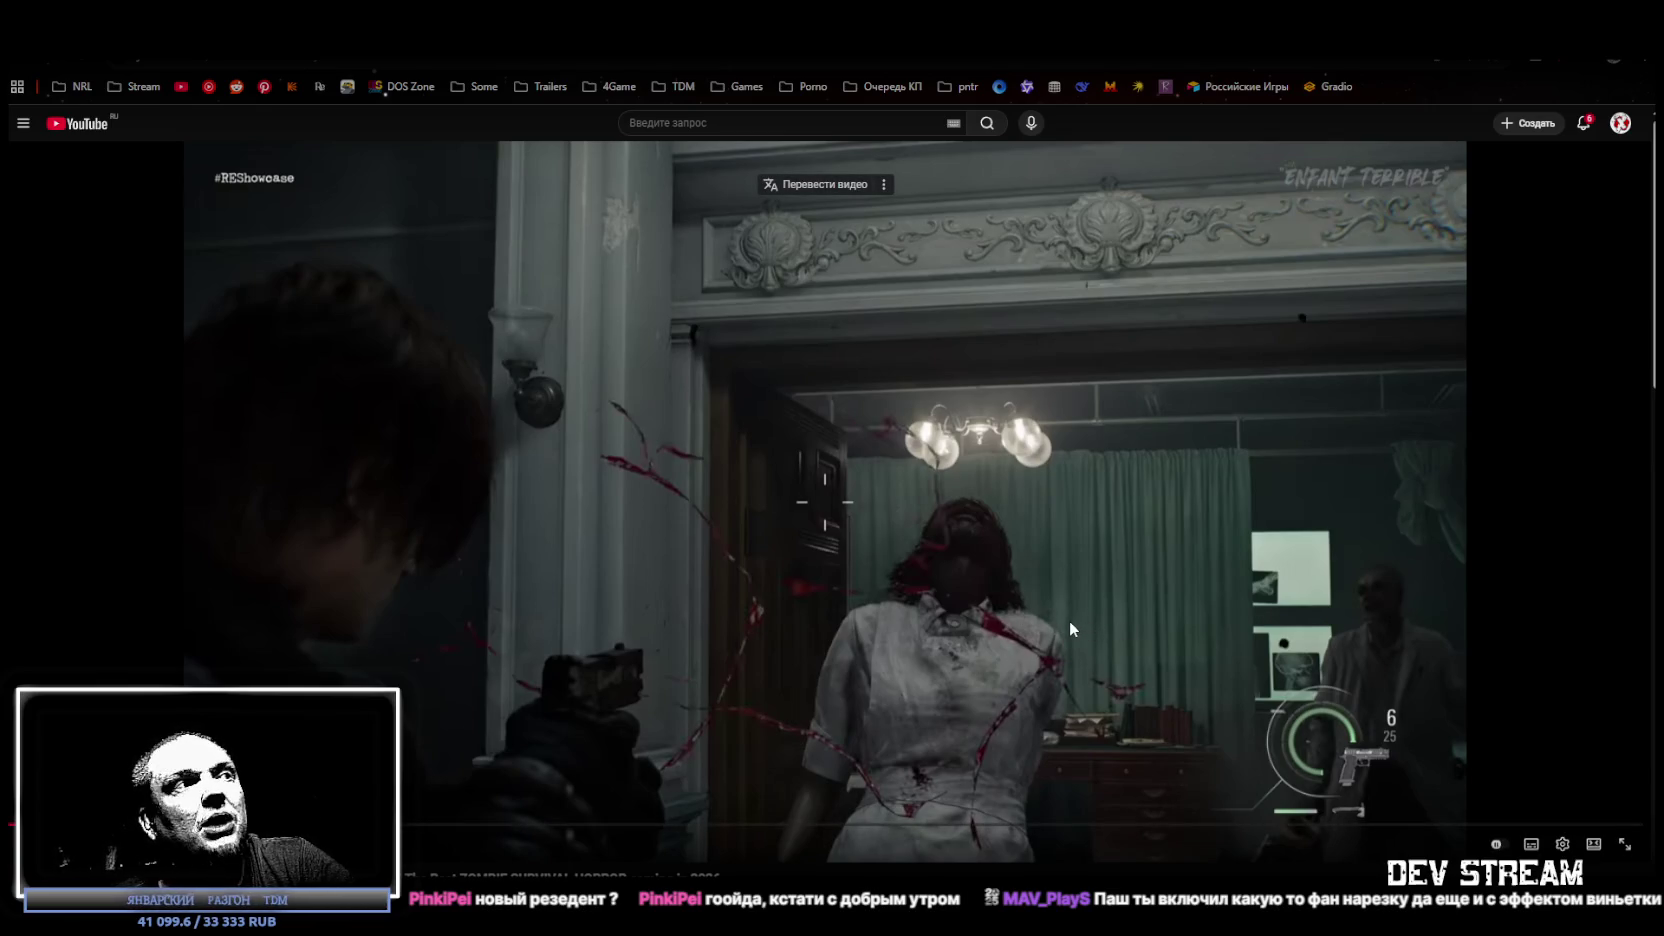
key(alt+Tab)
mouse_move(903, 597)
mouse_down()
mouse_move(1186, 514)
mouse_move(1622, 526)
mouse_move(1622, 620)
mouse_move(100, 616)
mouse_move(134, 618)
mouse_move(140, 680)
mouse_move(1283, 755)
mouse_move(855, 676)
mouse_move(878, 702)
mouse_move(939, 550)
mouse_move(1015, 508)
mouse_up()
click(931, 504)
Frame ITM_bint, then fly to the forest and select and frame the TreeTDM_16_dead tree.
key(f)
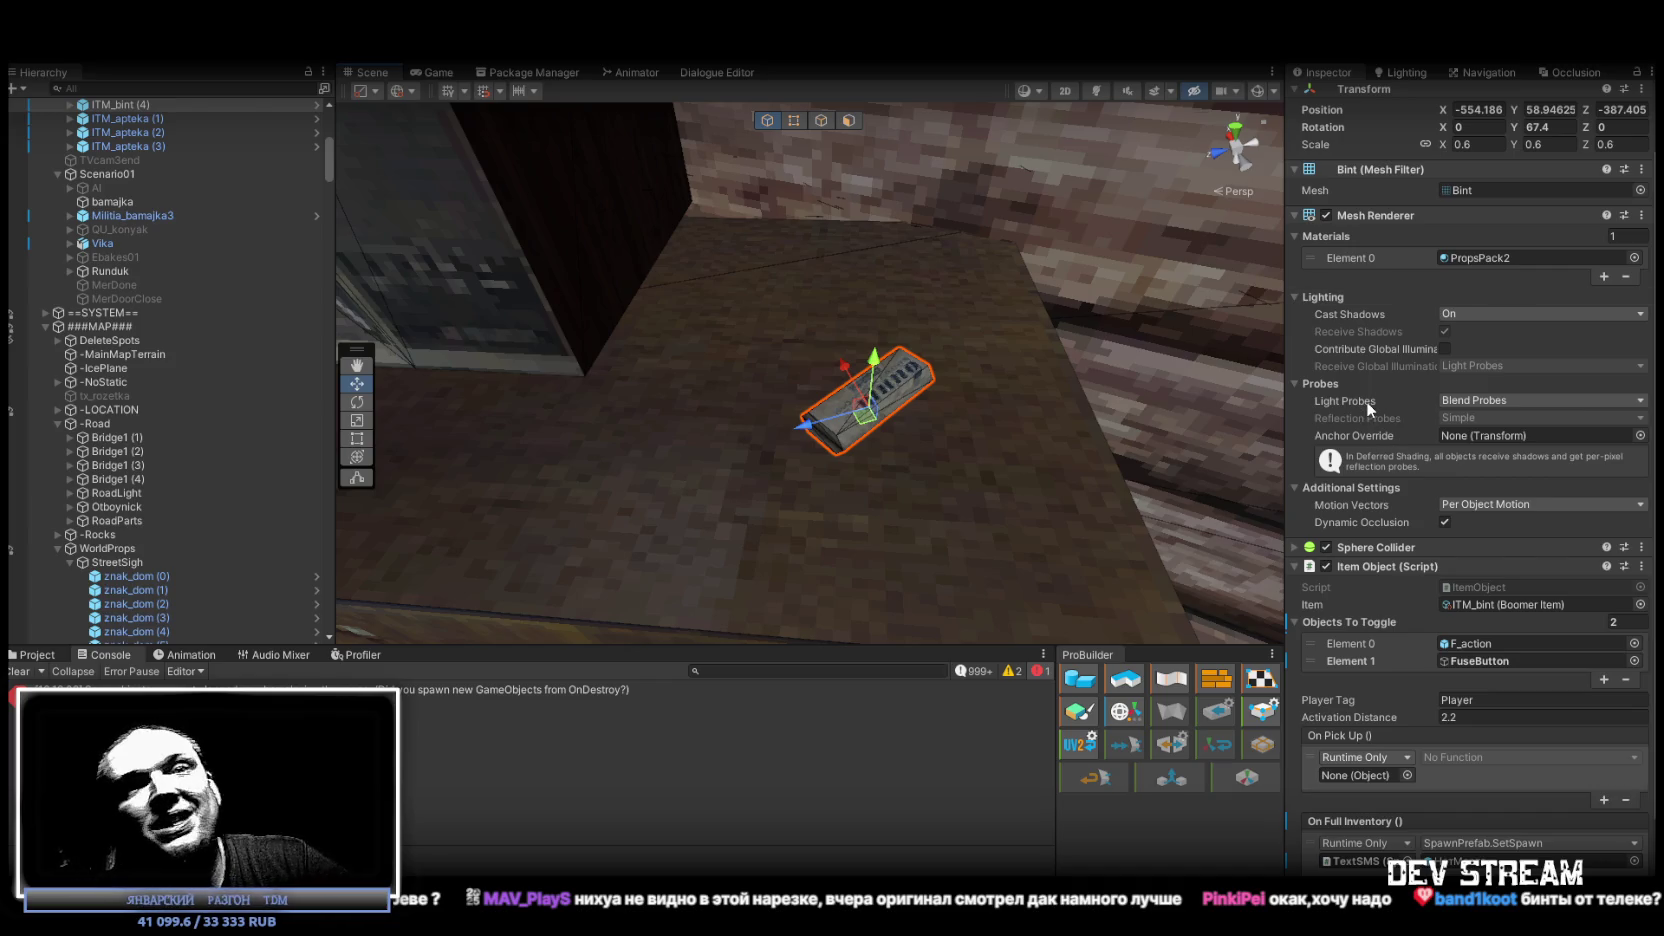
mouse_move(958, 274)
mouse_down()
mouse_move(780, 272)
mouse_move(634, 366)
mouse_up()
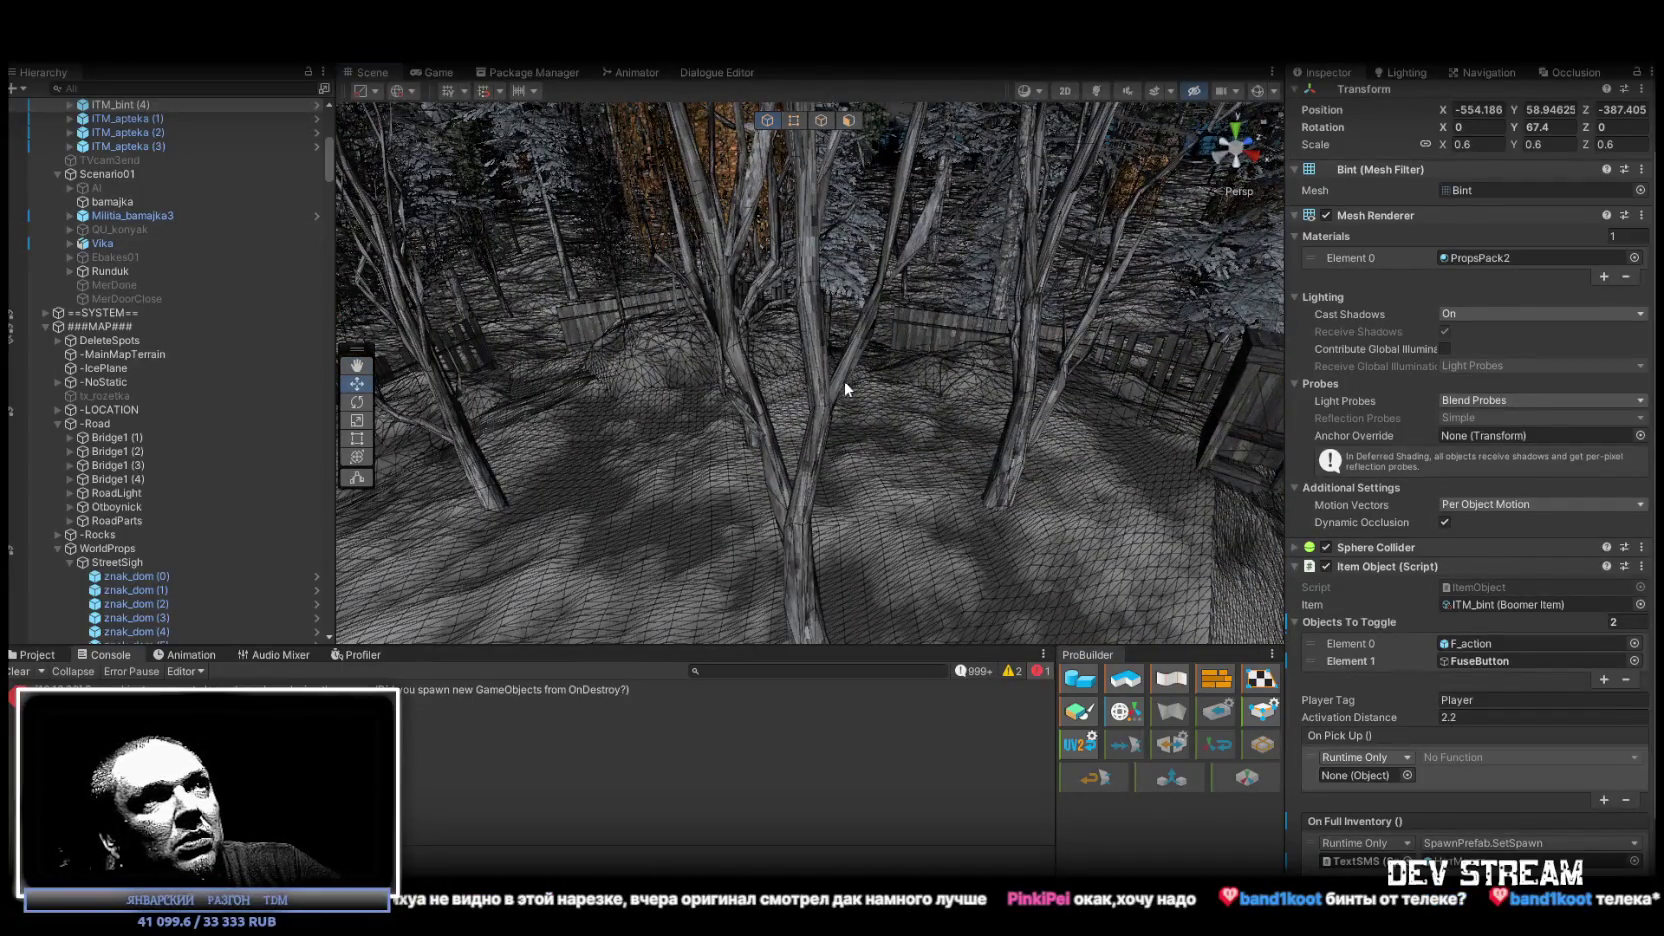
click(846, 387)
key(f)
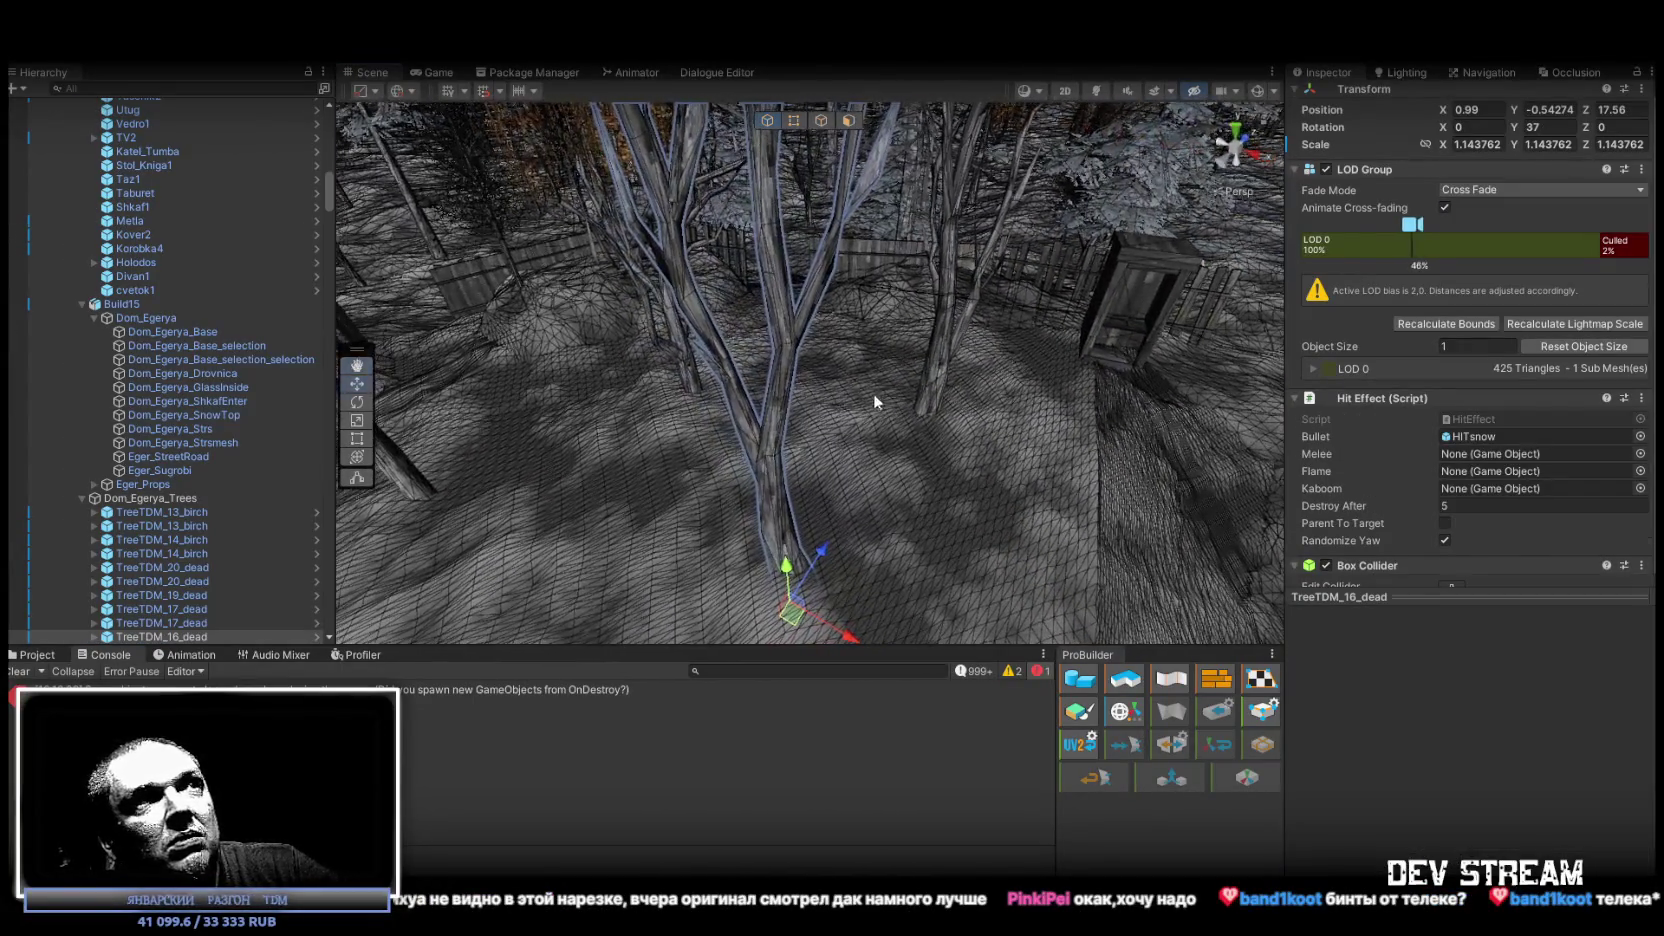
Locate the dead tree's Dry8873LOD014 mesh asset and view its mesh statistics.
click(786, 350)
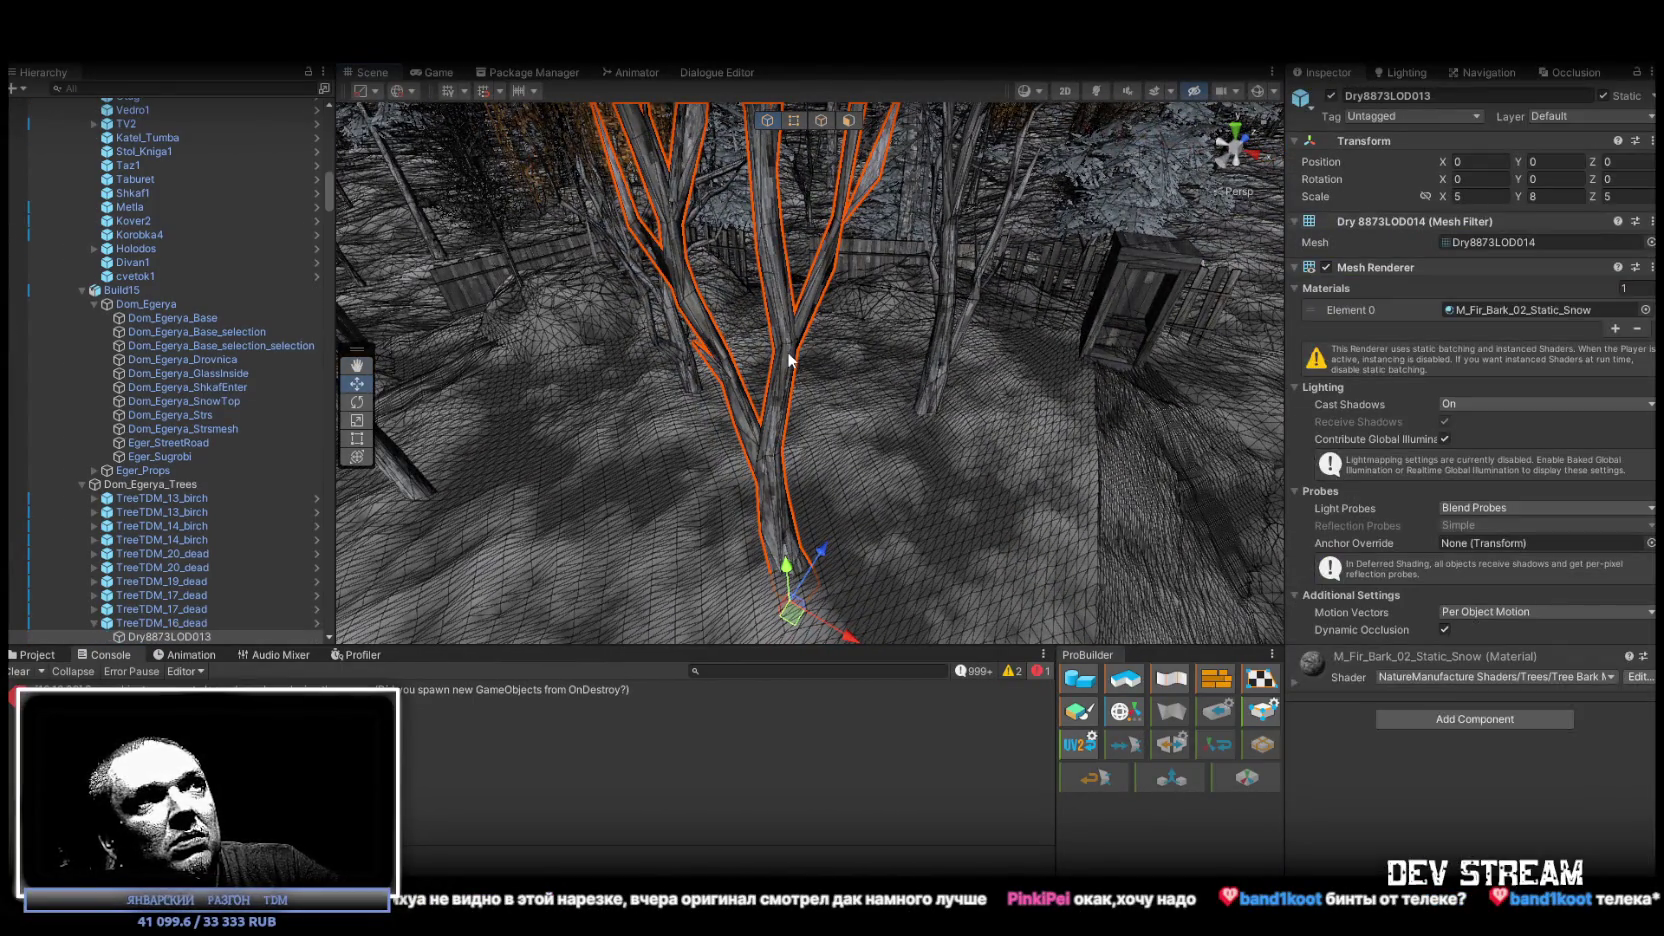
click(1508, 240)
click(12, 655)
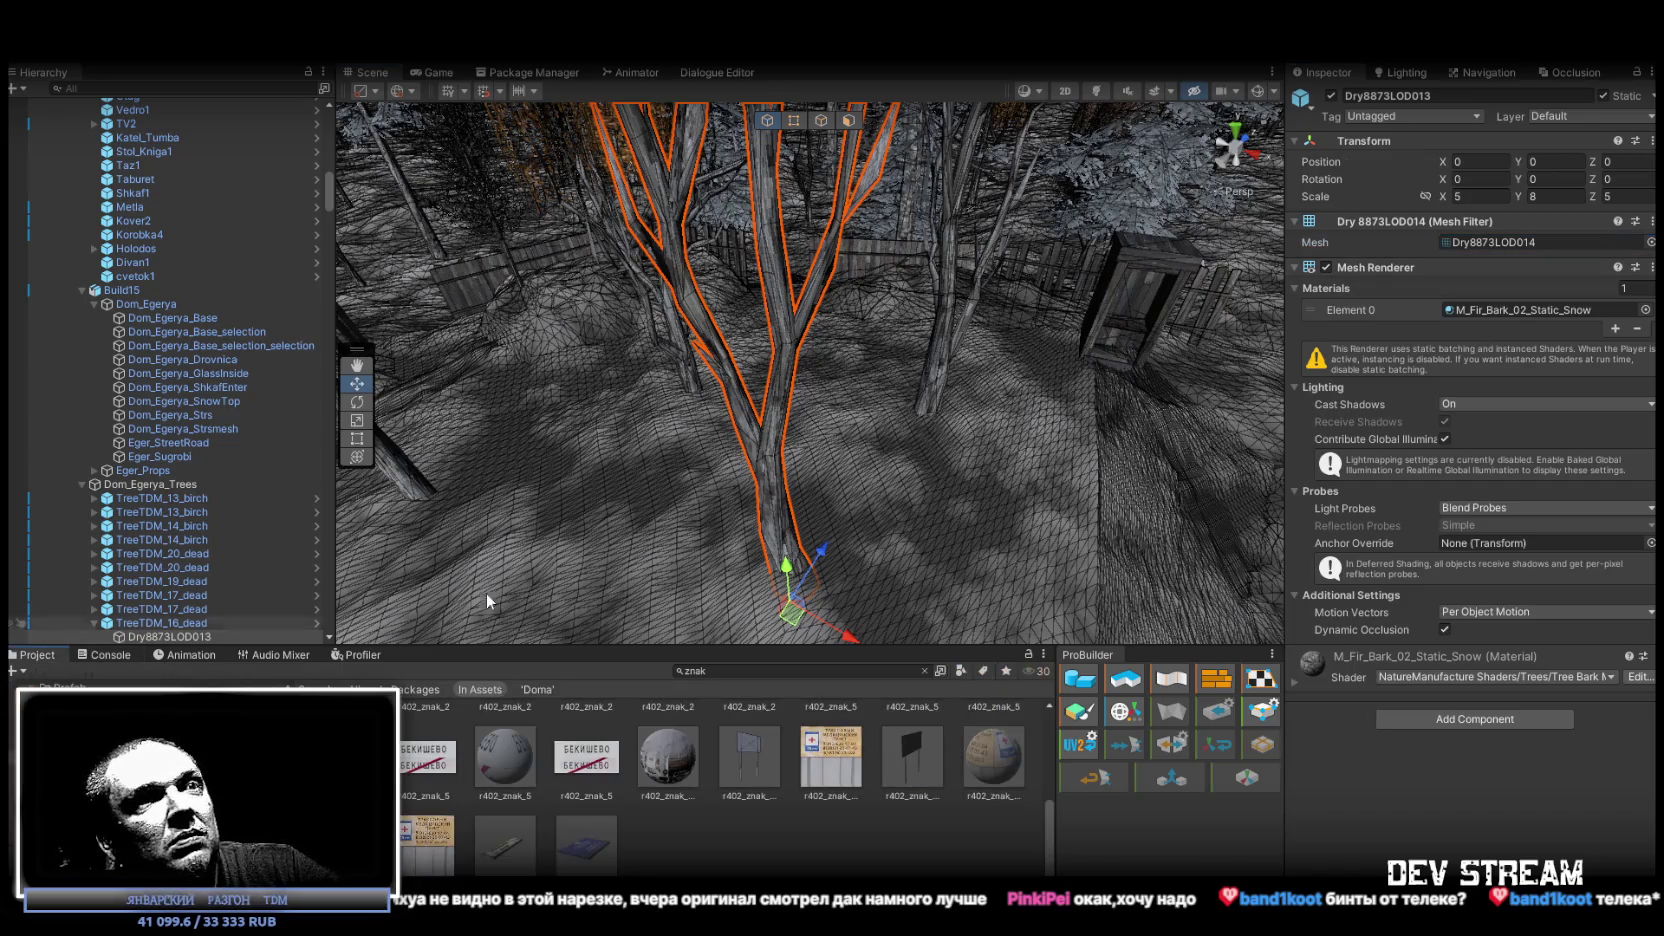
click(1509, 242)
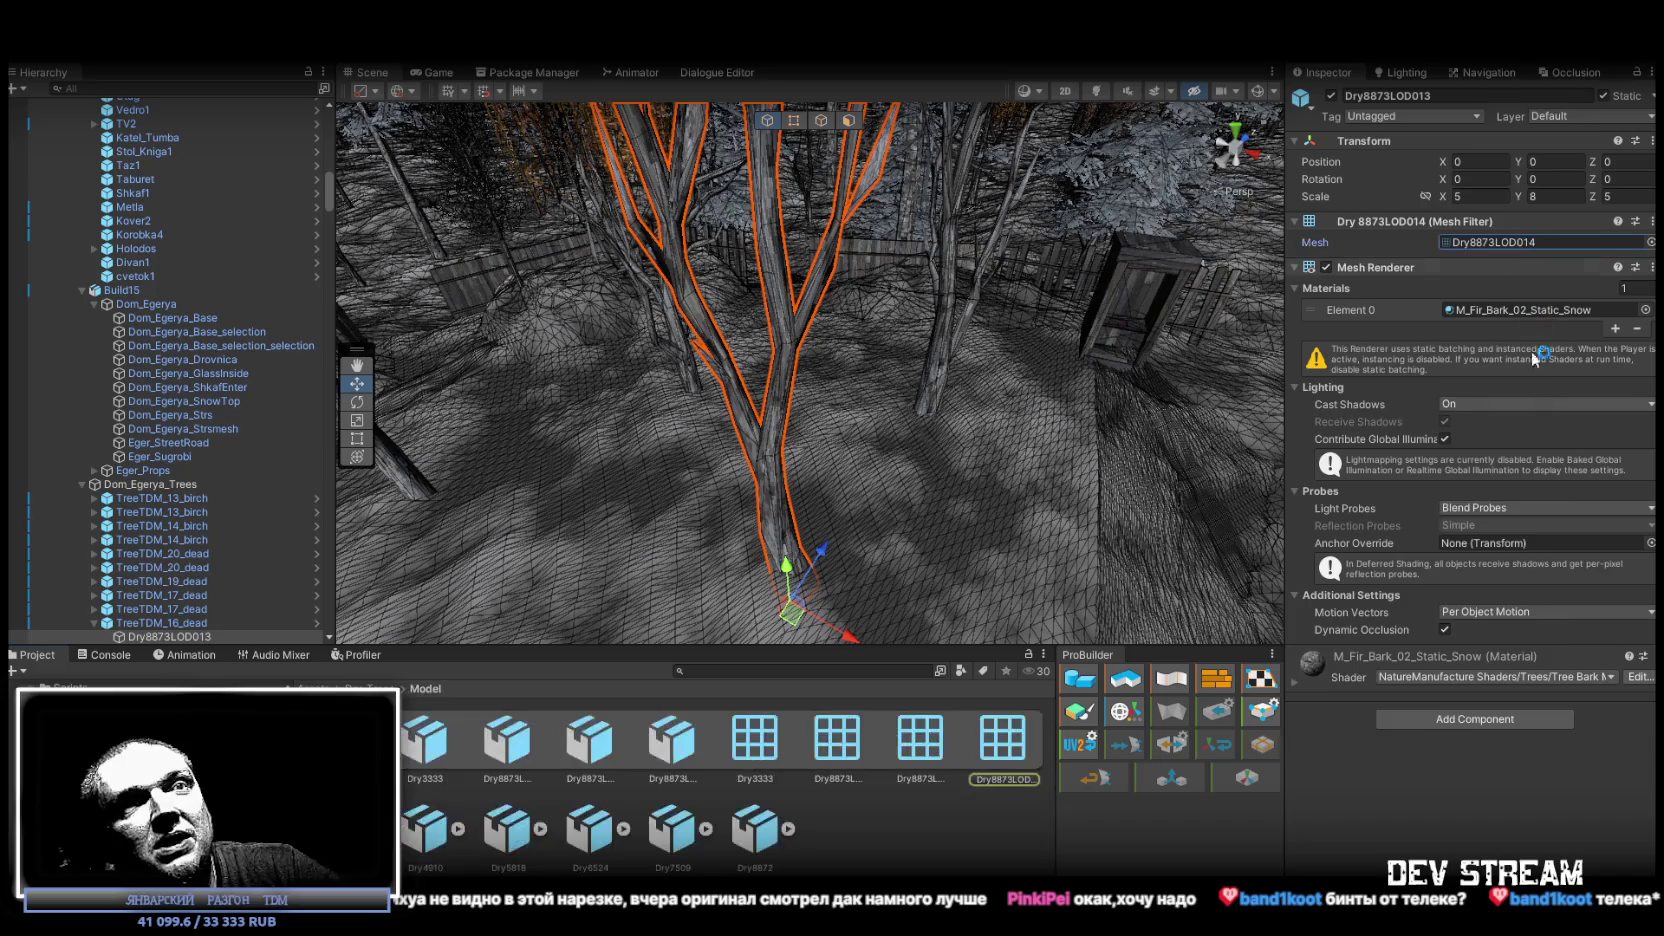
click(1004, 746)
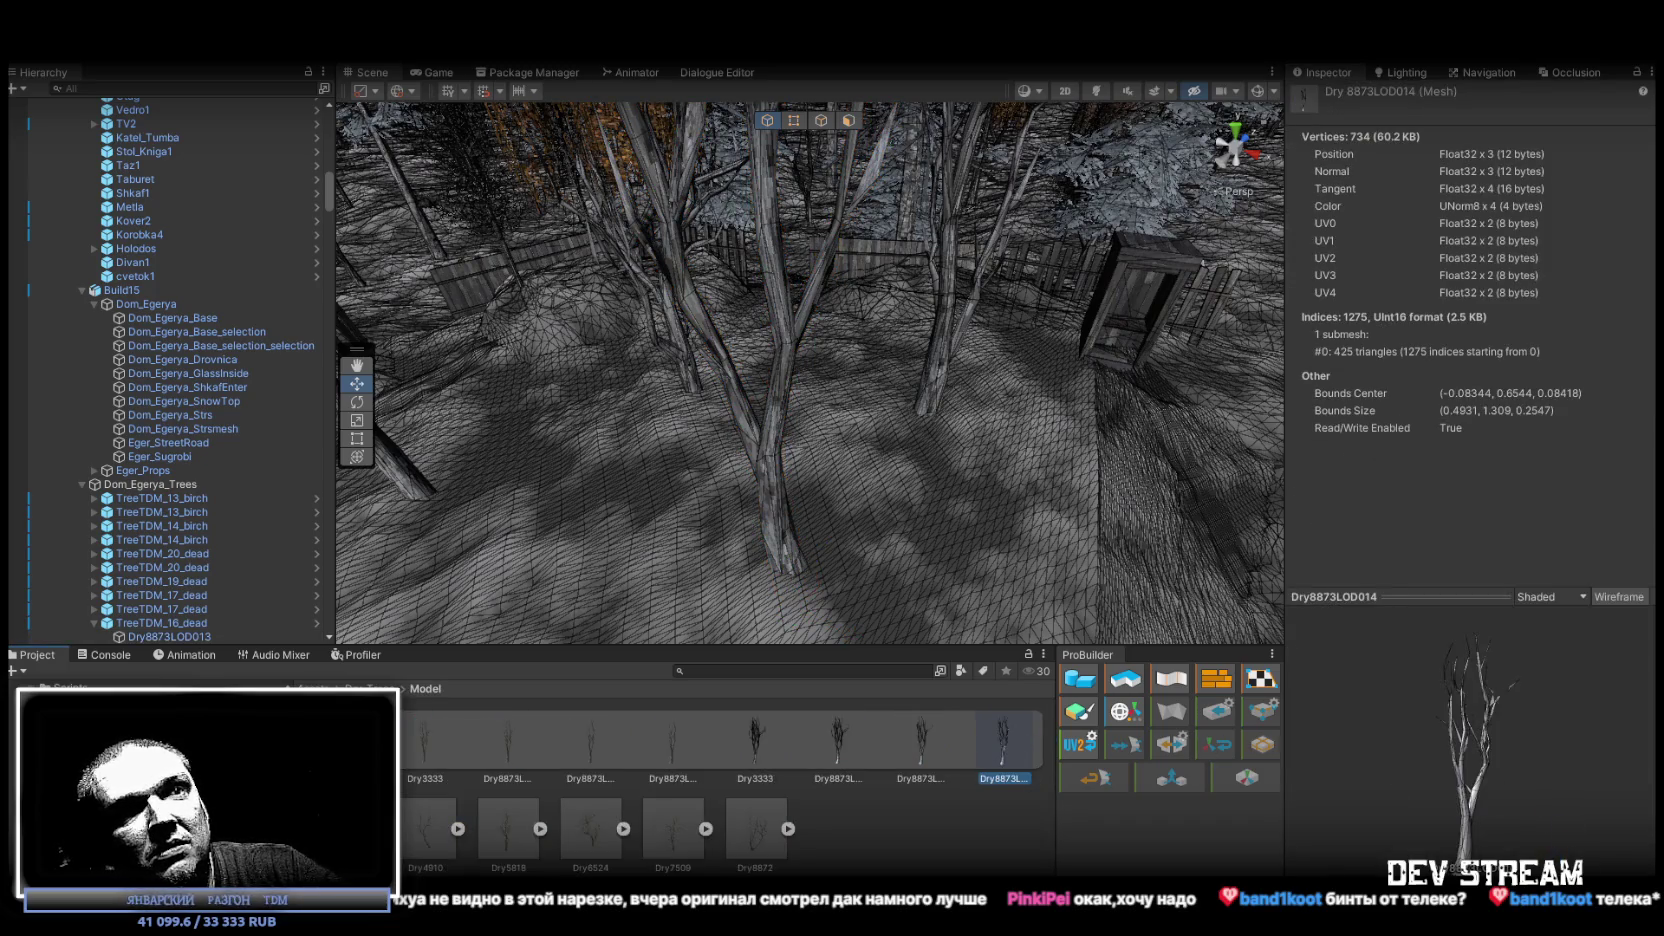
Find the birch beside the house and show the SM_Tree_Birch_01 mesh's vertex and triangle counts.
mouse_move(700, 320)
mouse_down()
mouse_move(700, 250)
mouse_move(813, 134)
mouse_move(663, 284)
mouse_move(1176, 397)
mouse_move(948, 406)
mouse_up()
click(881, 400)
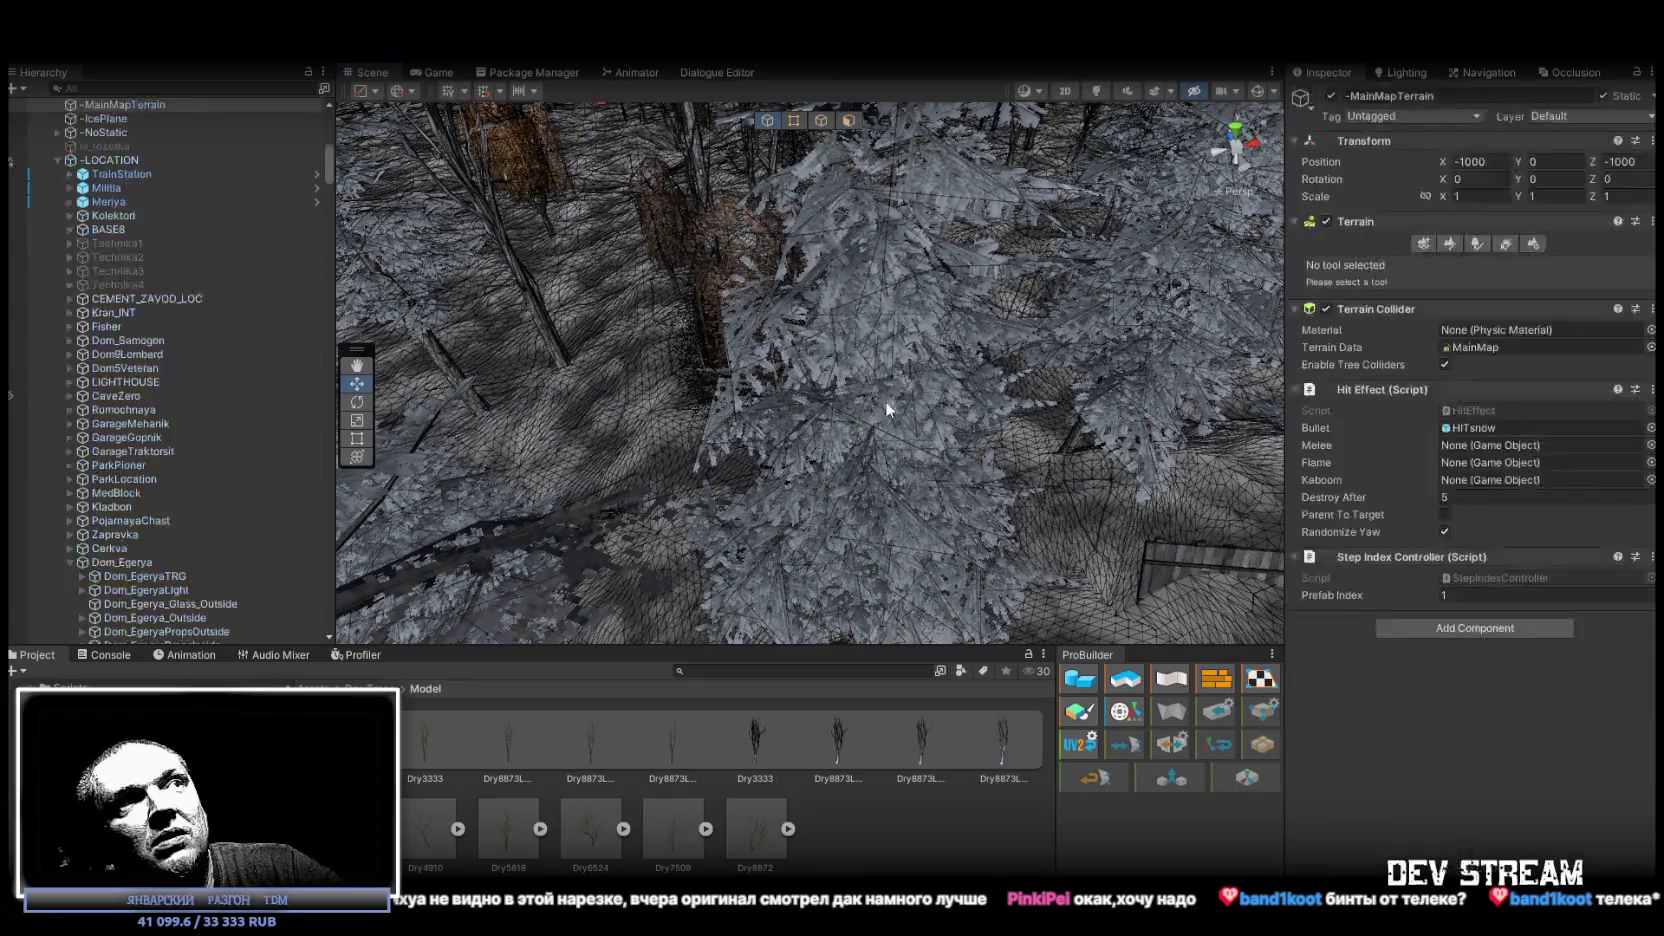
scroll(907, 384, up, 3)
mouse_move(892, 370)
mouse_down()
mouse_move(1012, 381)
mouse_move(799, 472)
mouse_move(751, 456)
mouse_up()
click(751, 456)
click(879, 440)
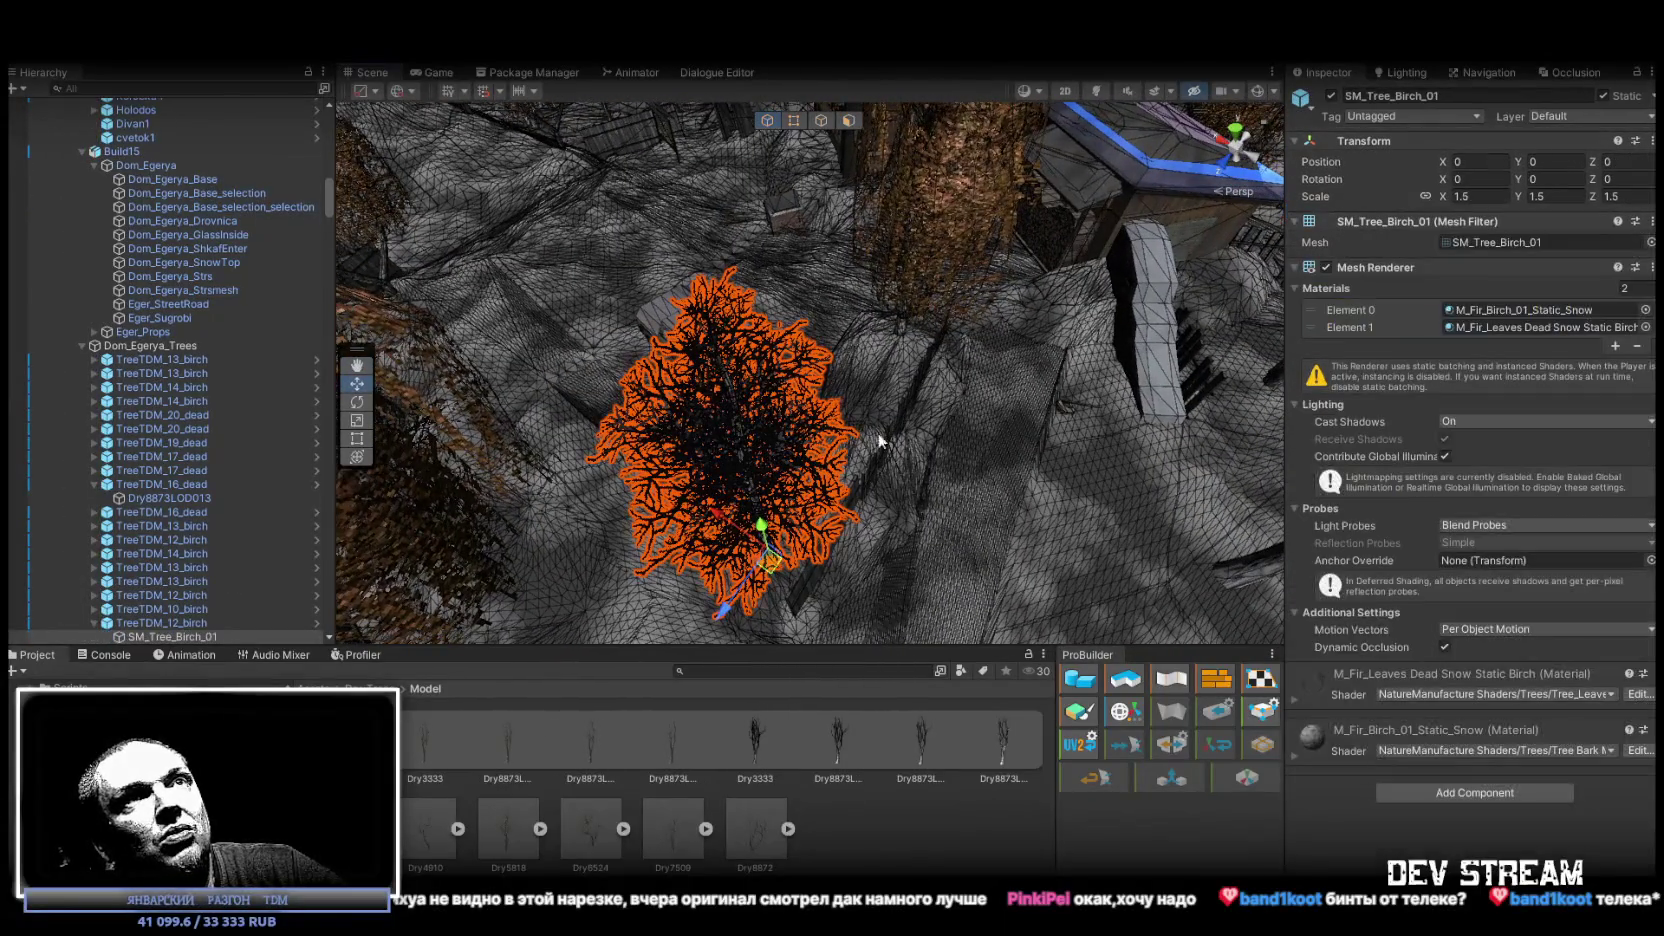
click(1511, 242)
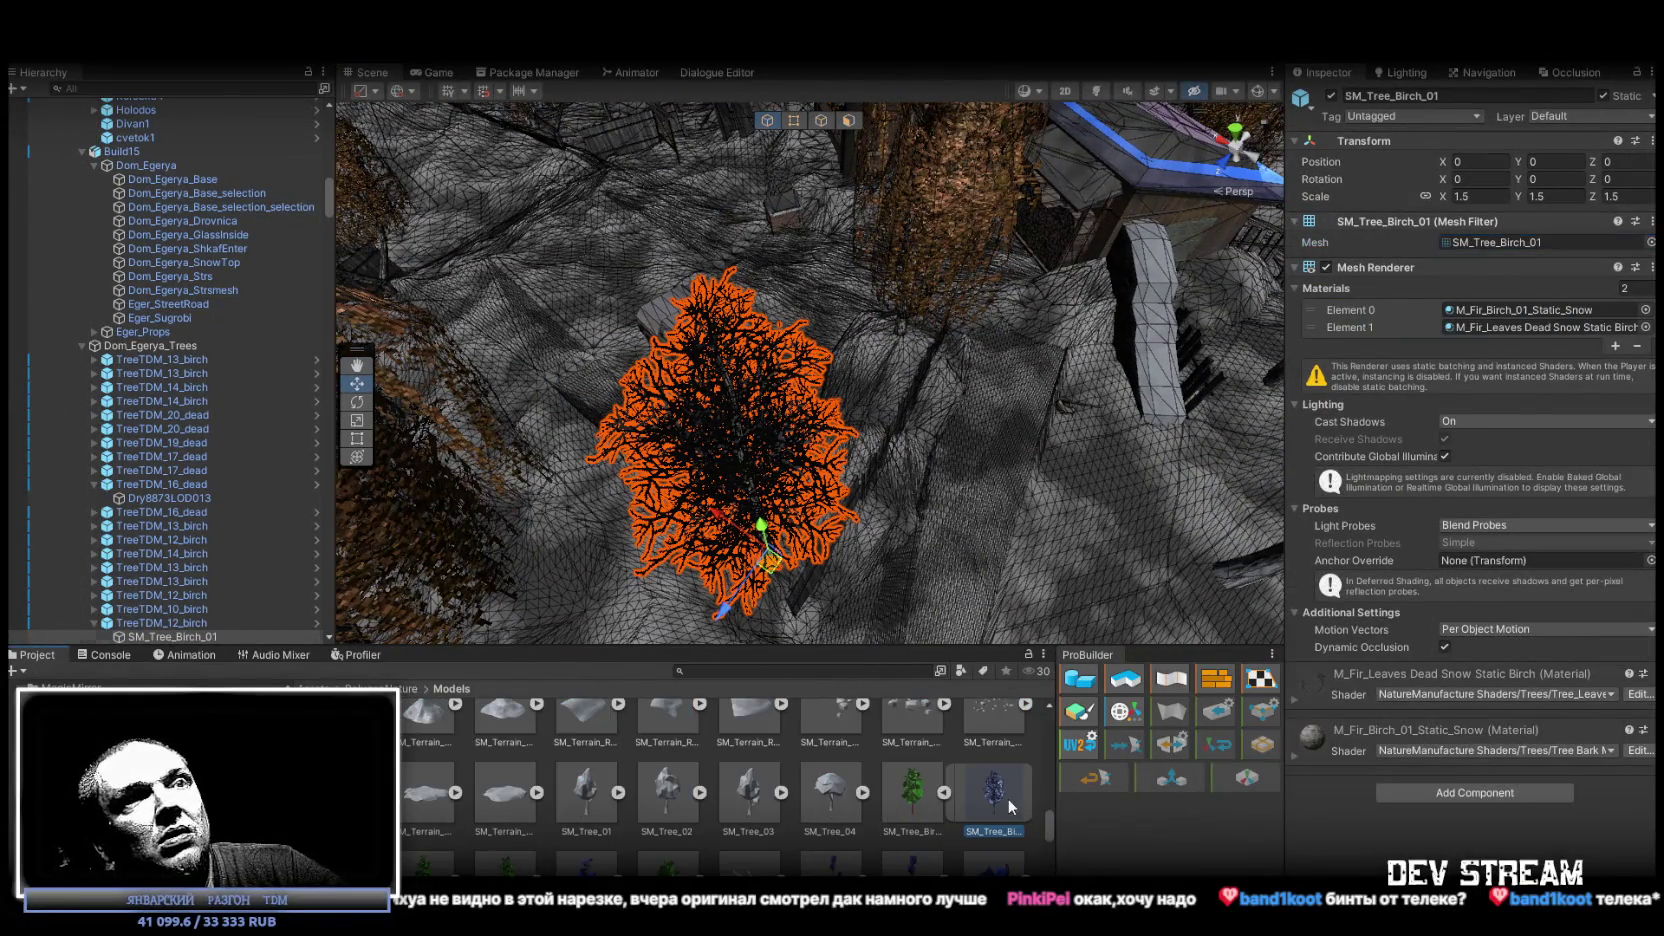
click(1008, 798)
Fly to the dead tree, turn toward the mountain ridge, and select the ITM_bint item.
mouse_move(790, 345)
mouse_down()
mouse_move(769, 327)
mouse_move(761, 253)
mouse_move(693, 339)
mouse_move(882, 369)
mouse_move(791, 360)
mouse_move(730, 430)
mouse_move(767, 422)
mouse_move(769, 360)
mouse_move(631, 401)
mouse_move(386, 304)
mouse_move(458, 348)
mouse_move(551, 285)
mouse_up()
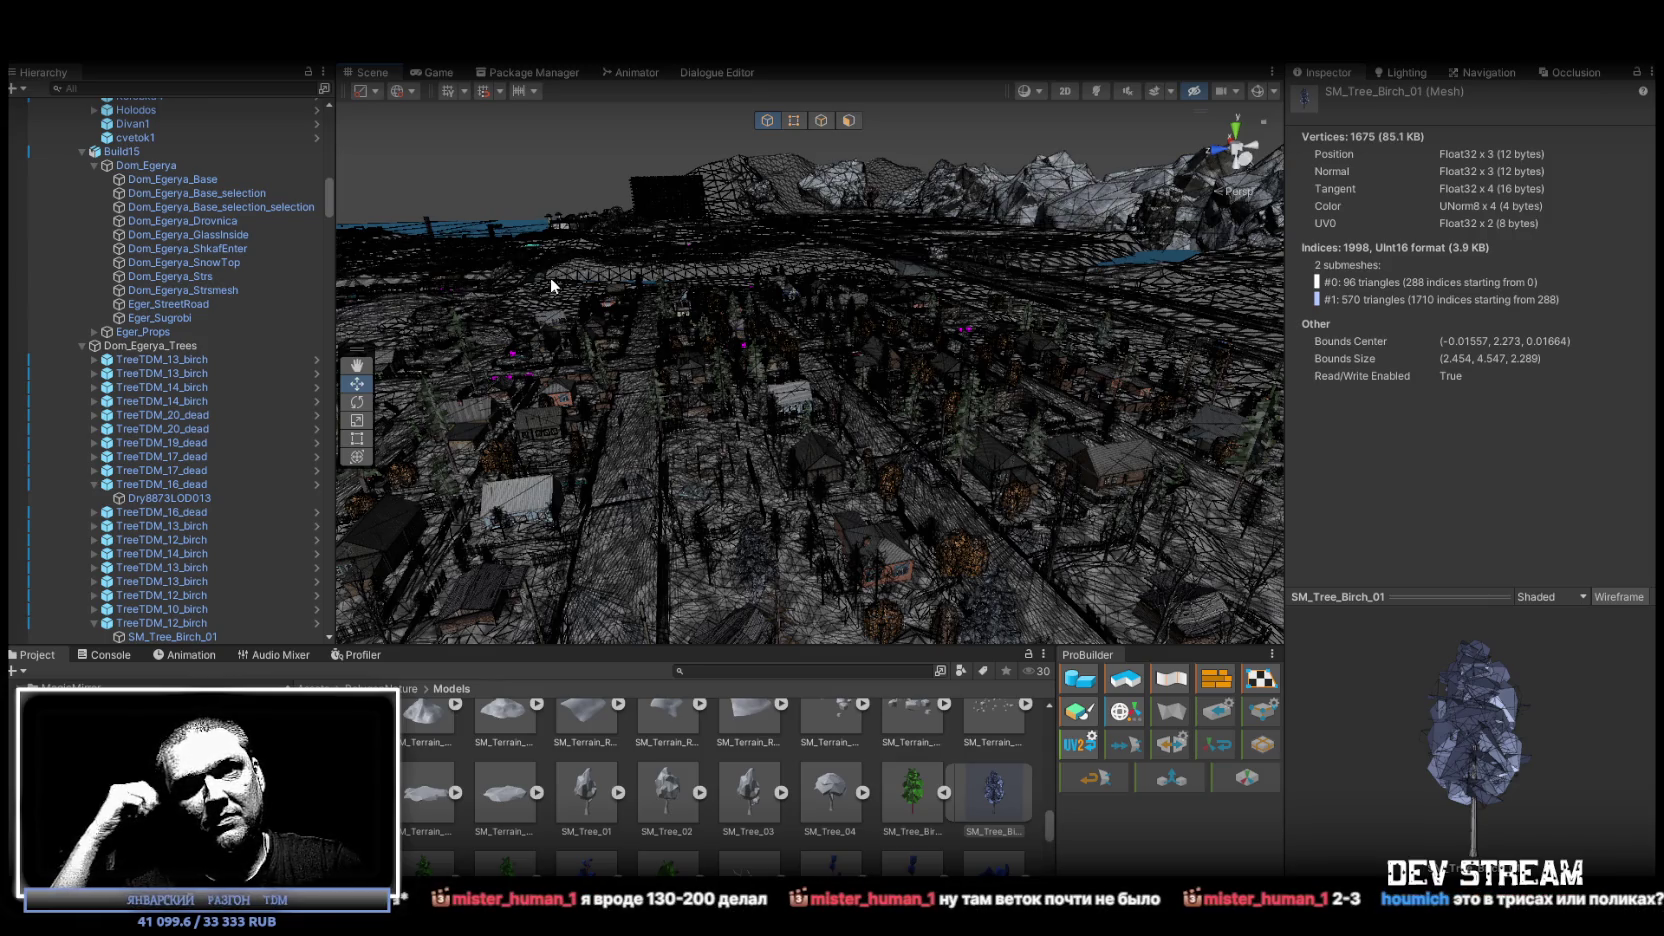
mouse_move(832, 468)
mouse_down()
mouse_move(1296, 475)
mouse_move(1220, 463)
mouse_move(1234, 593)
mouse_move(1214, 440)
mouse_move(945, 520)
mouse_up()
click(945, 520)
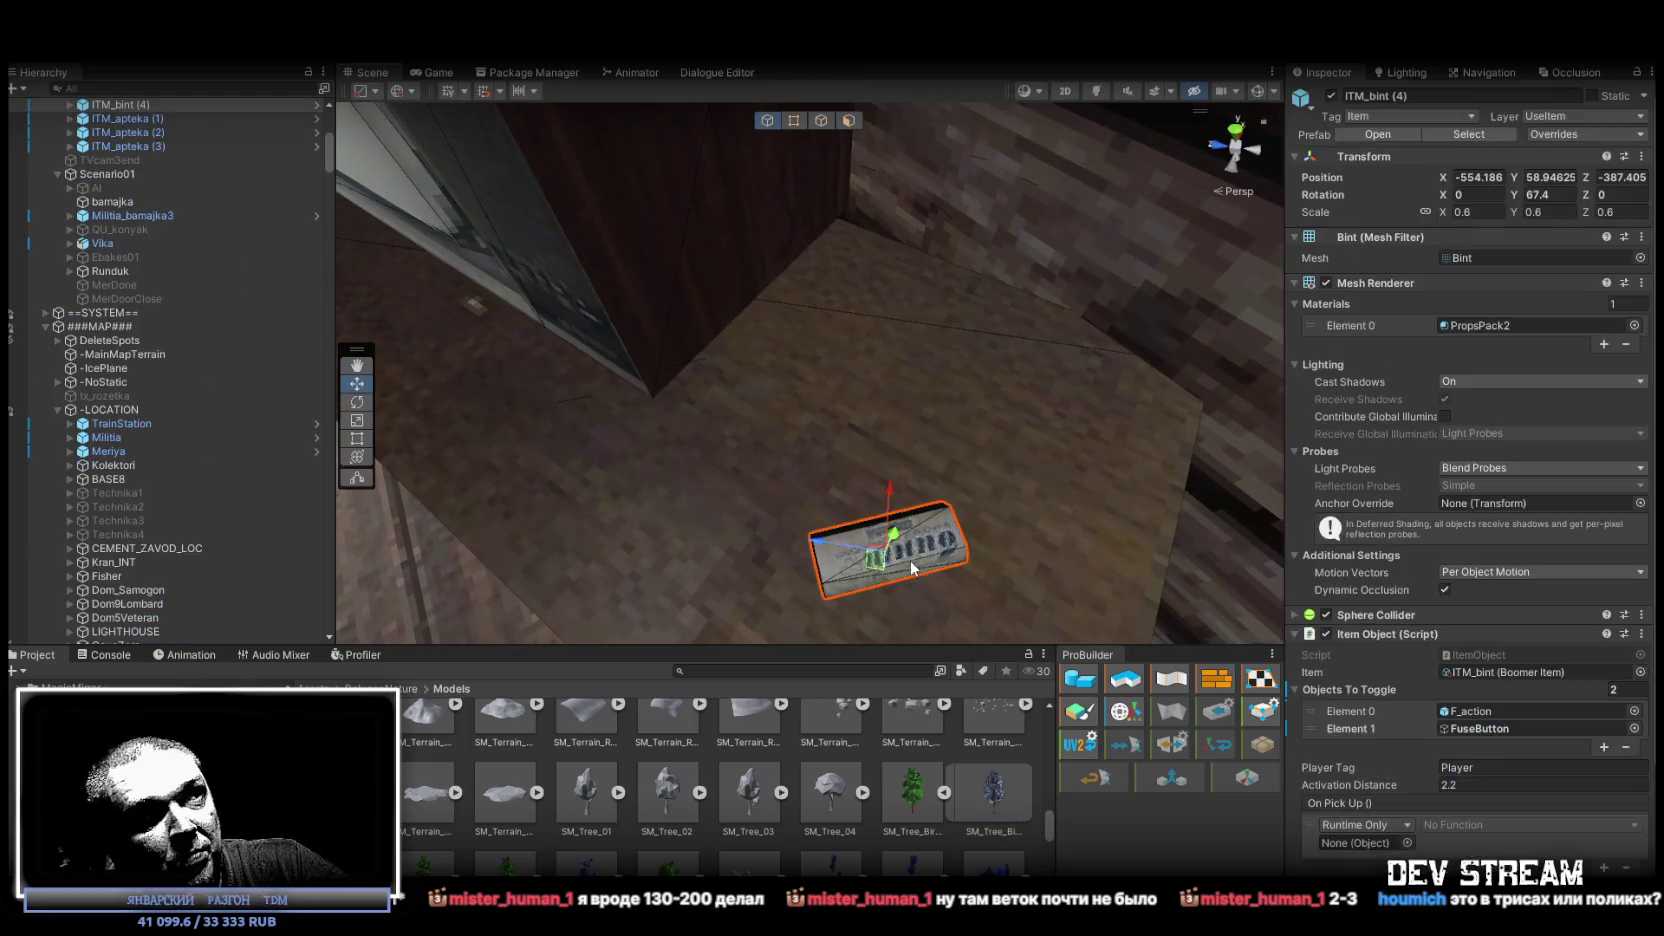
Frame ITM_bint, orbit to view the cabinet top, then pull back to the log room.
key(f)
drag(1304, 578, 1010, 408)
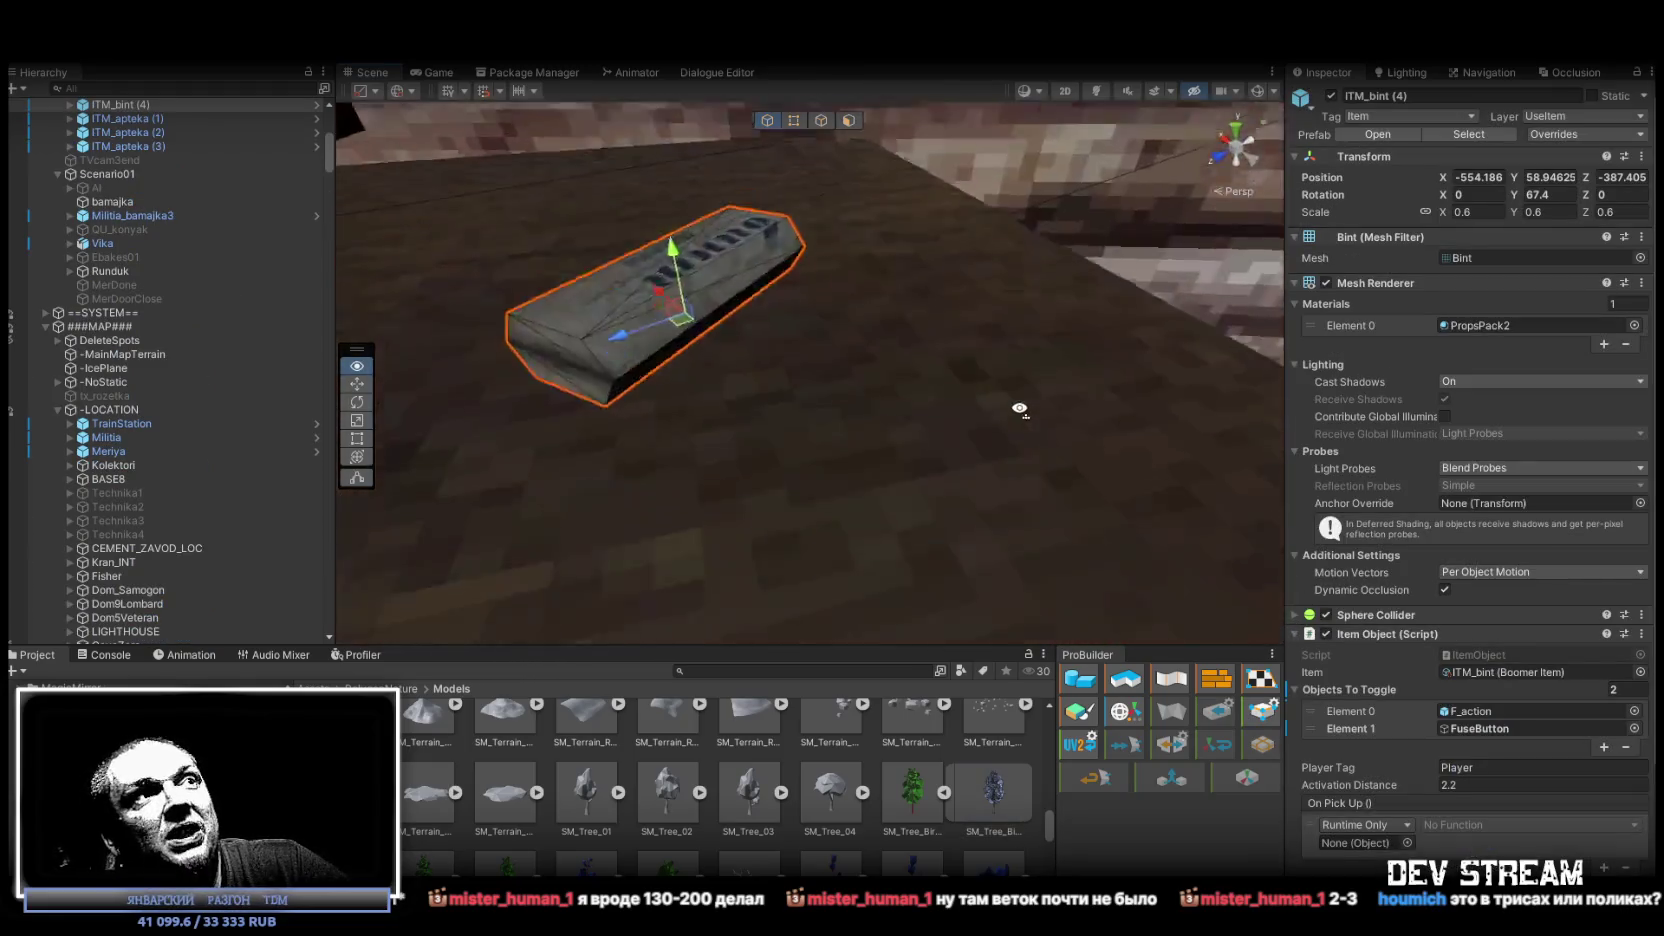
scroll(1010, 408, down, 5)
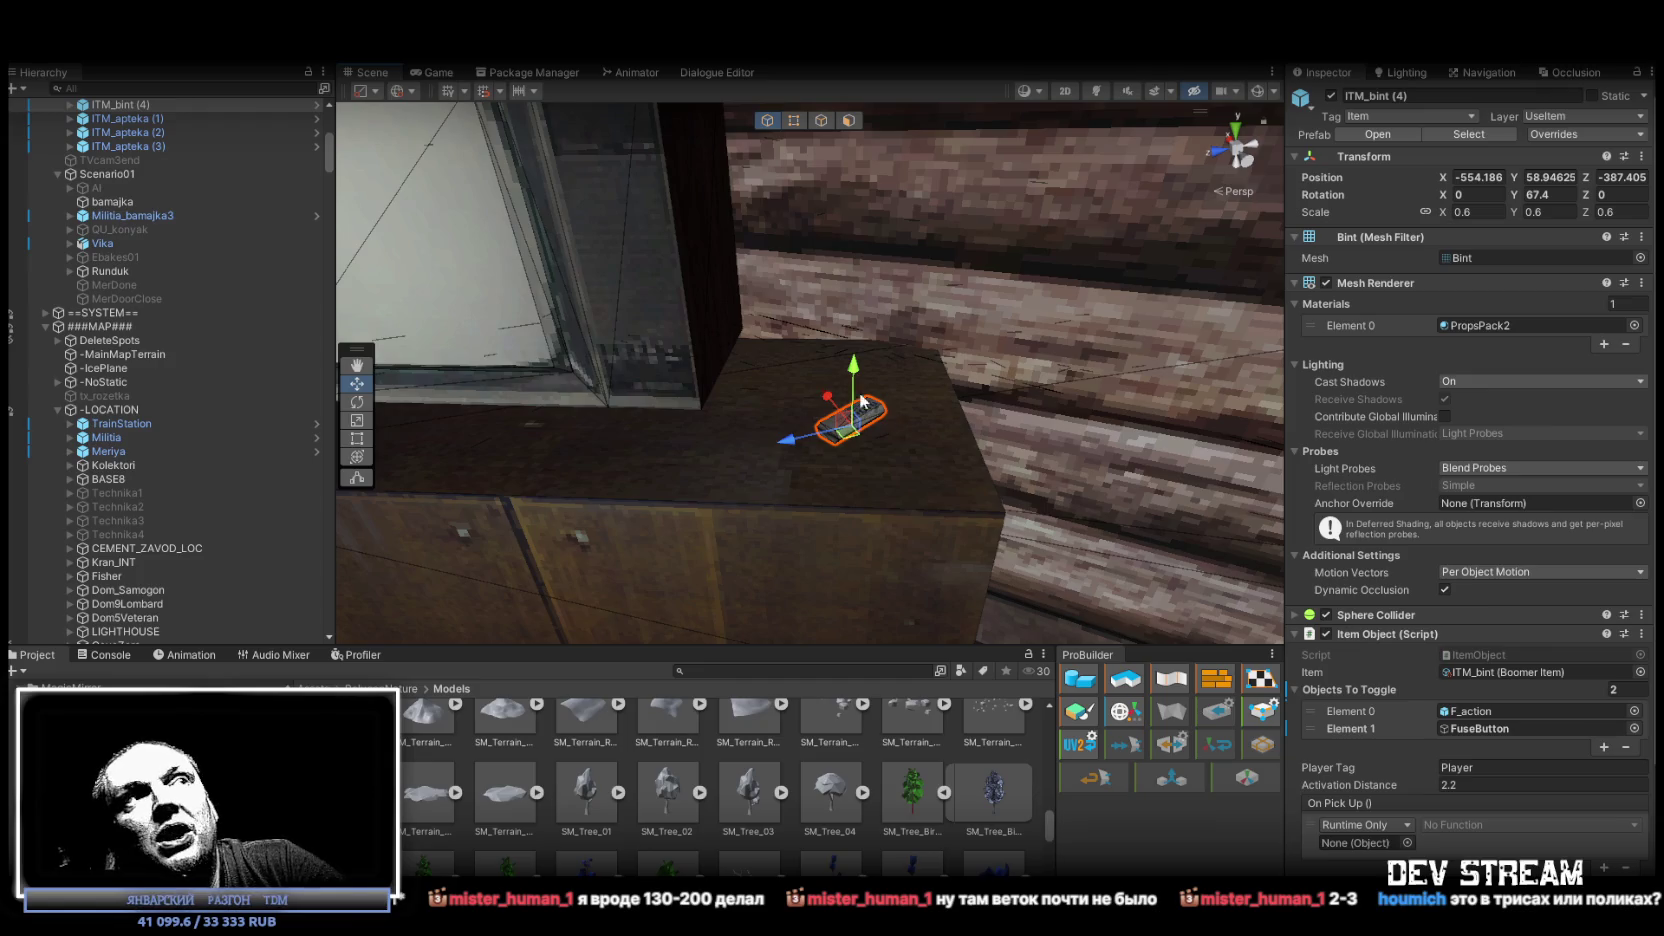
mouse_move(975, 428)
mouse_down()
mouse_move(1077, 388)
mouse_move(567, 347)
mouse_move(1122, 379)
mouse_move(1364, 447)
mouse_move(1338, 429)
mouse_up()
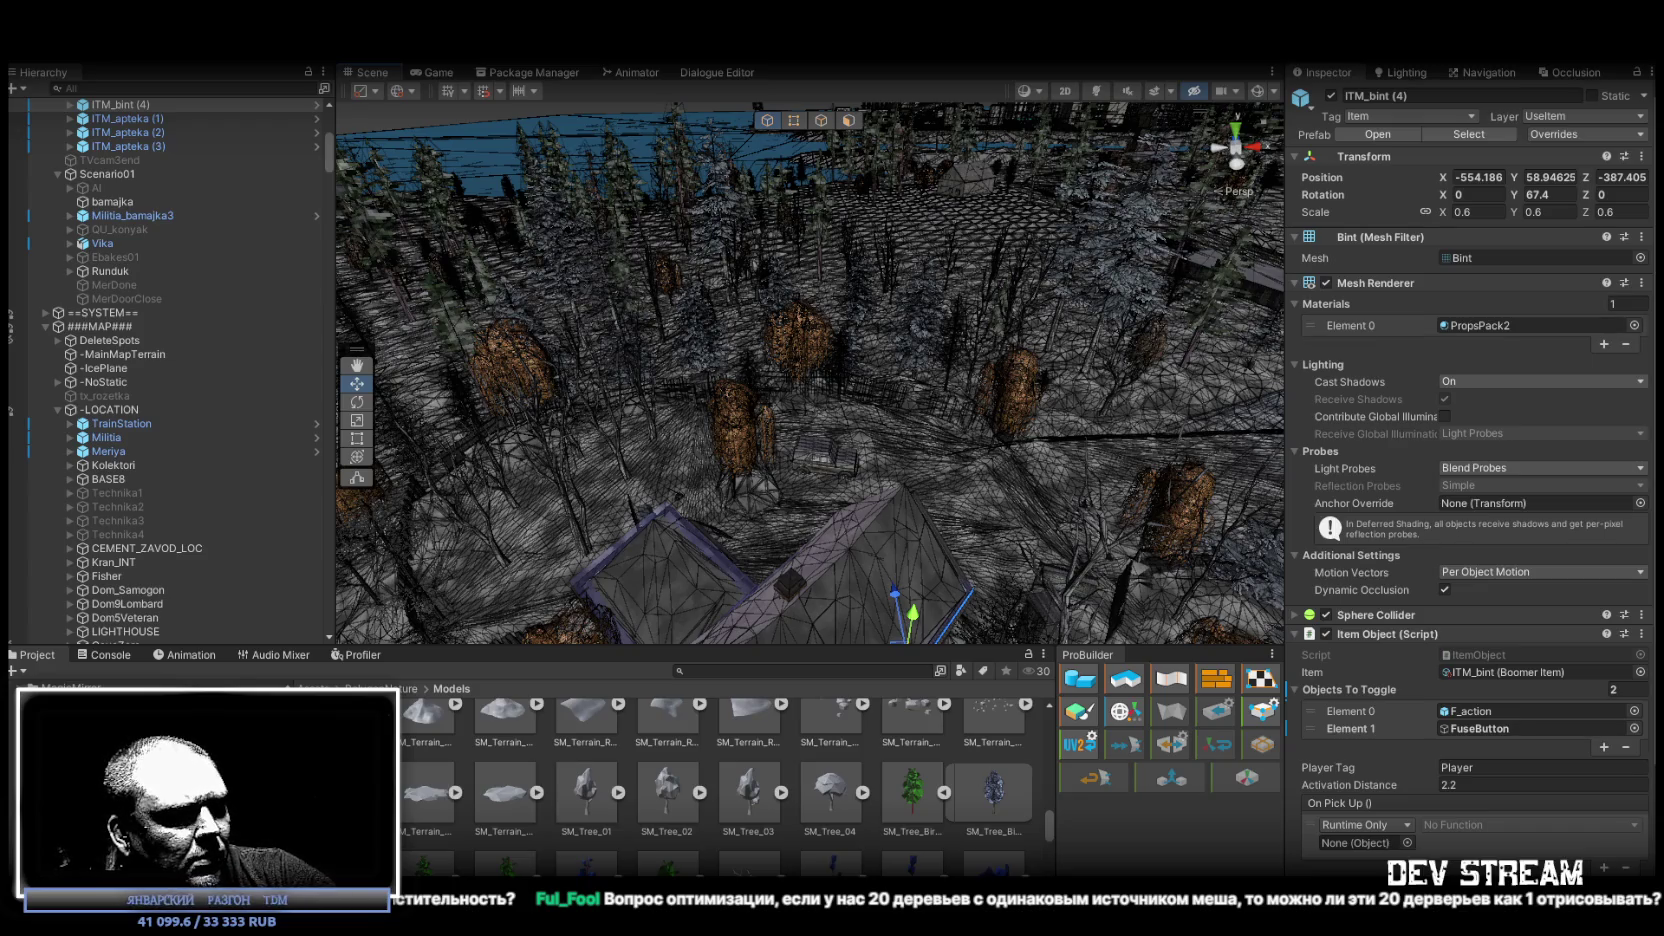
key(alt+Tab)
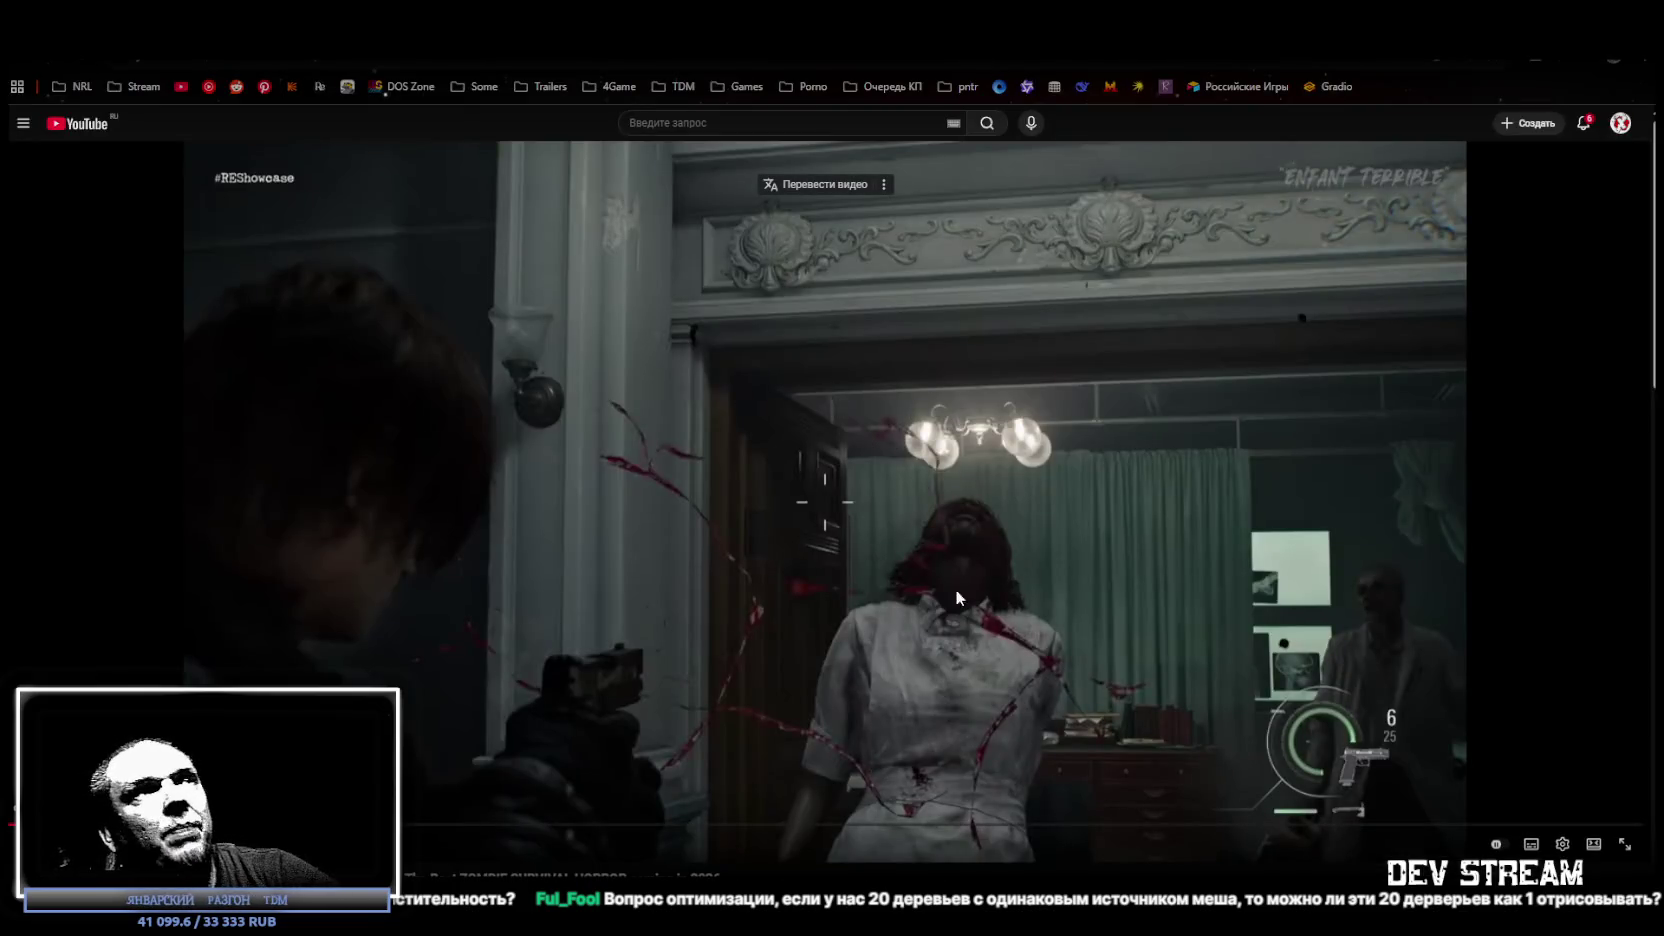
Play the horror trailer, rewind 5 seconds, and pause and resume it to the title card.
click(984, 585)
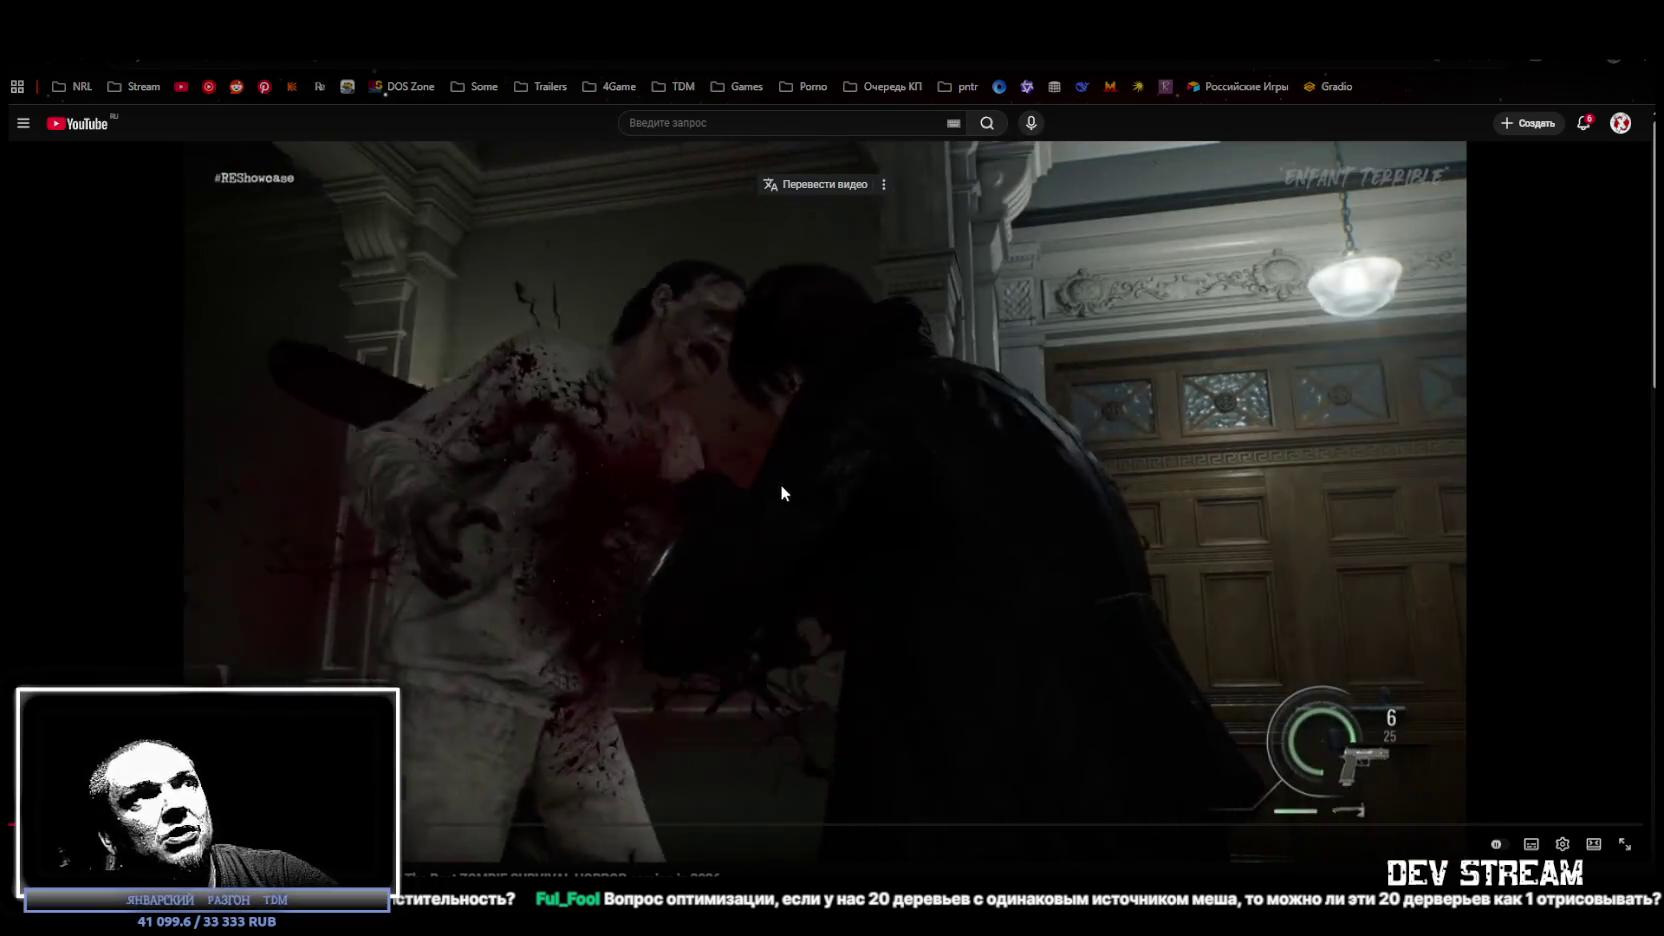
key(Left)
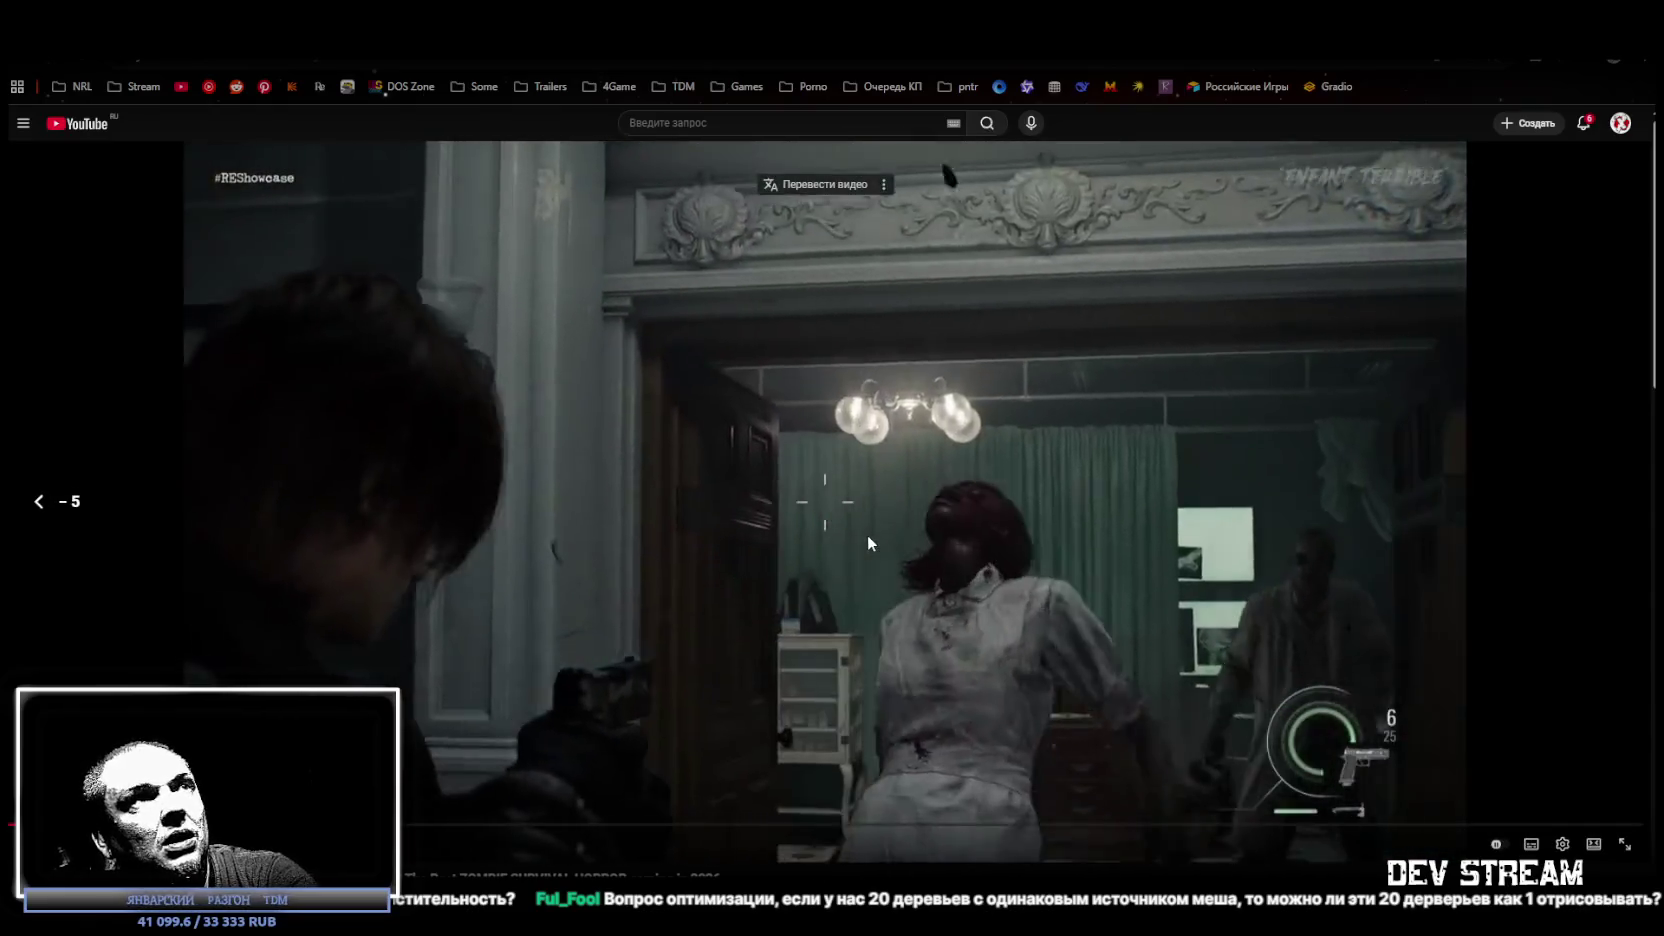
key(space)
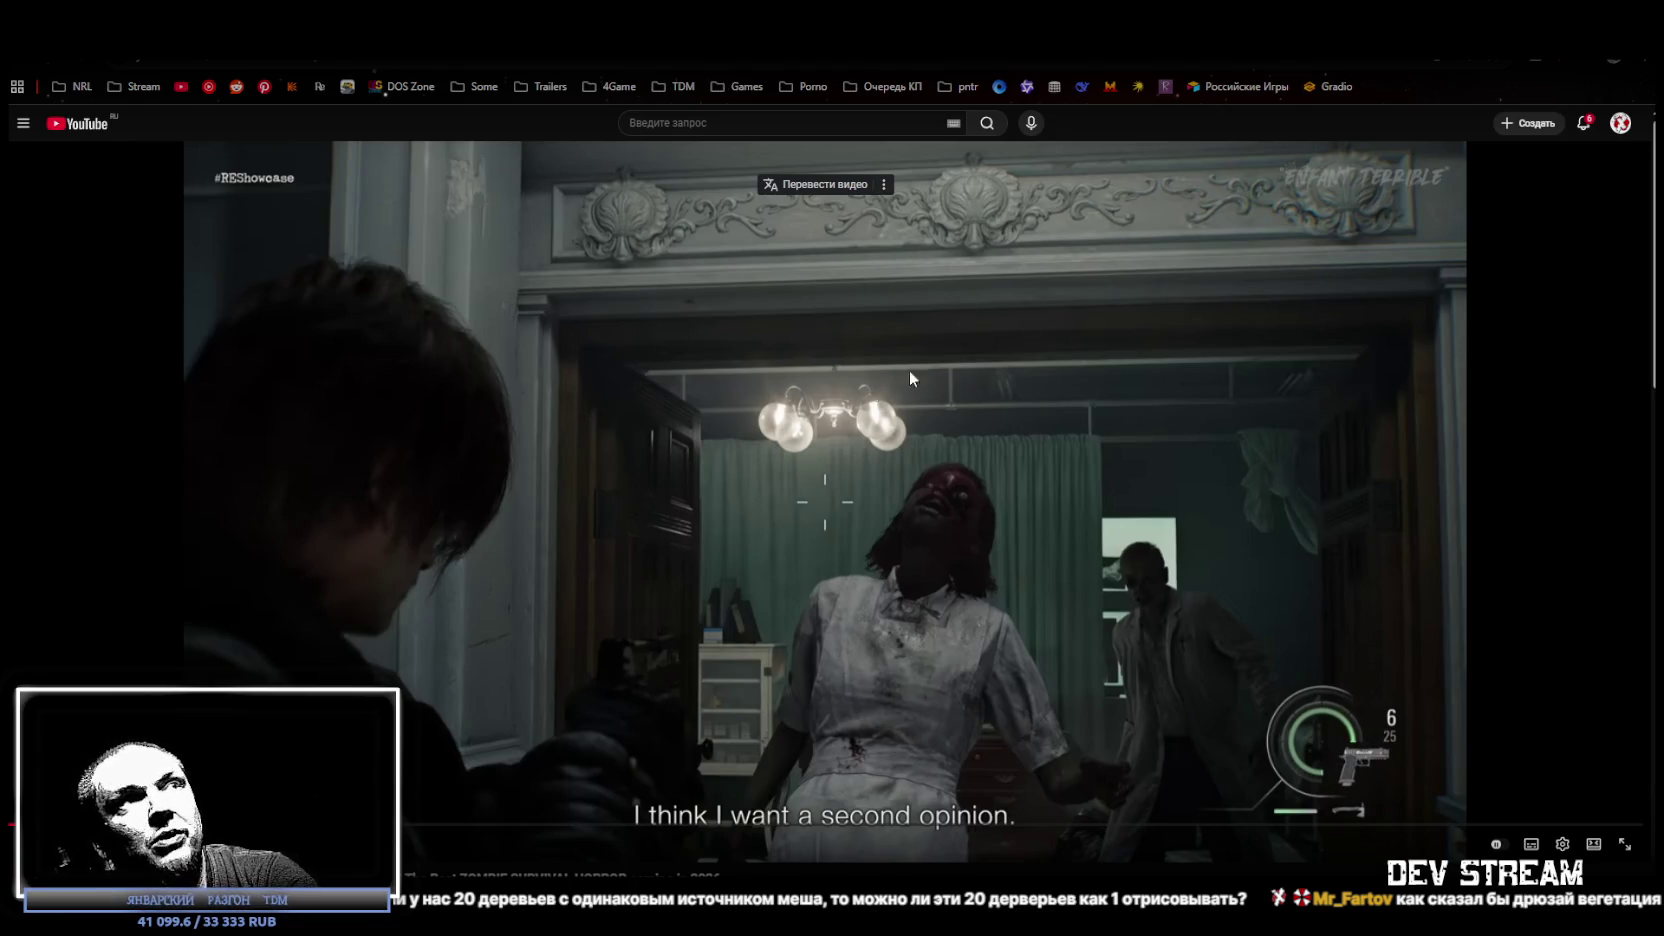
click(974, 567)
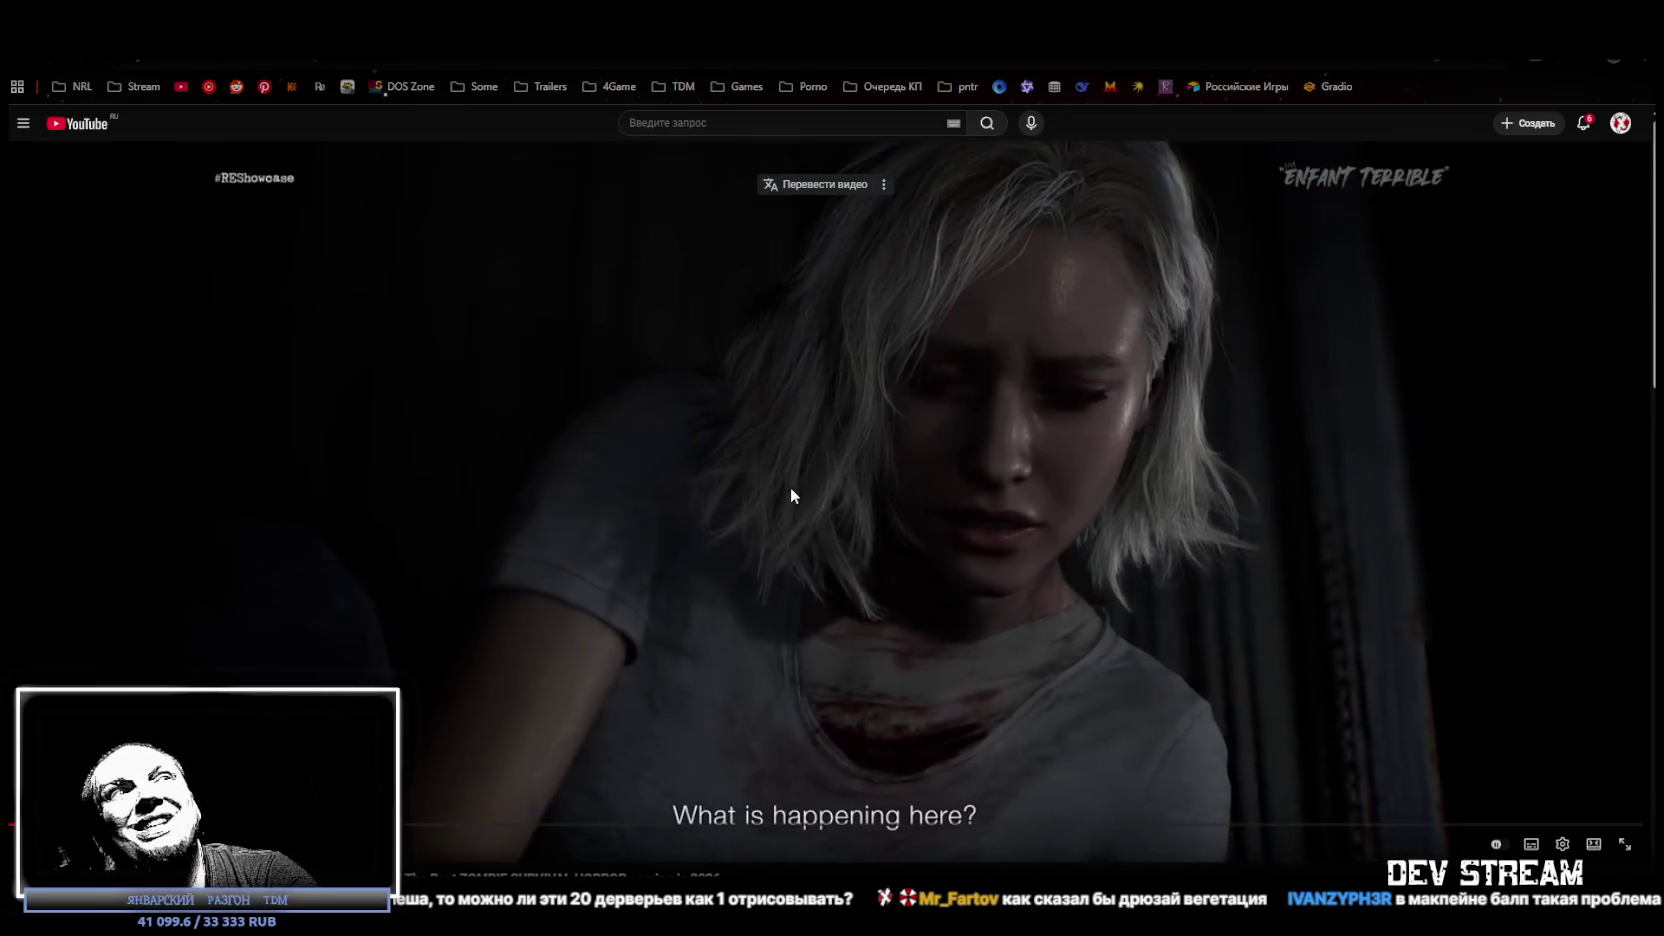
click(794, 486)
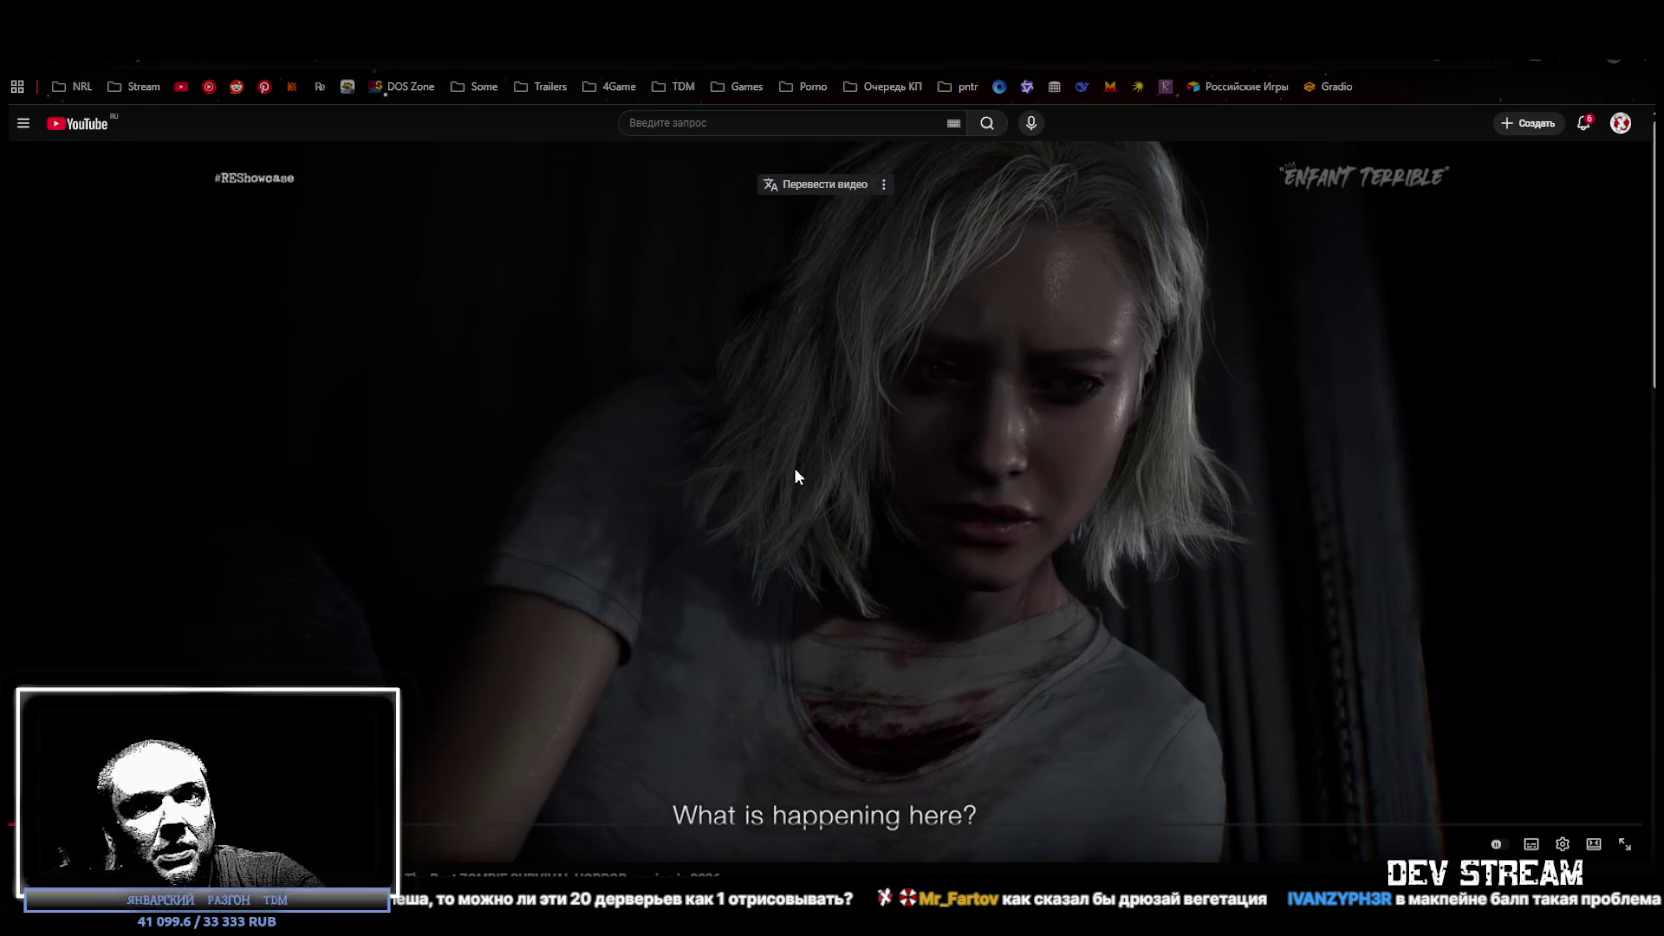
mouse_move(798, 470)
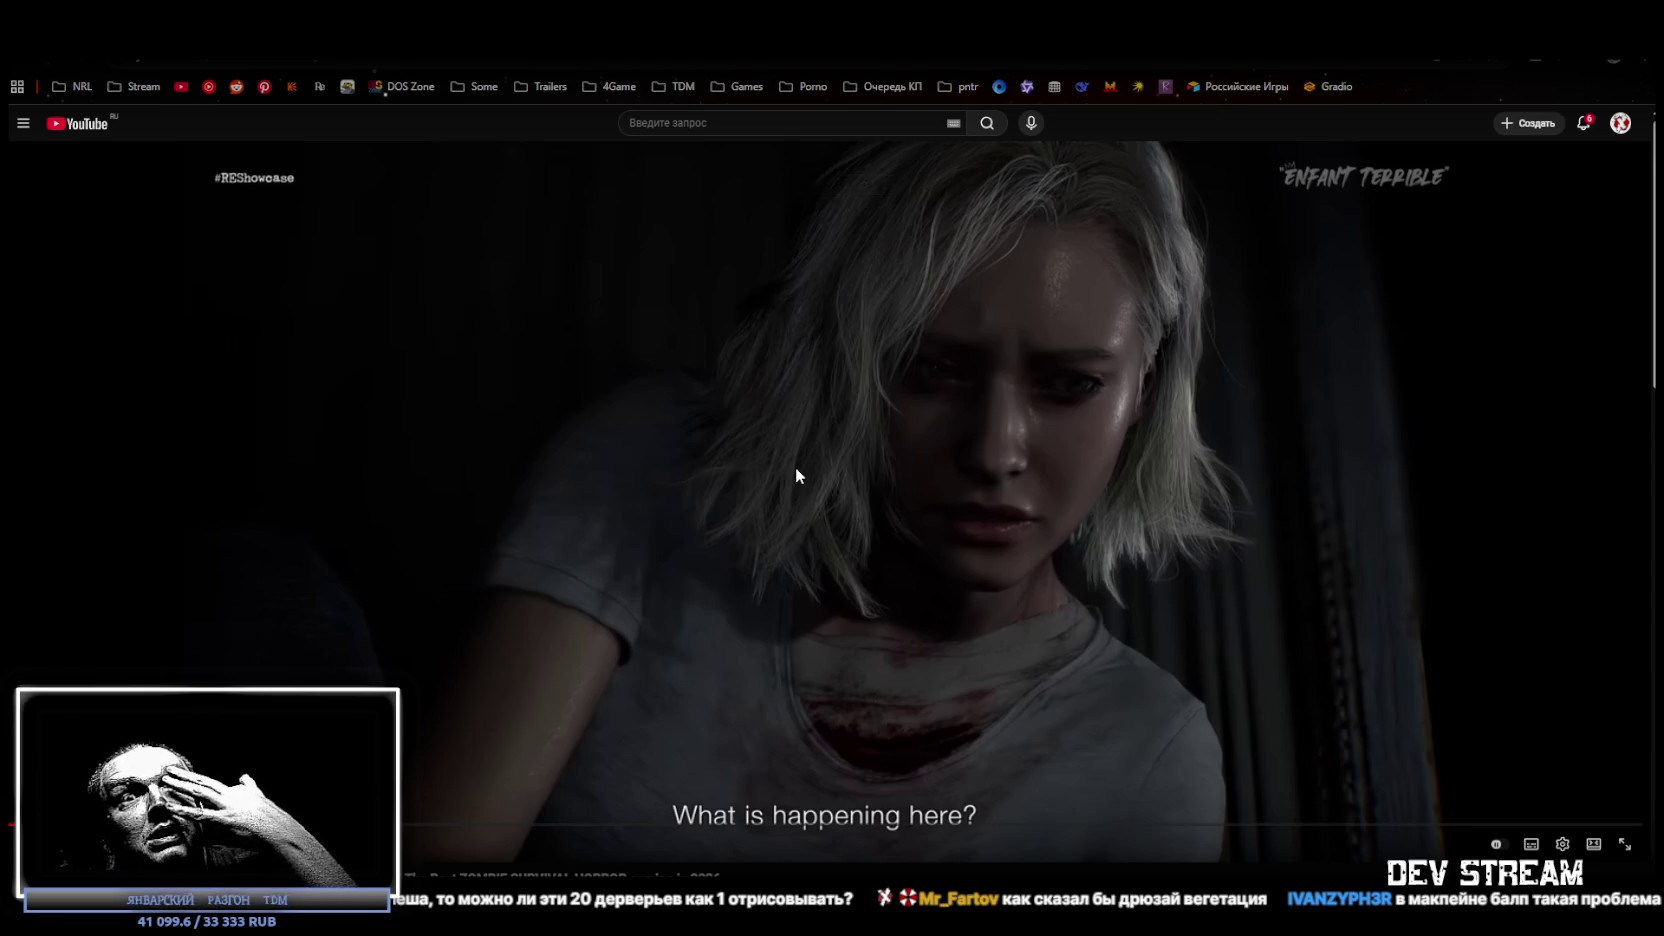
click(950, 441)
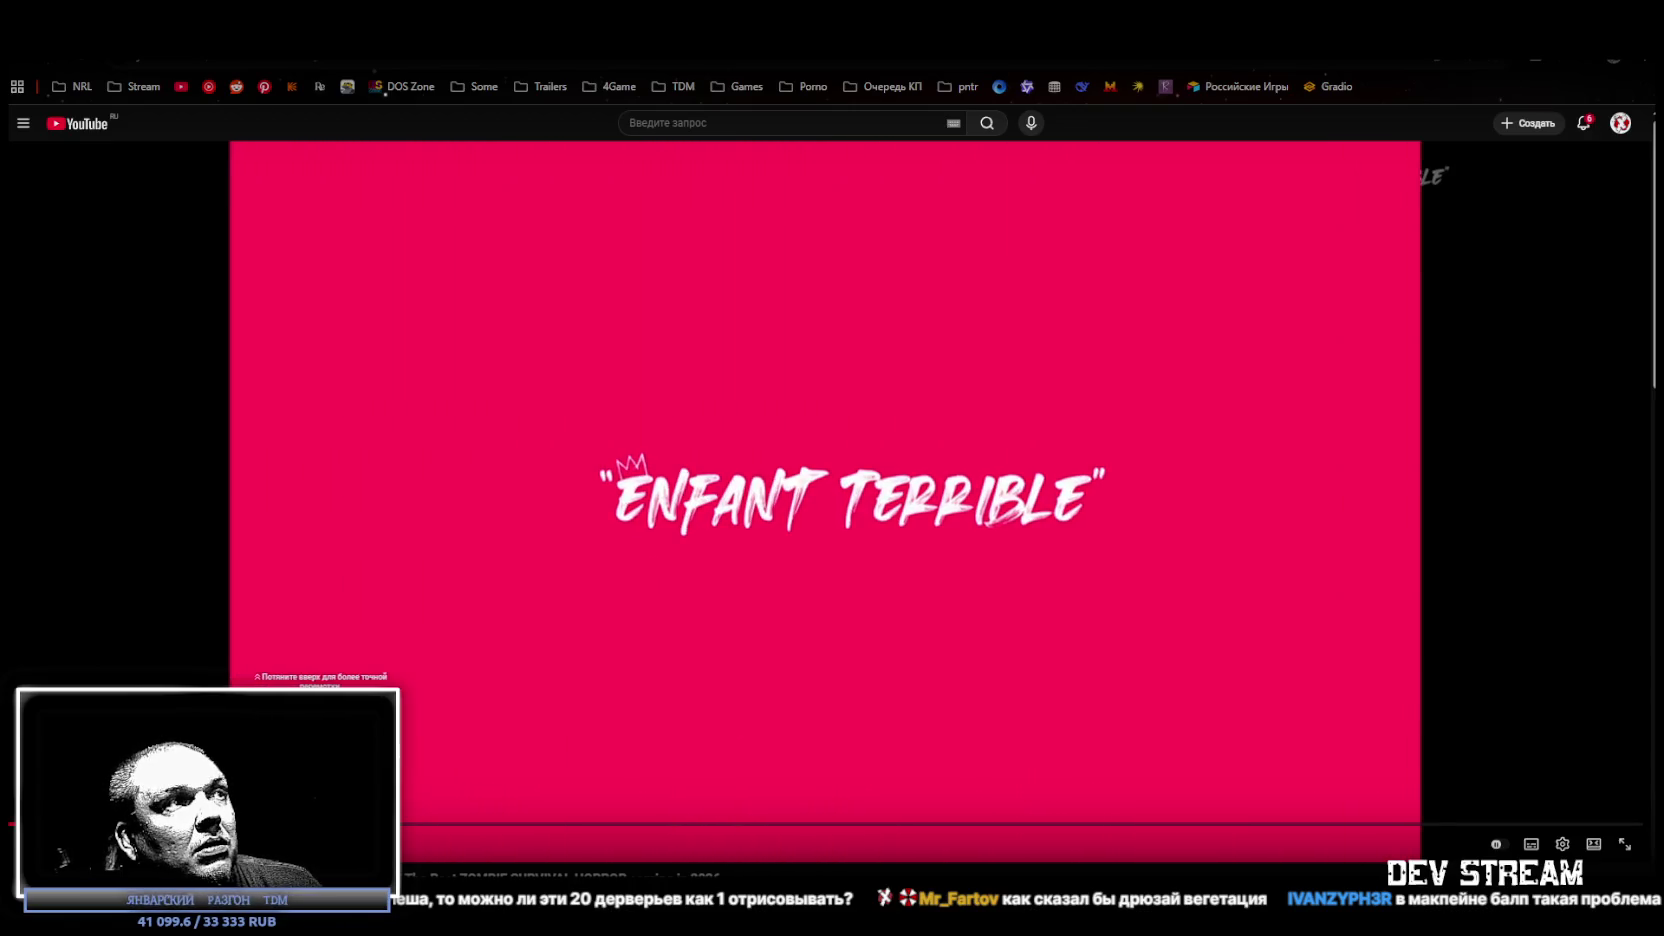
Skip ahead to the trailer's mansion shootout, pausing and resuming it twice.
click(360, 825)
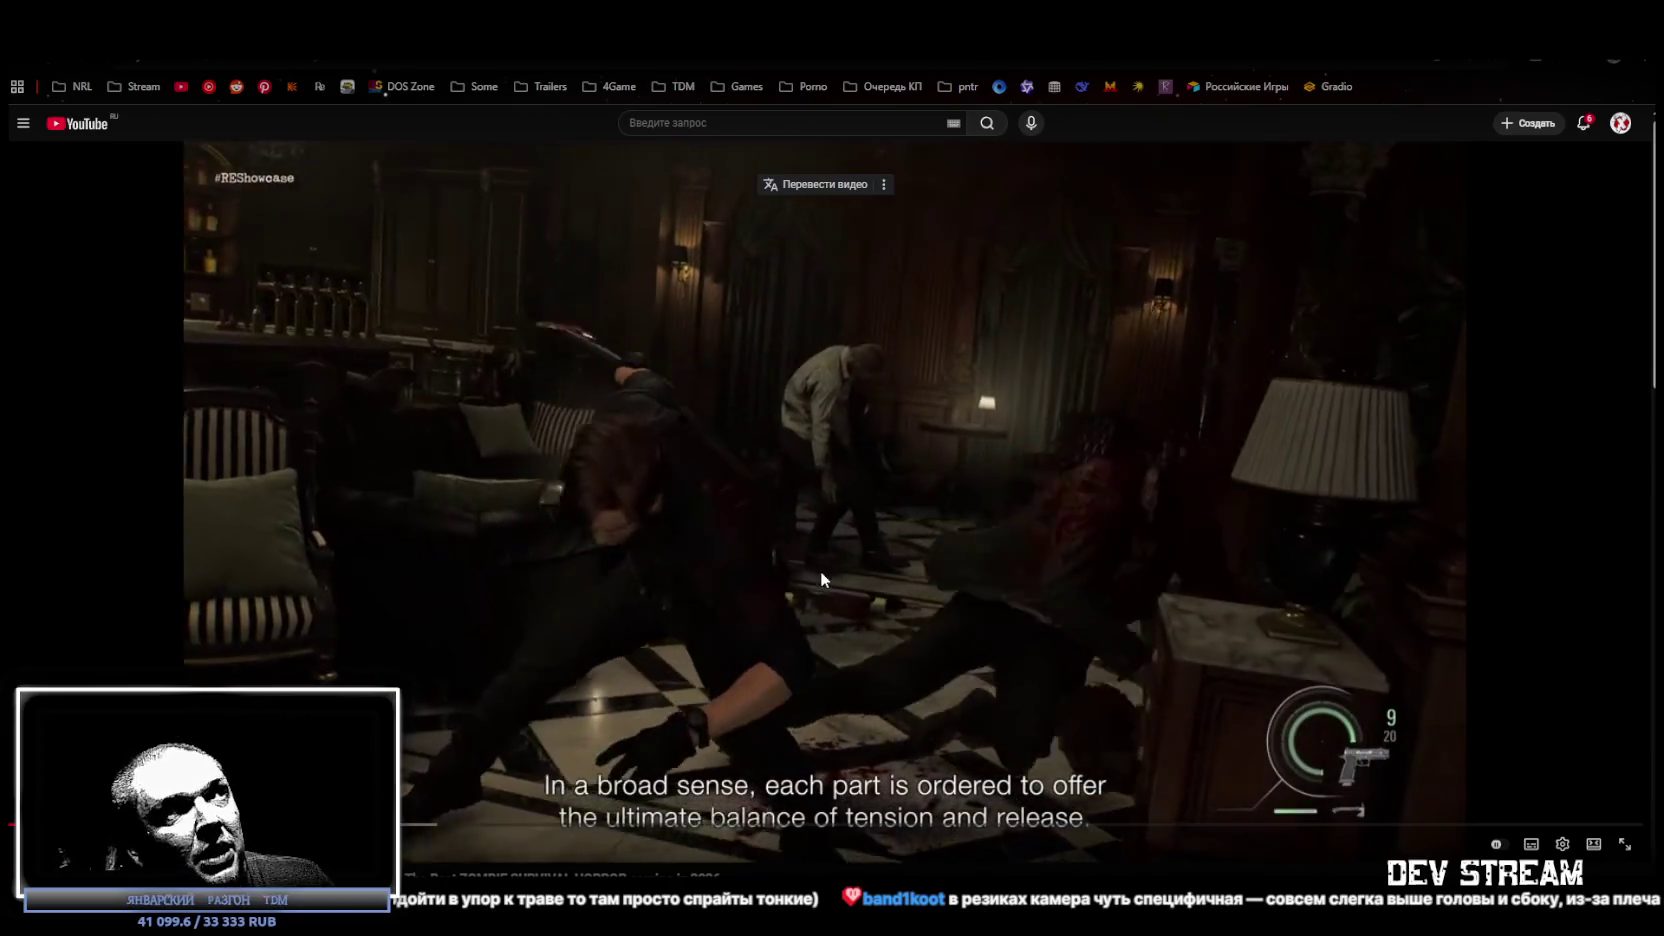
click(674, 585)
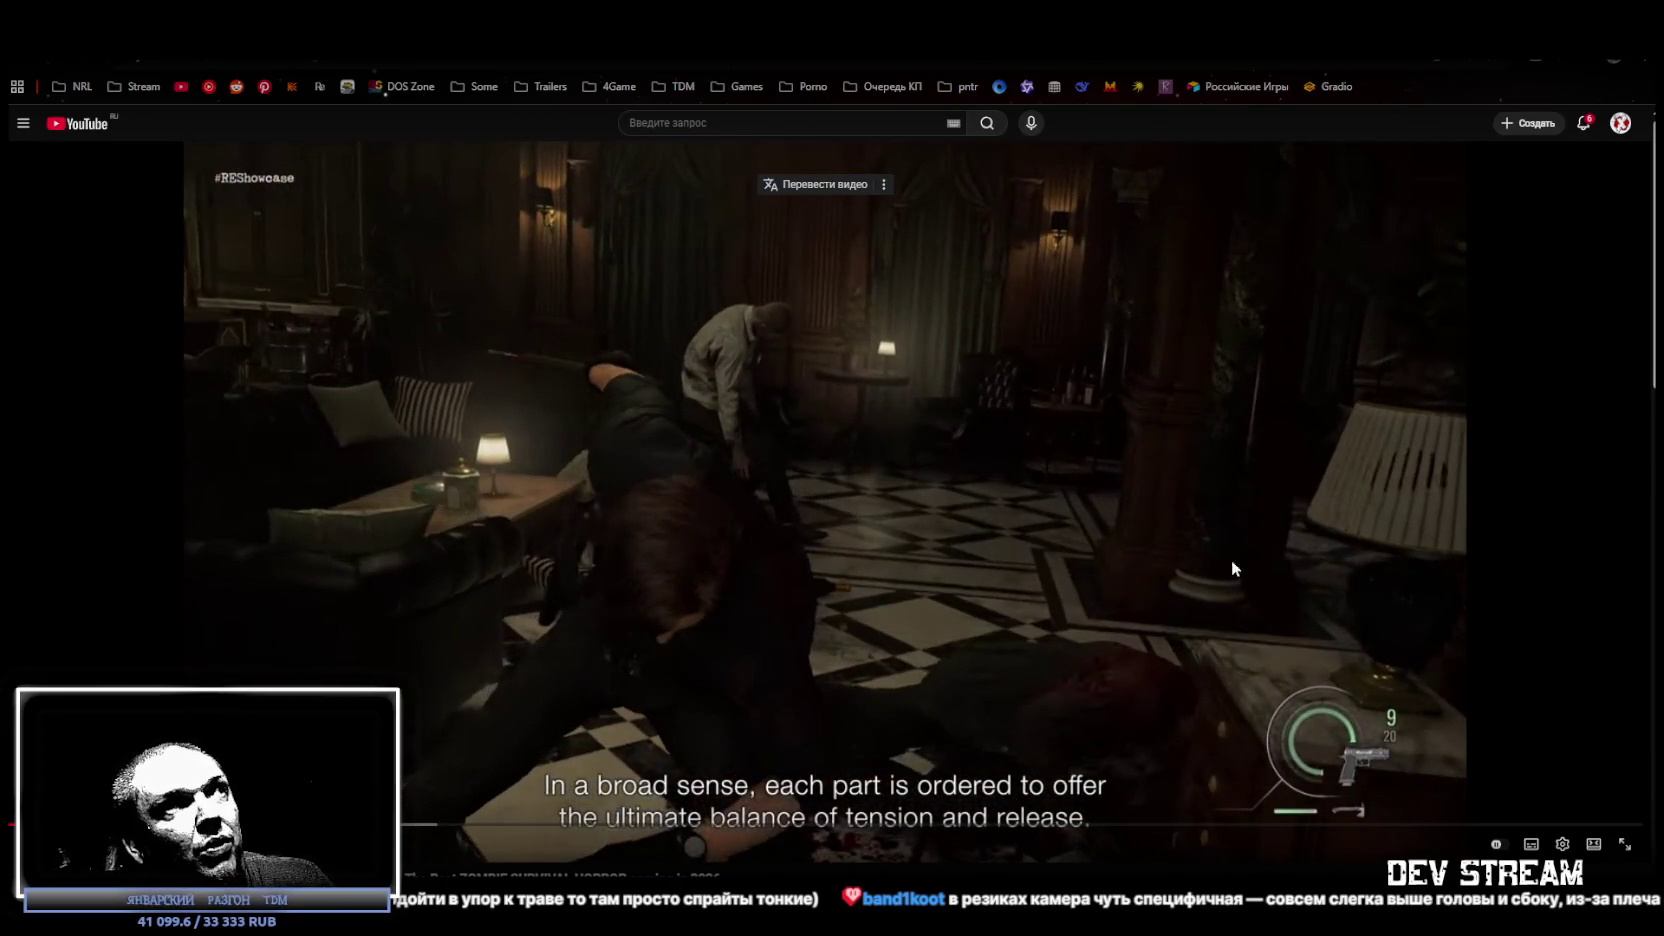
click(754, 582)
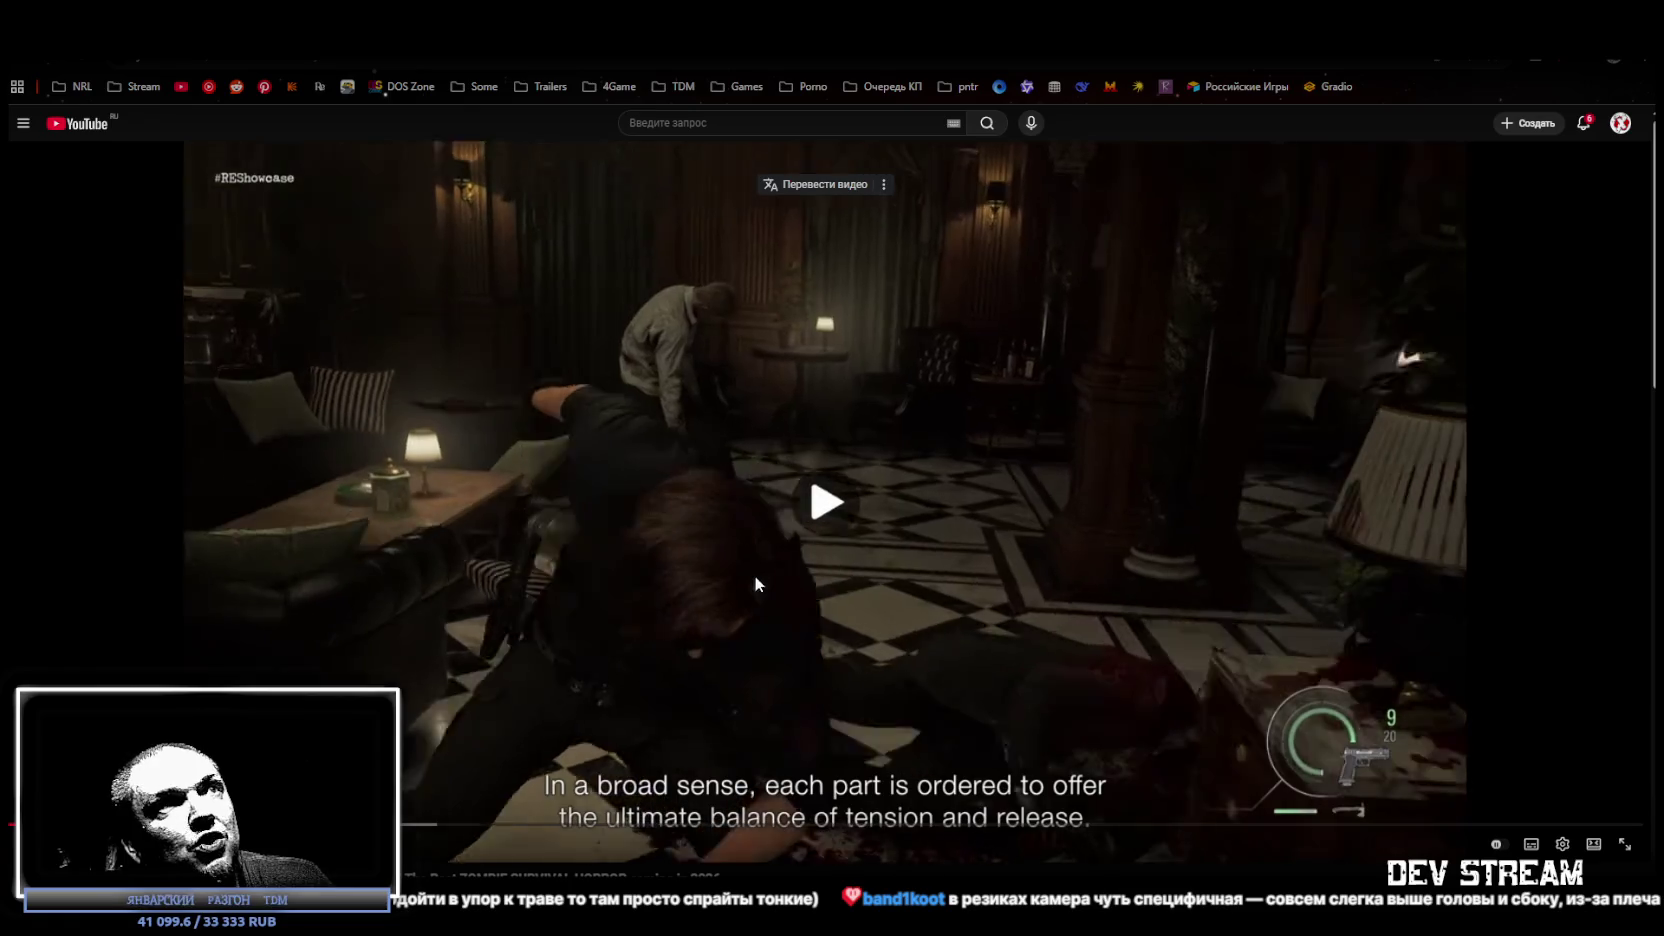
click(323, 607)
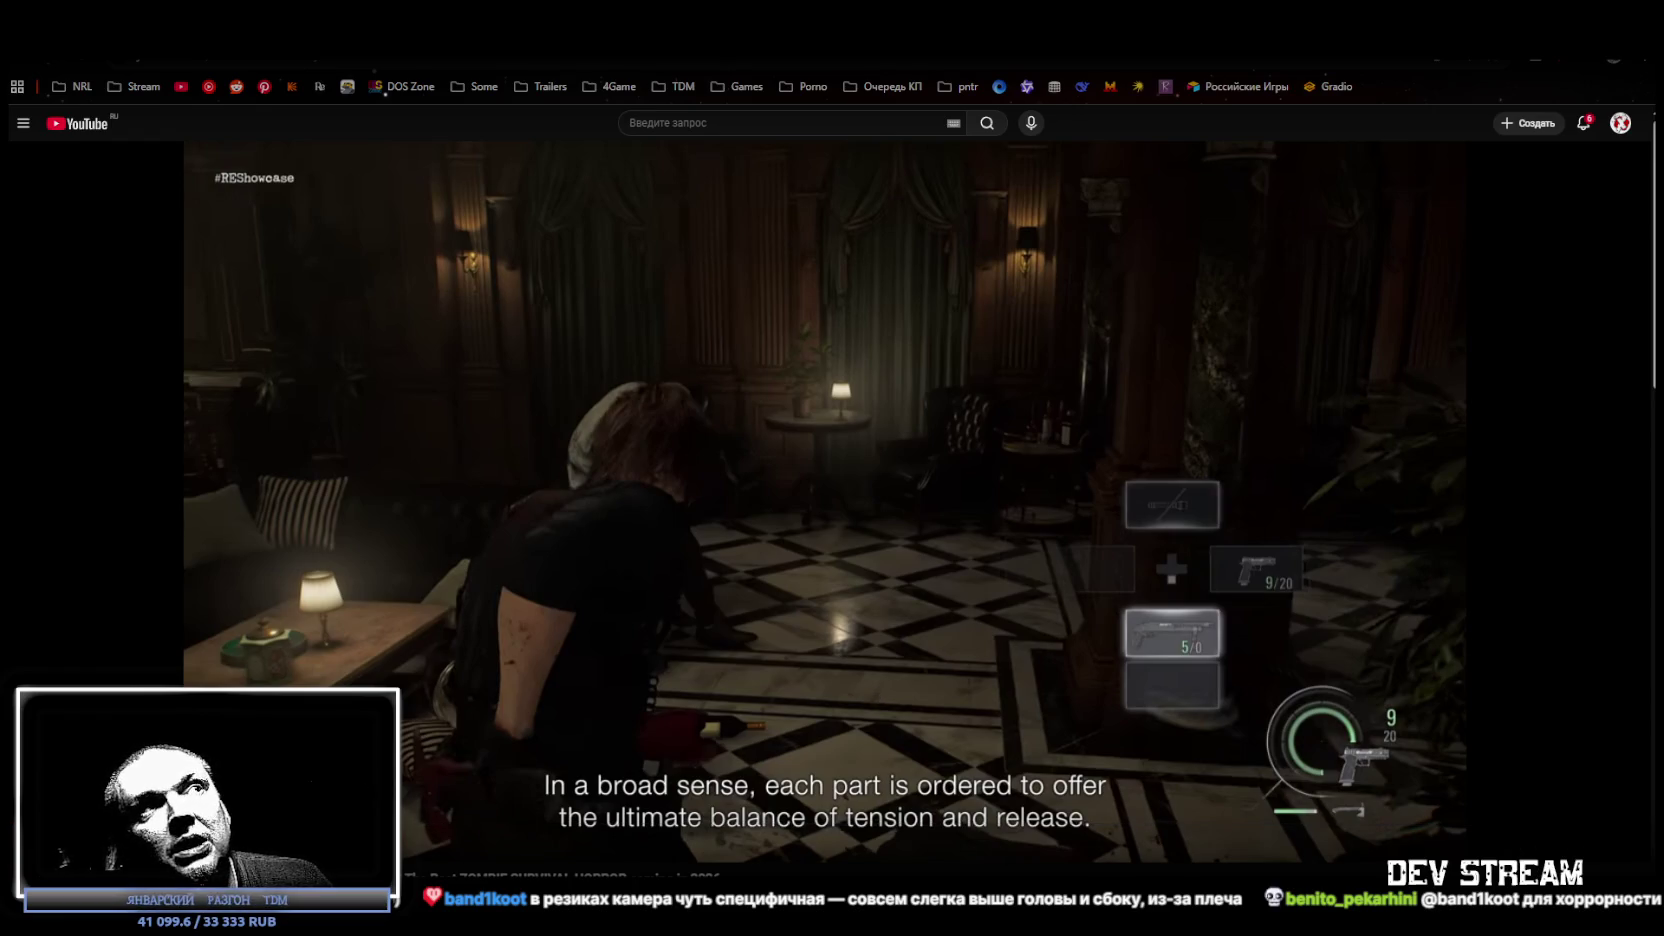
mouse_move(1065, 418)
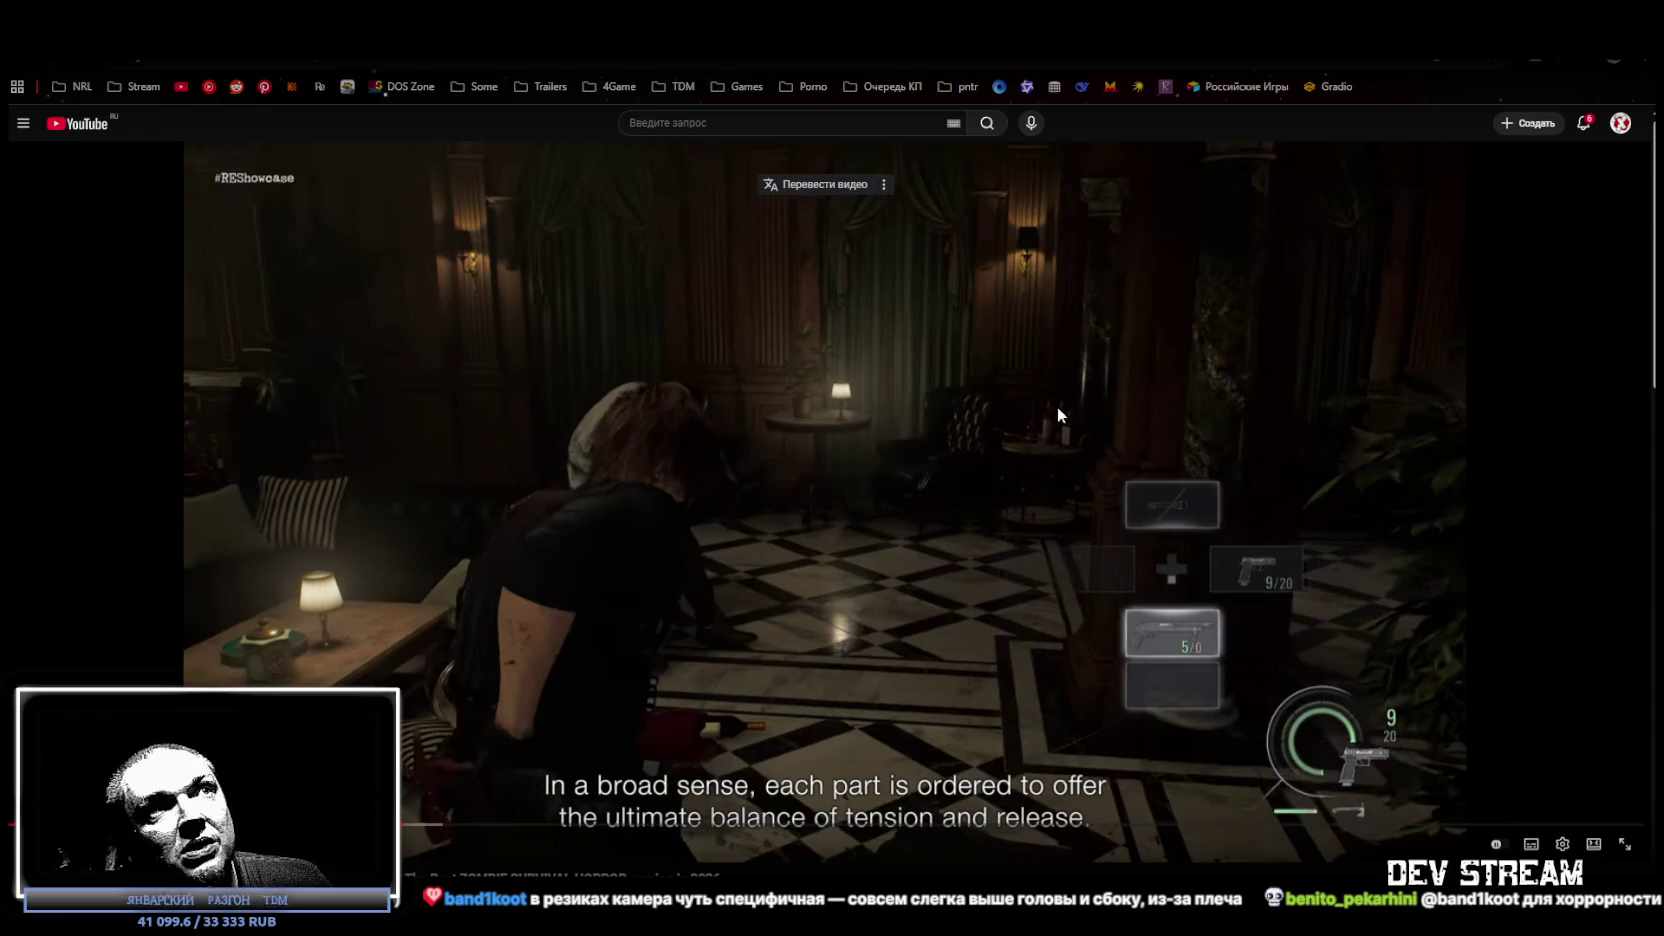
click(784, 693)
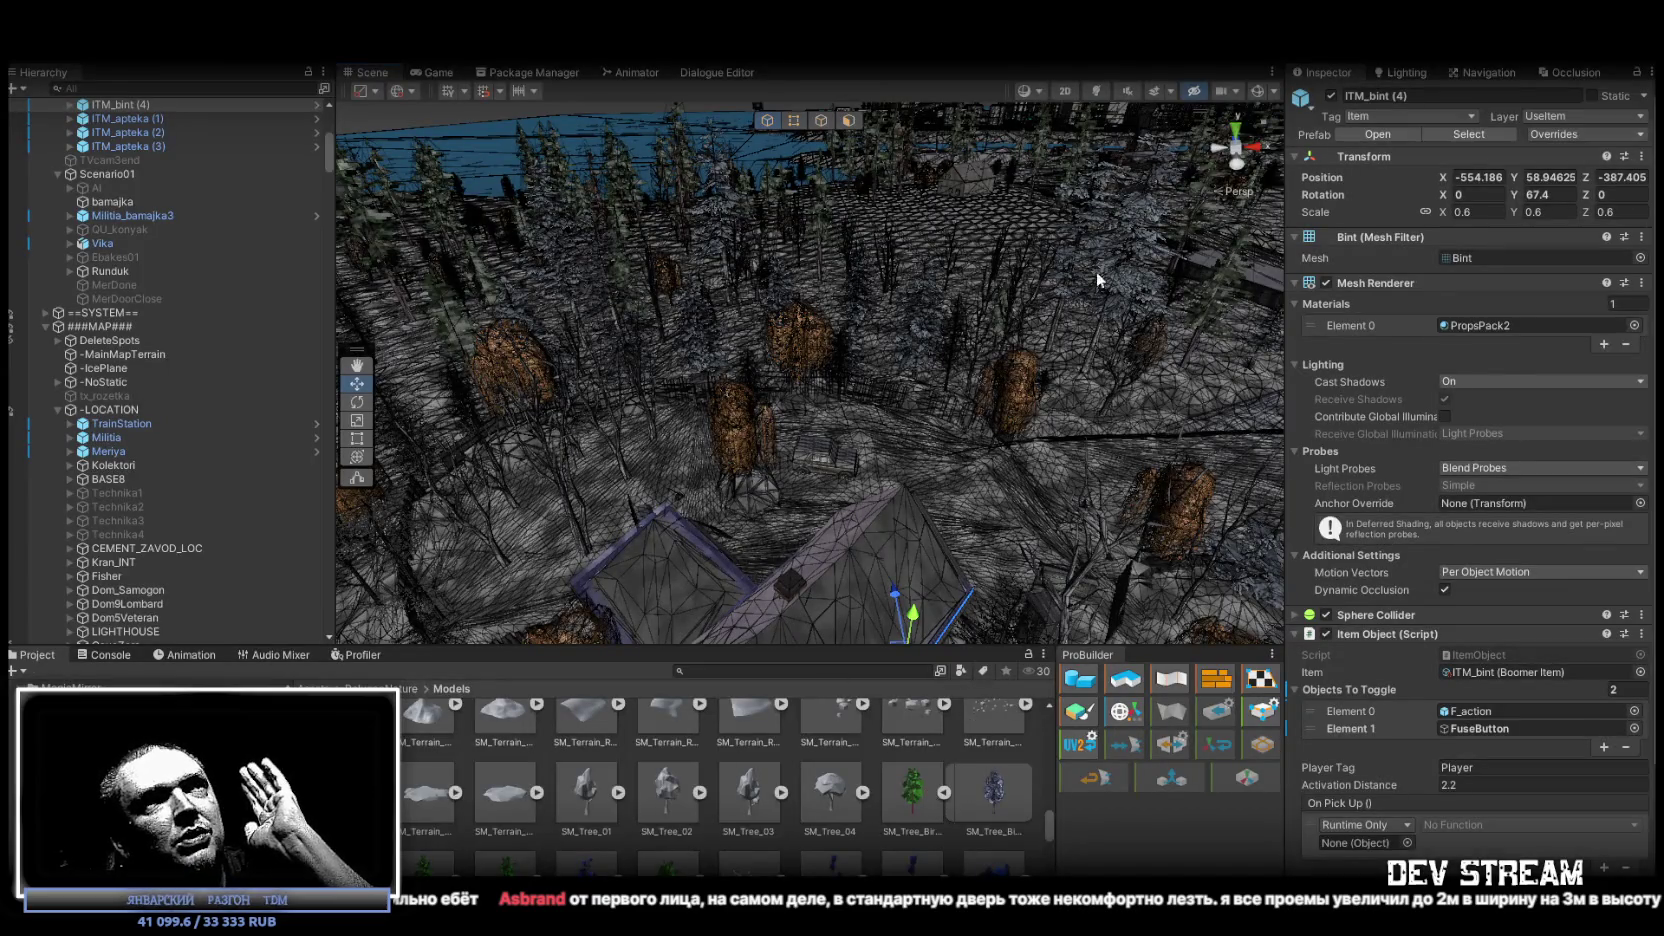
Select a birch tree in the scene and locate TreeTDM_10_birch in the hierarchy.
click(727, 437)
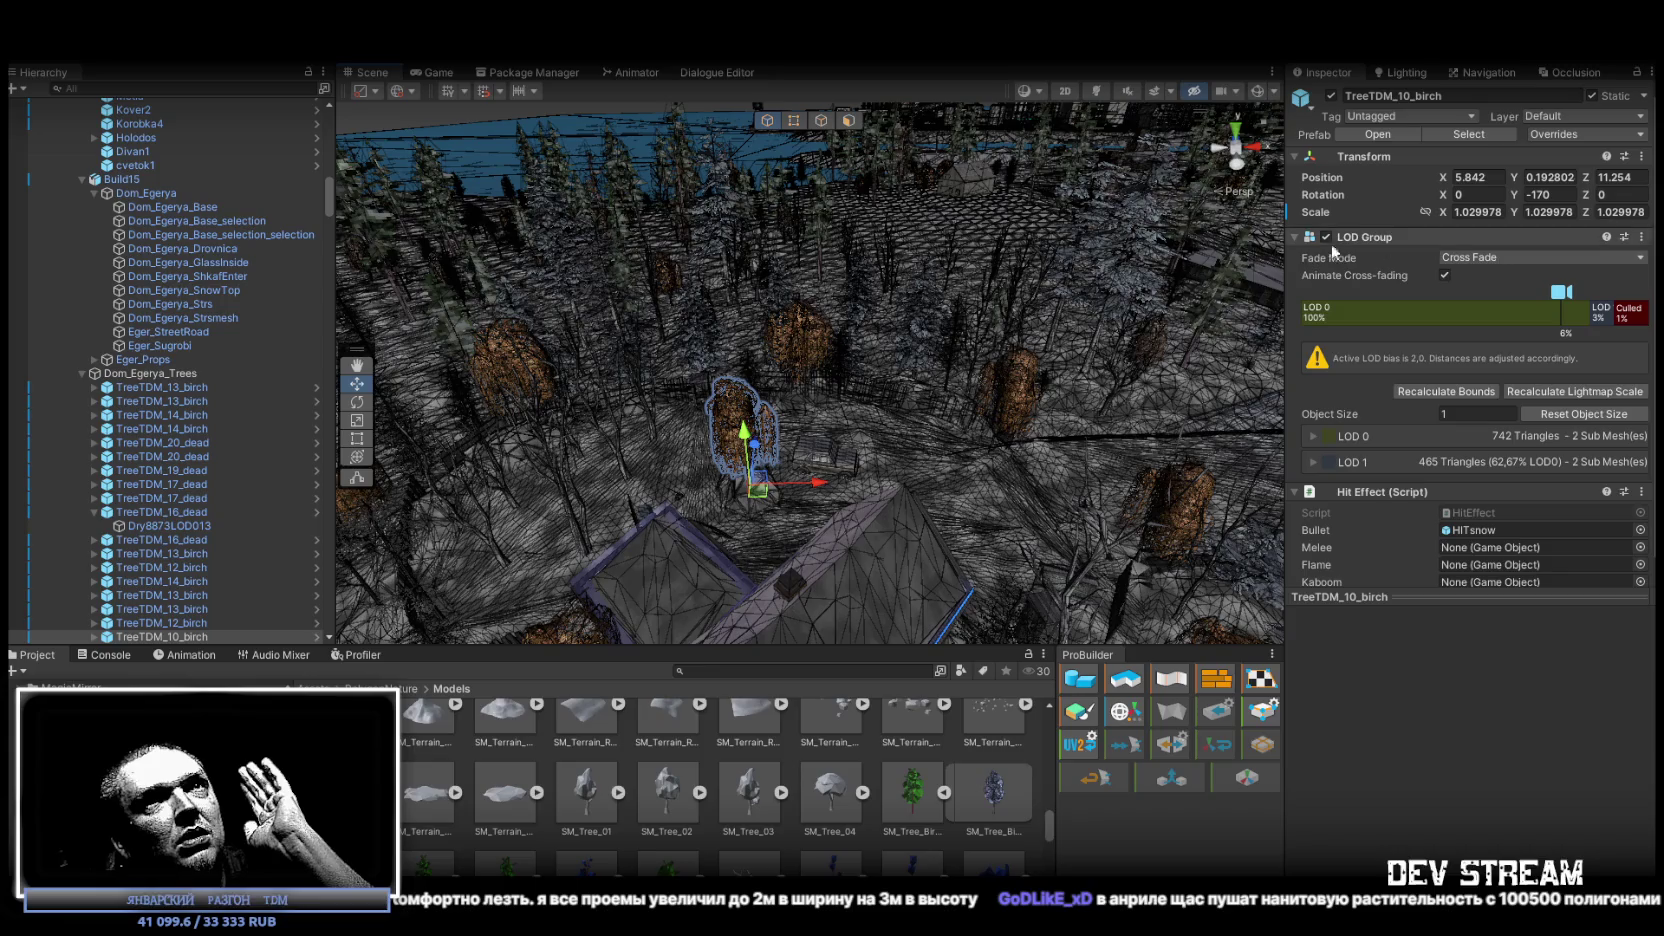
scroll(160, 552, down, 2)
click(168, 585)
click(168, 584)
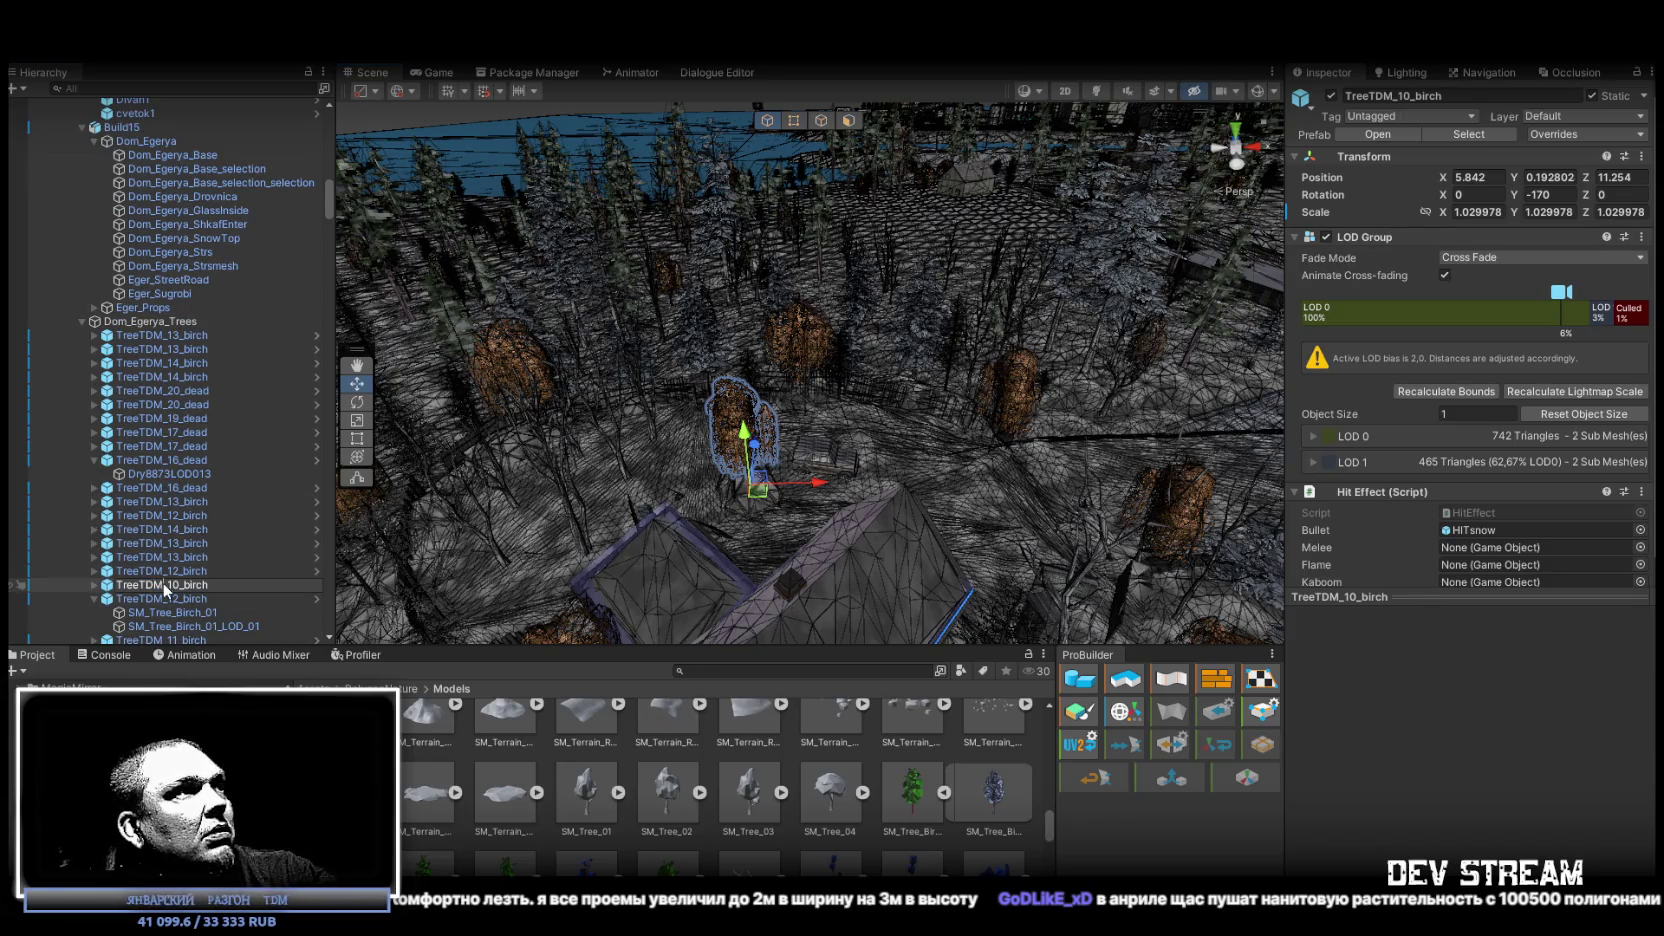
Search the project for 'TreeTDM' and inspect the 10_birch, 01_elka and 20_dead tree prefabs.
click(730, 669)
text(TreeTDM)
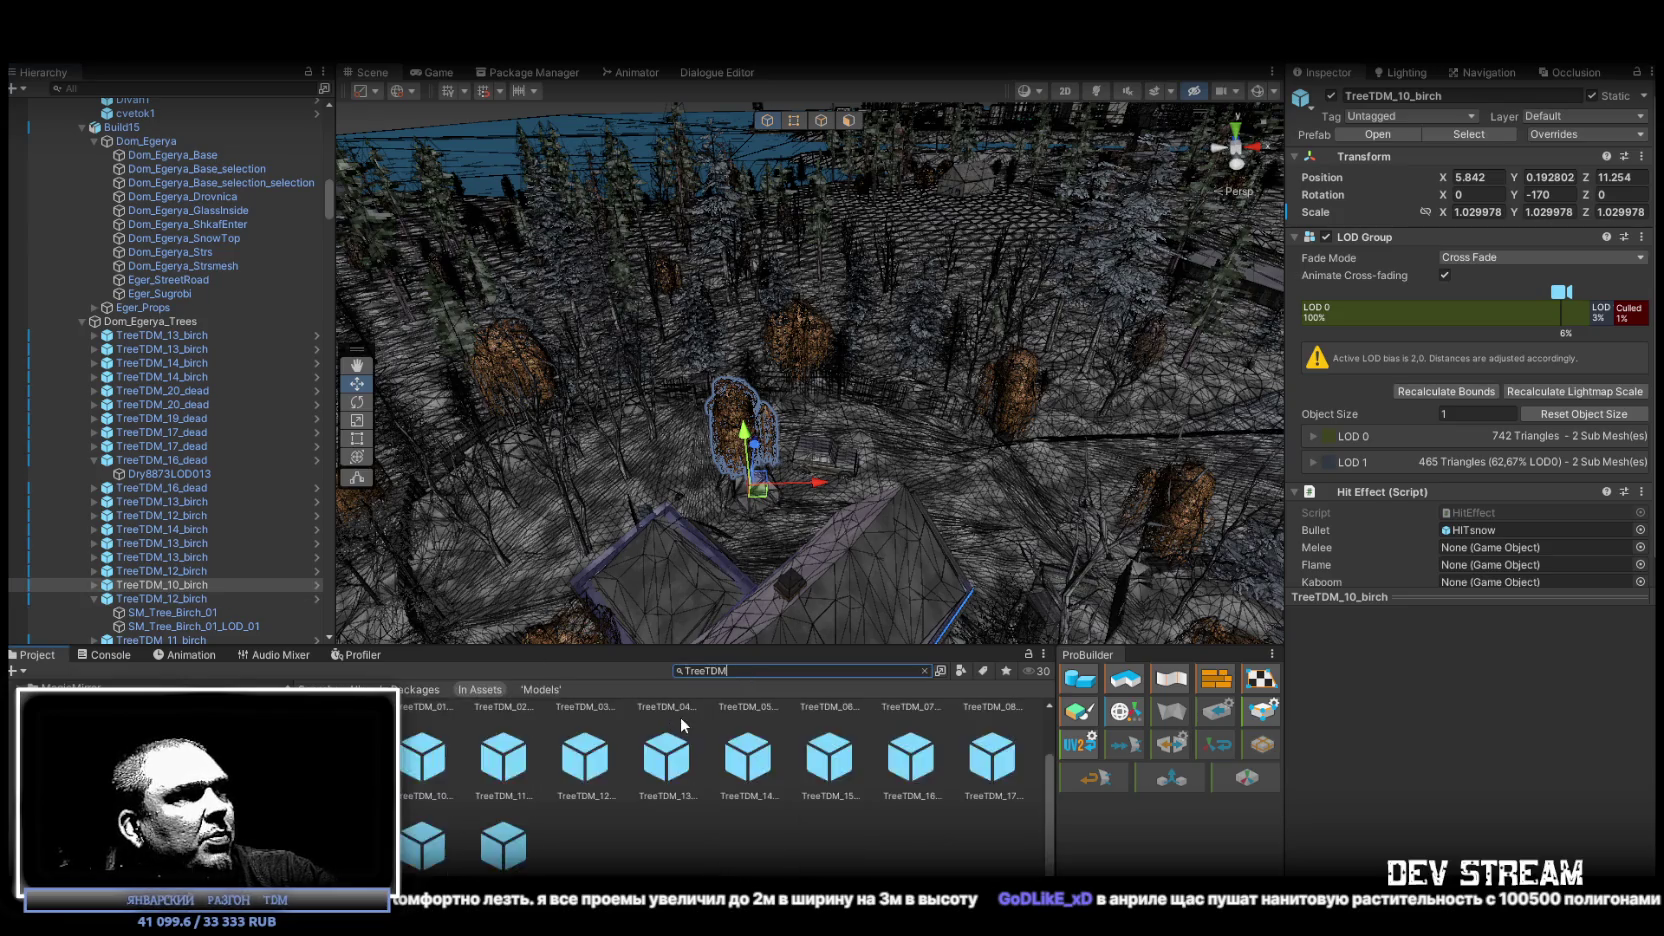
click(430, 758)
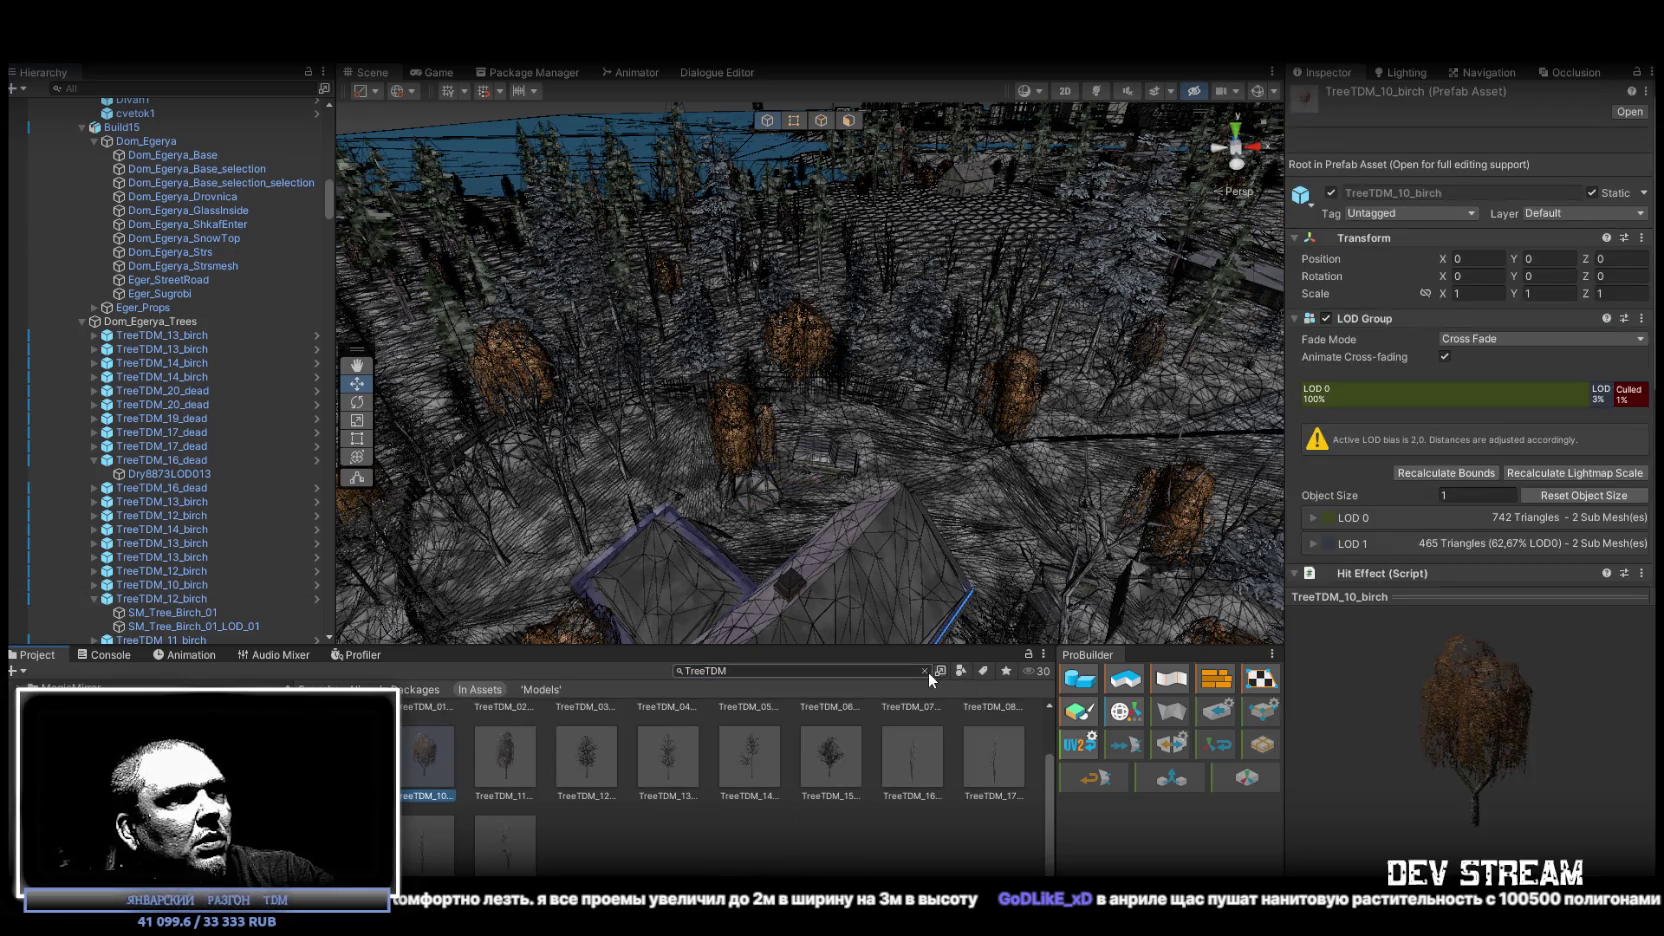
click(406, 714)
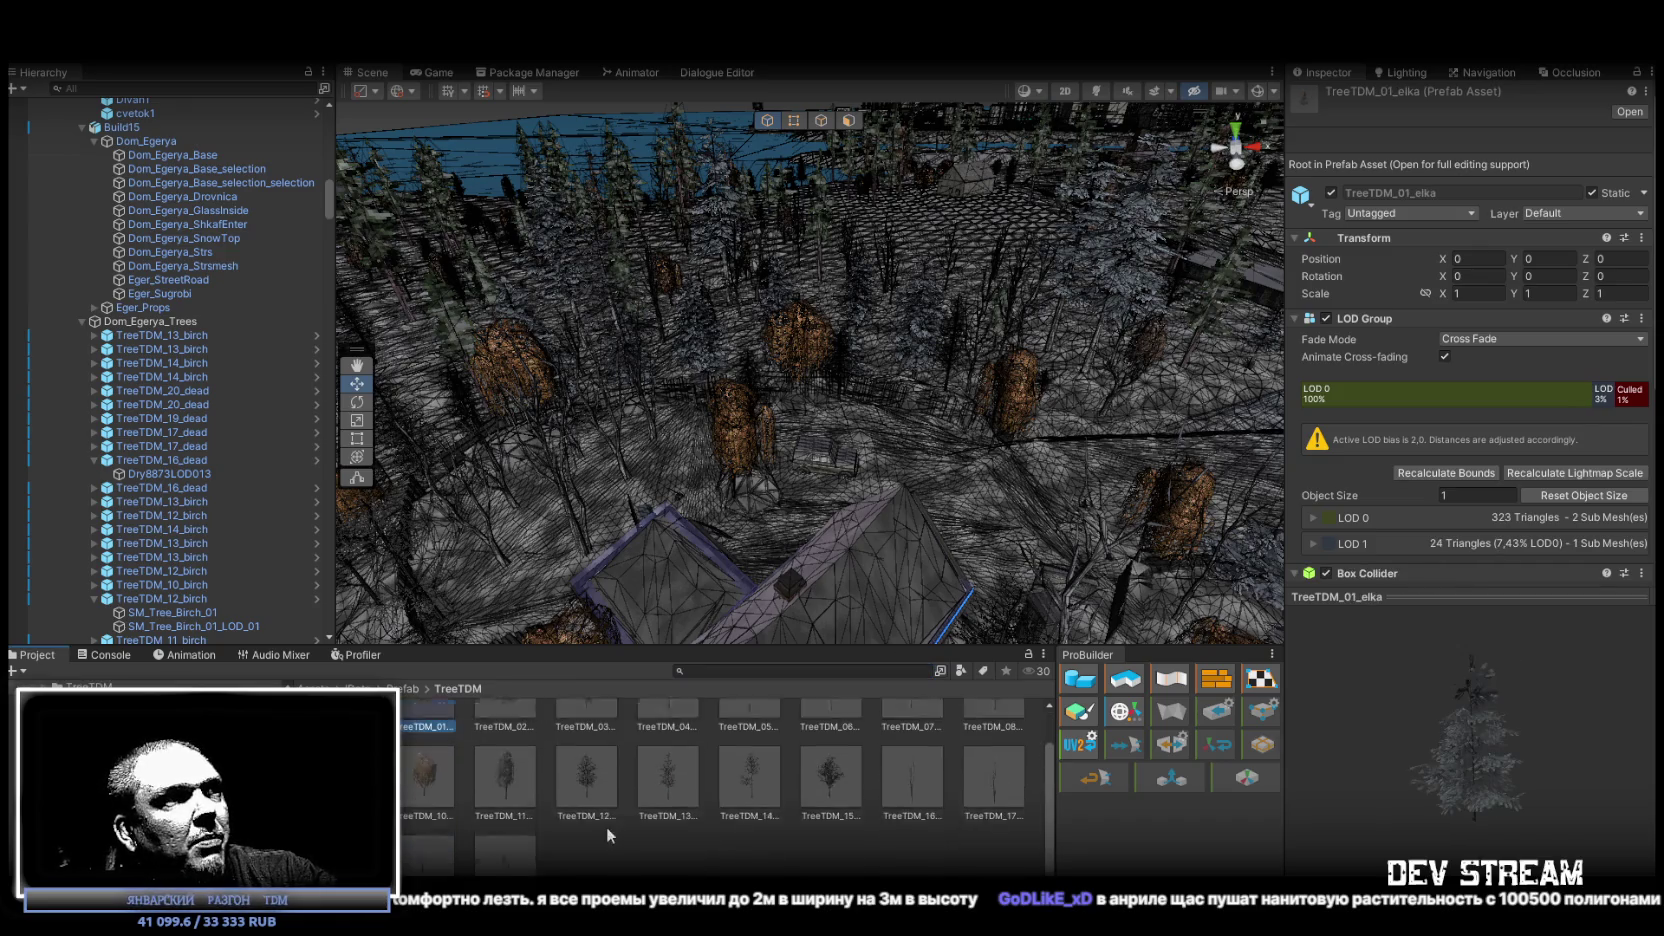
click(511, 849)
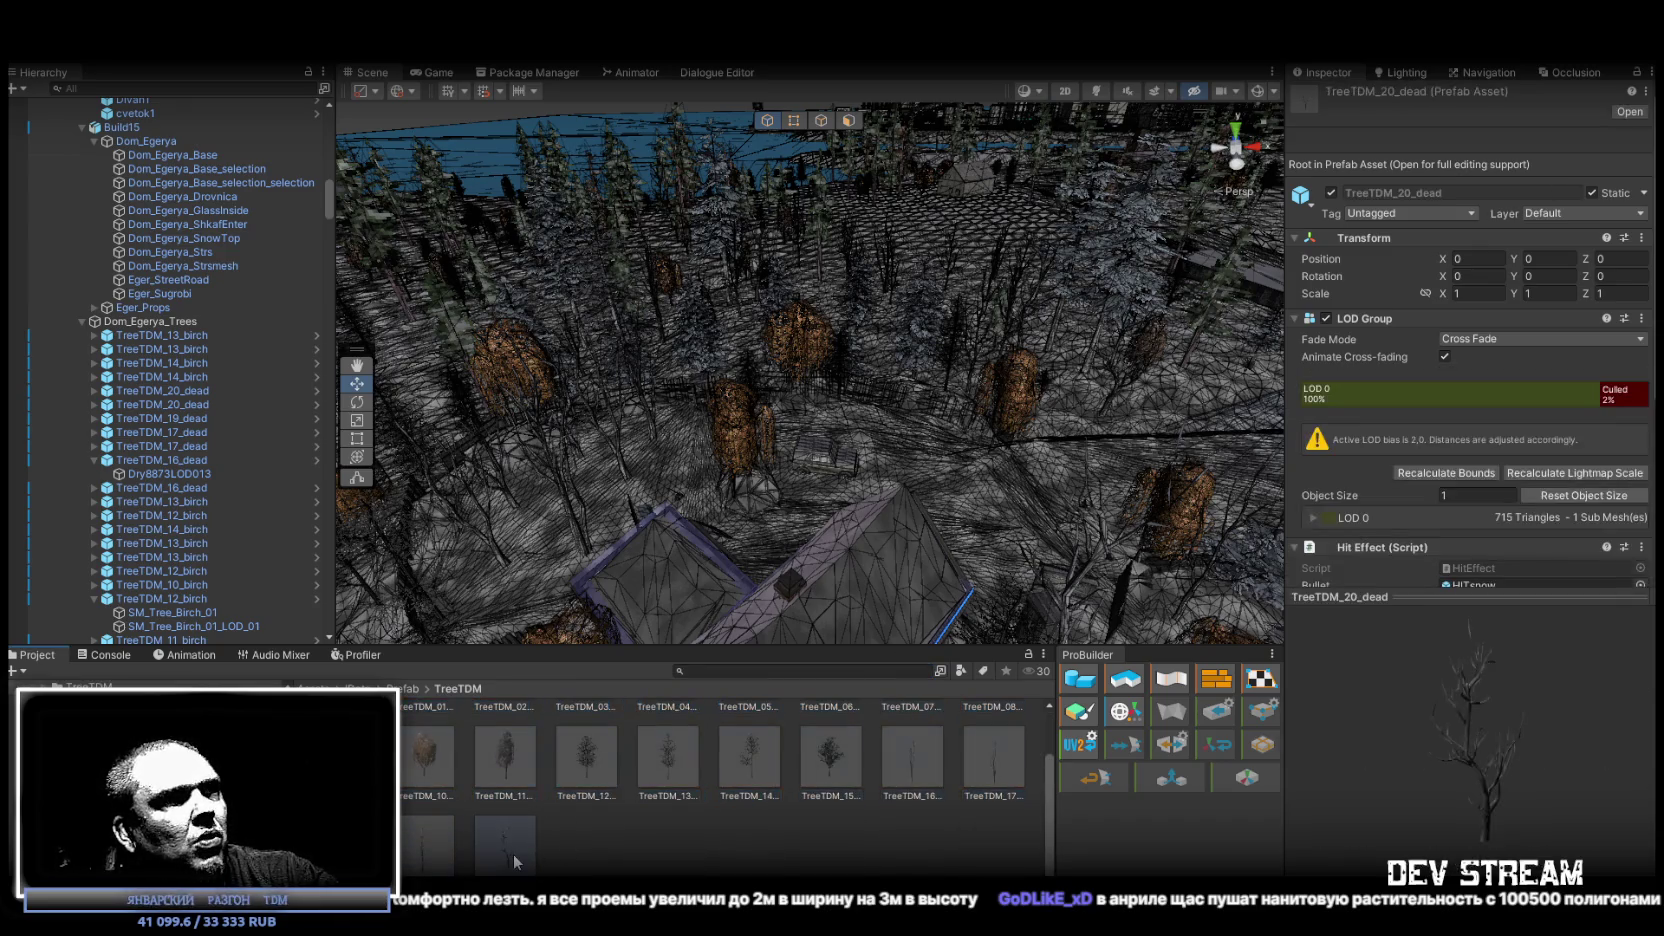
scroll(520, 845, up, 2)
key(ctrl+a)
Inspect the TreeTDM_14 birch prefab's LOD Group (330 and 514 triangles), then fly into the forest.
mouse_move(805, 586)
mouse_down()
mouse_move(705, 375)
mouse_move(825, 327)
mouse_move(700, 600)
mouse_up()
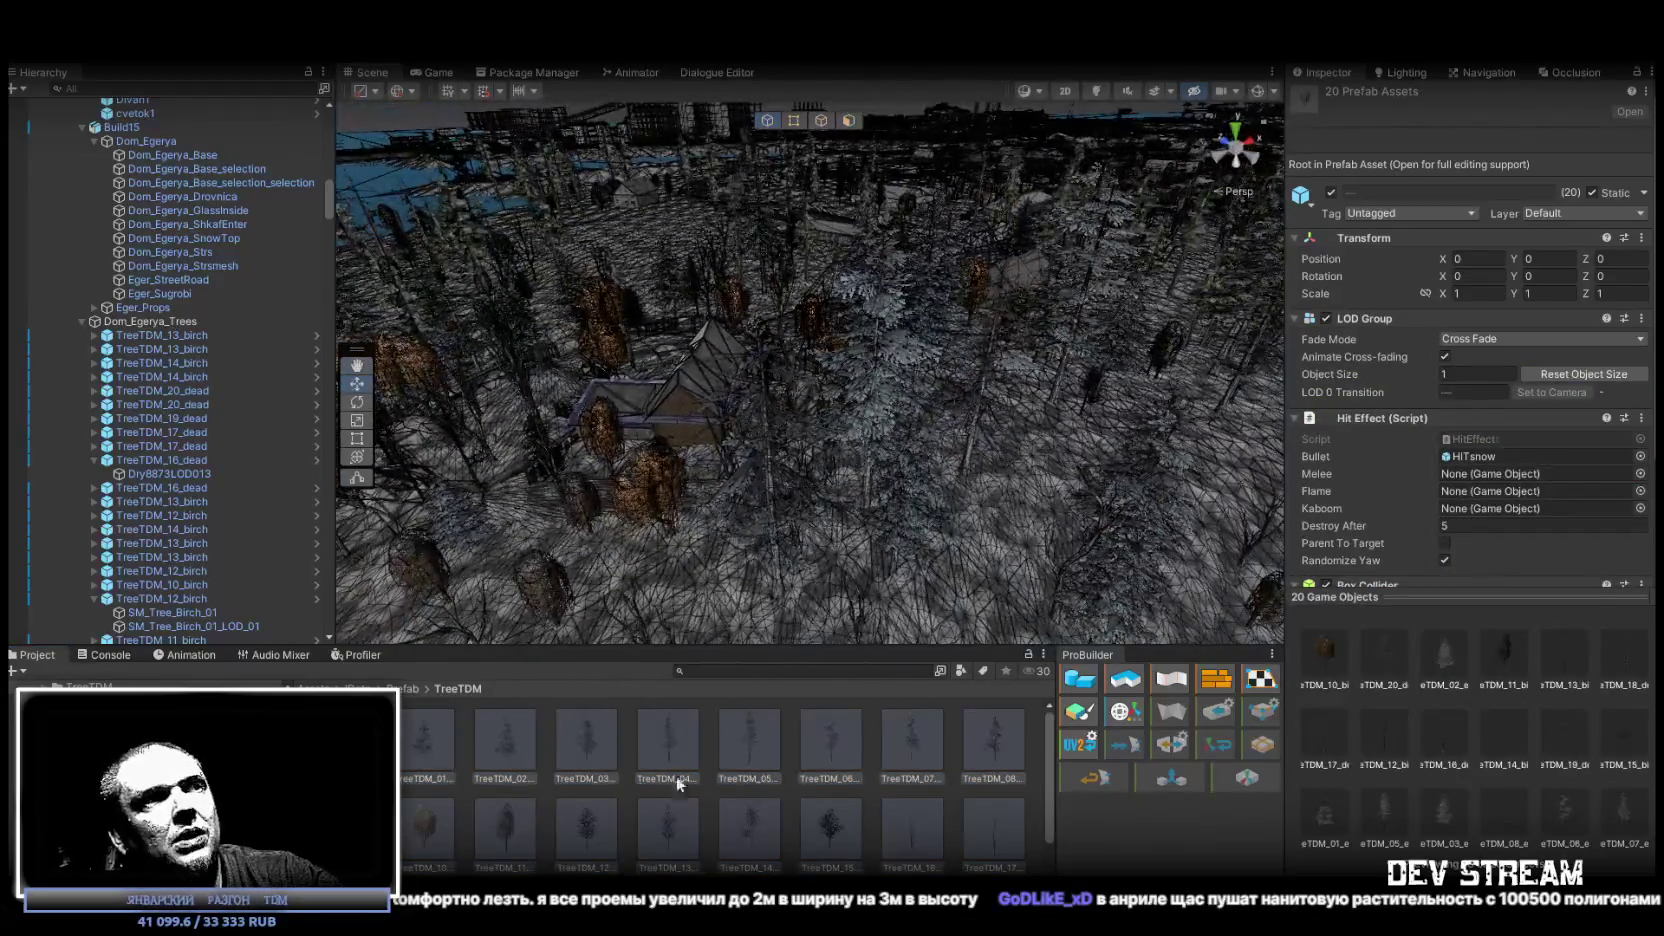
scroll(592, 809, down, 2)
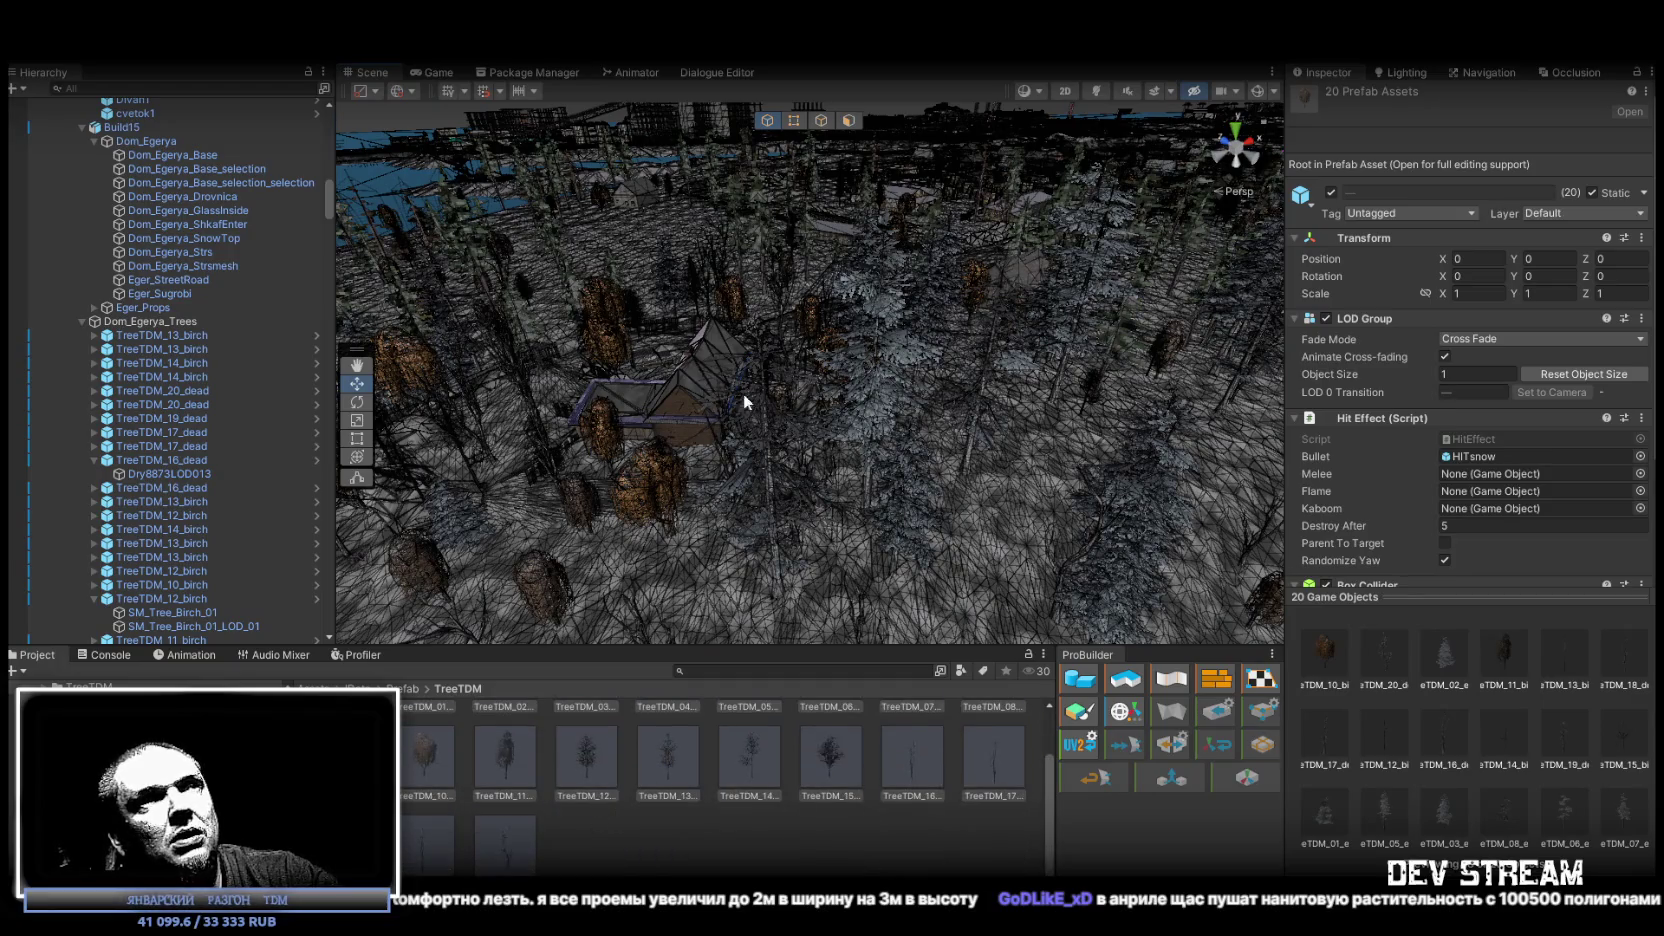
scroll(744, 393, up, 3)
click(734, 757)
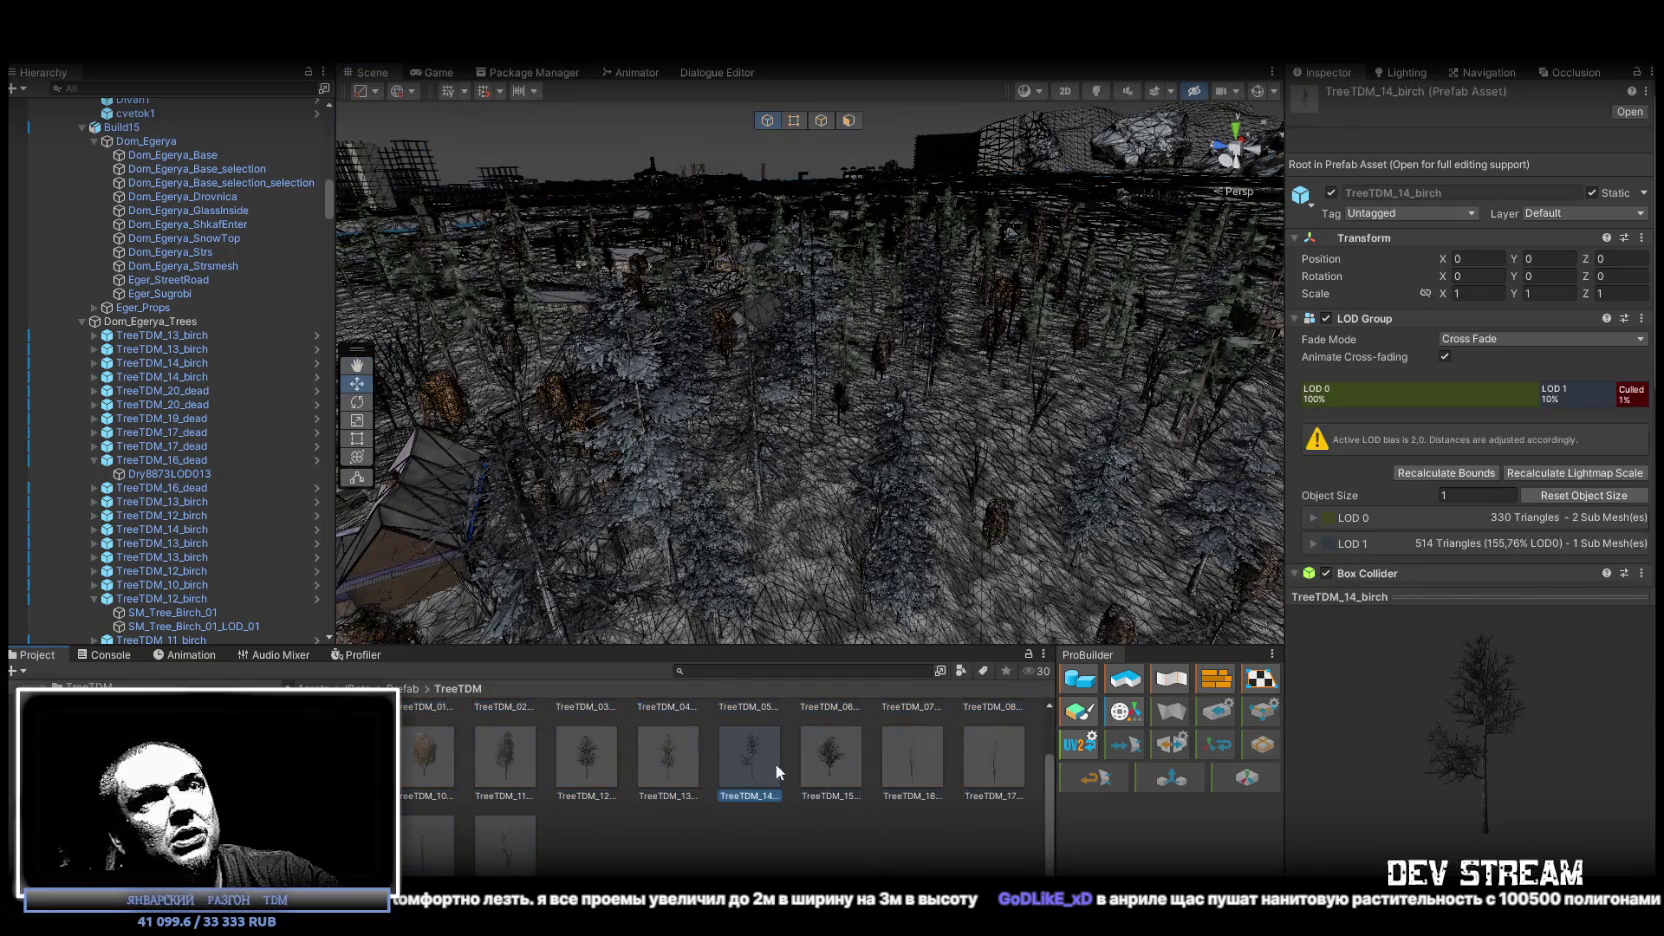
drag(693, 296, 966, 357)
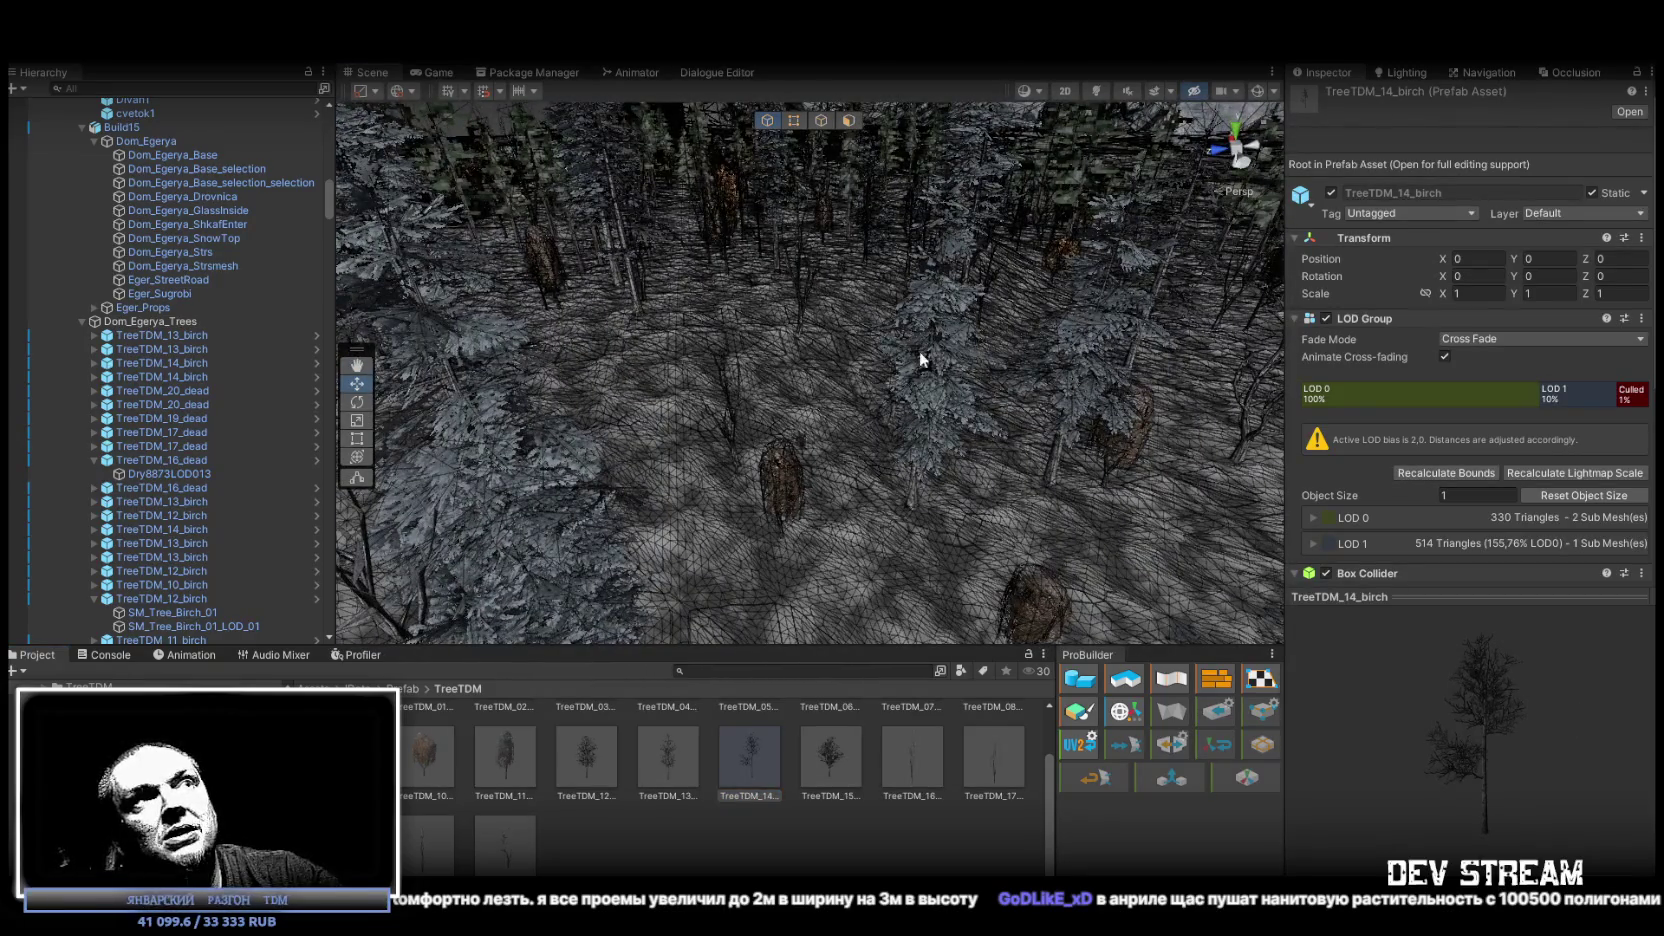
mouse_move(858, 369)
mouse_down()
mouse_move(760, 300)
mouse_move(631, 360)
mouse_move(417, 372)
mouse_move(1114, 360)
mouse_move(1115, 325)
mouse_up()
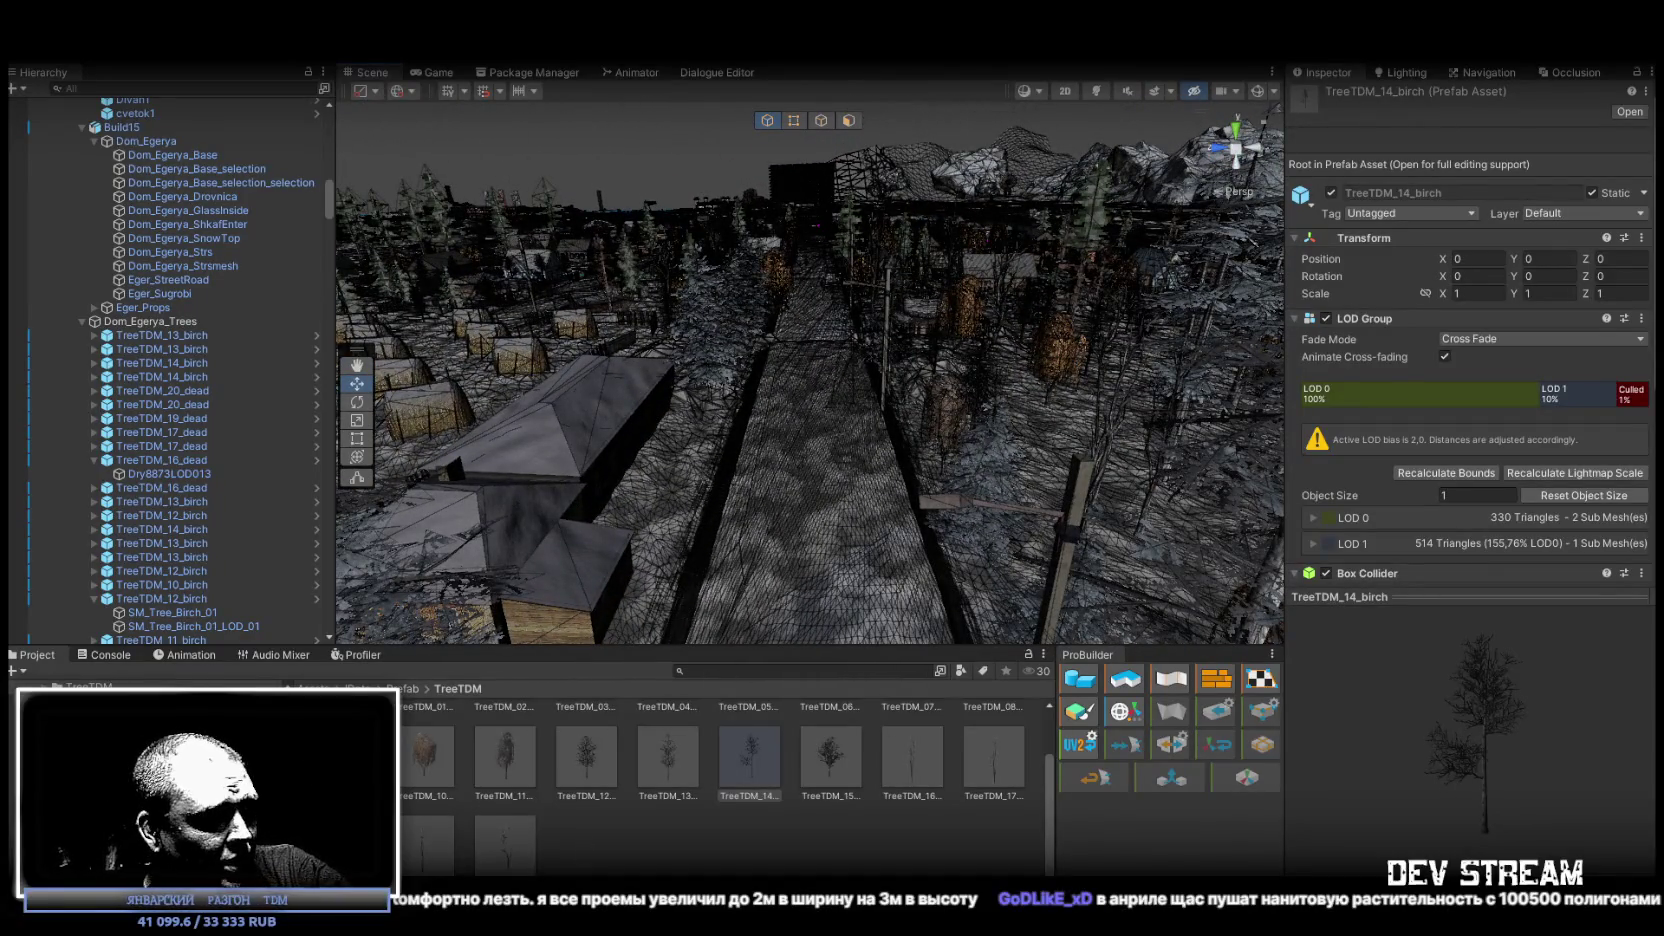
Fly down the road past the houses and turn toward the apartment blocks by the water.
drag(743, 382, 741, 342)
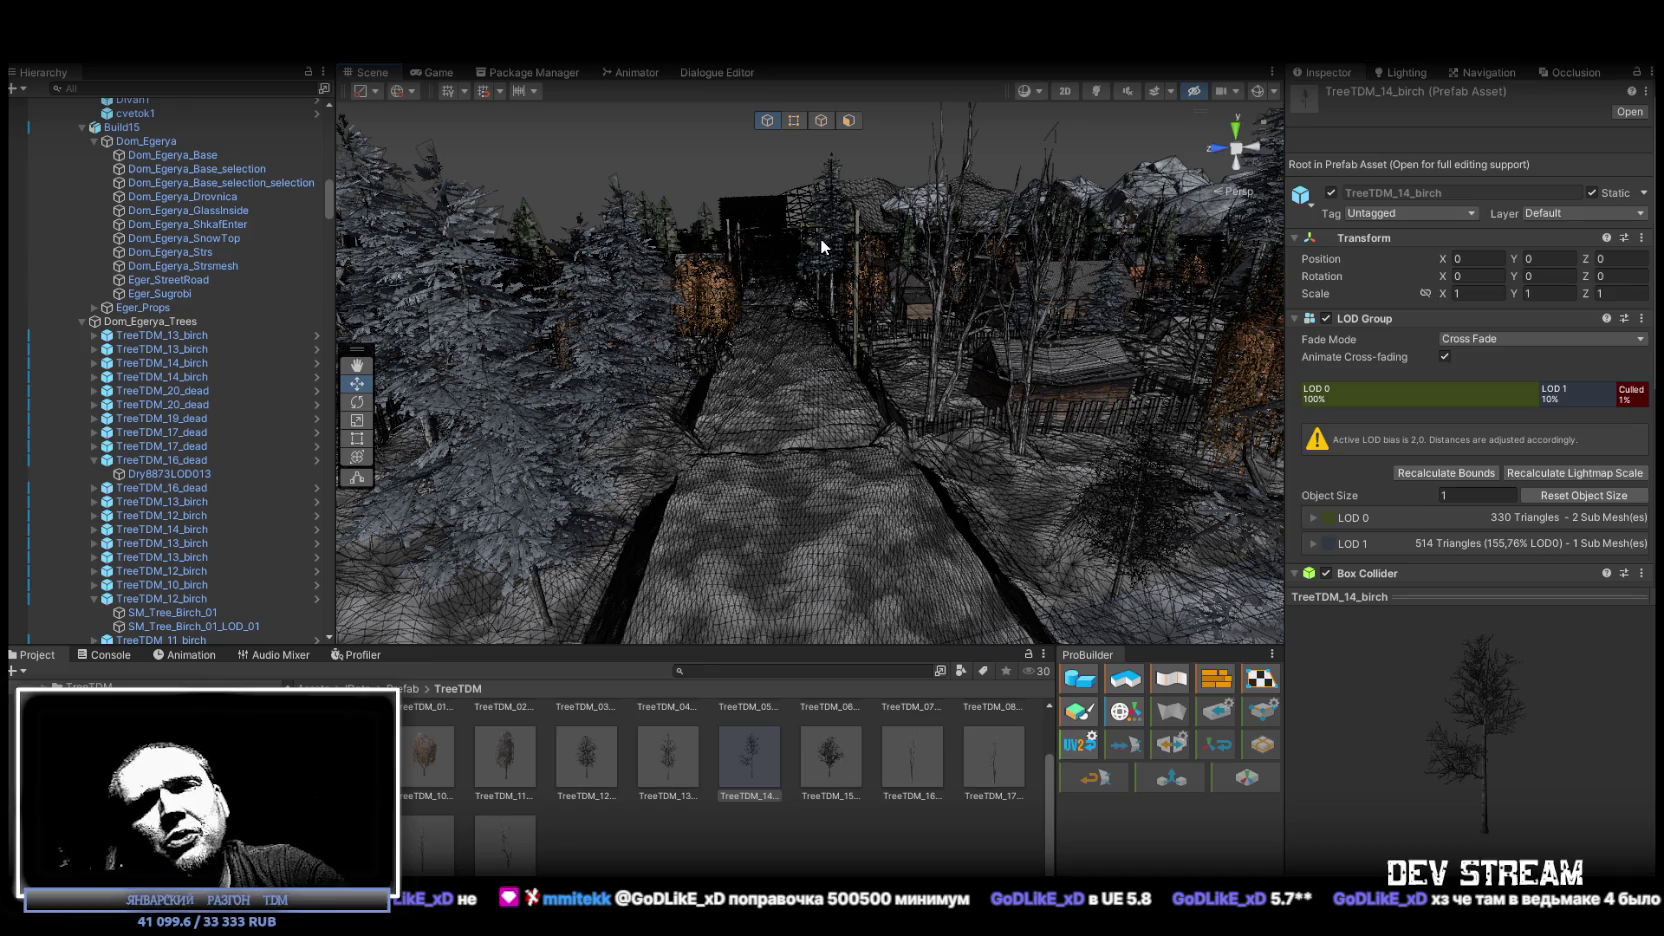
mouse_move(820, 238)
mouse_down()
mouse_move(862, 290)
mouse_move(877, 271)
mouse_move(860, 255)
mouse_move(816, 252)
mouse_move(887, 249)
mouse_move(855, 268)
mouse_up()
Collapse the ###TRG### and ###MAP### groups and select the Player.
scroll(186, 438, up, 15)
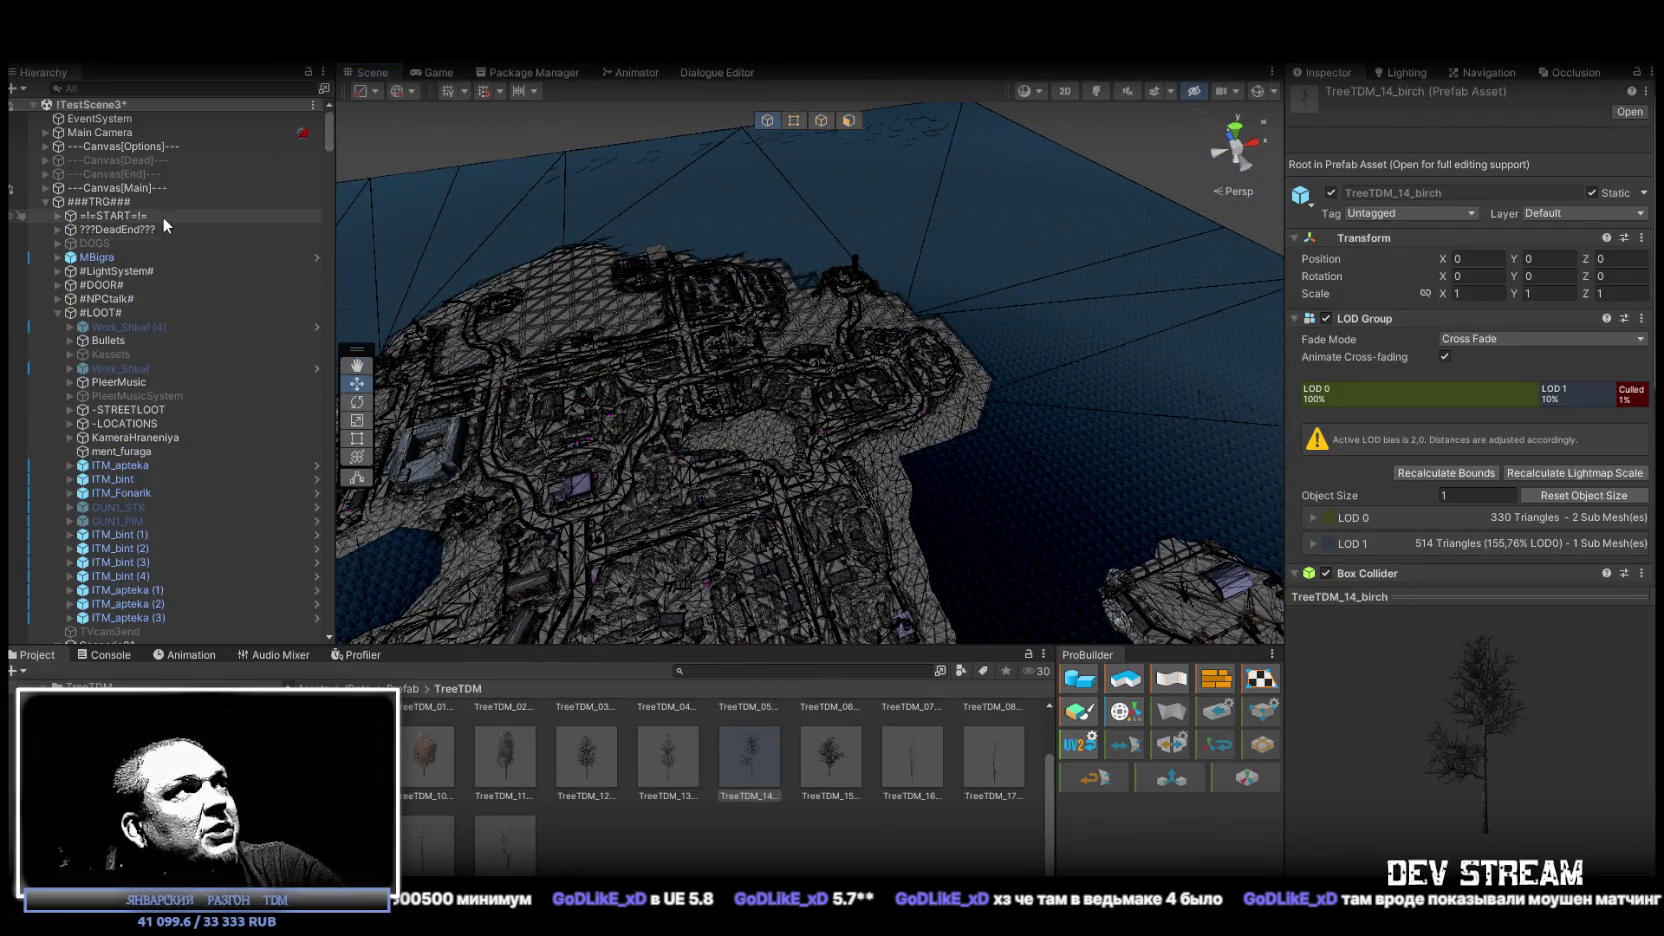
click(44, 202)
click(45, 230)
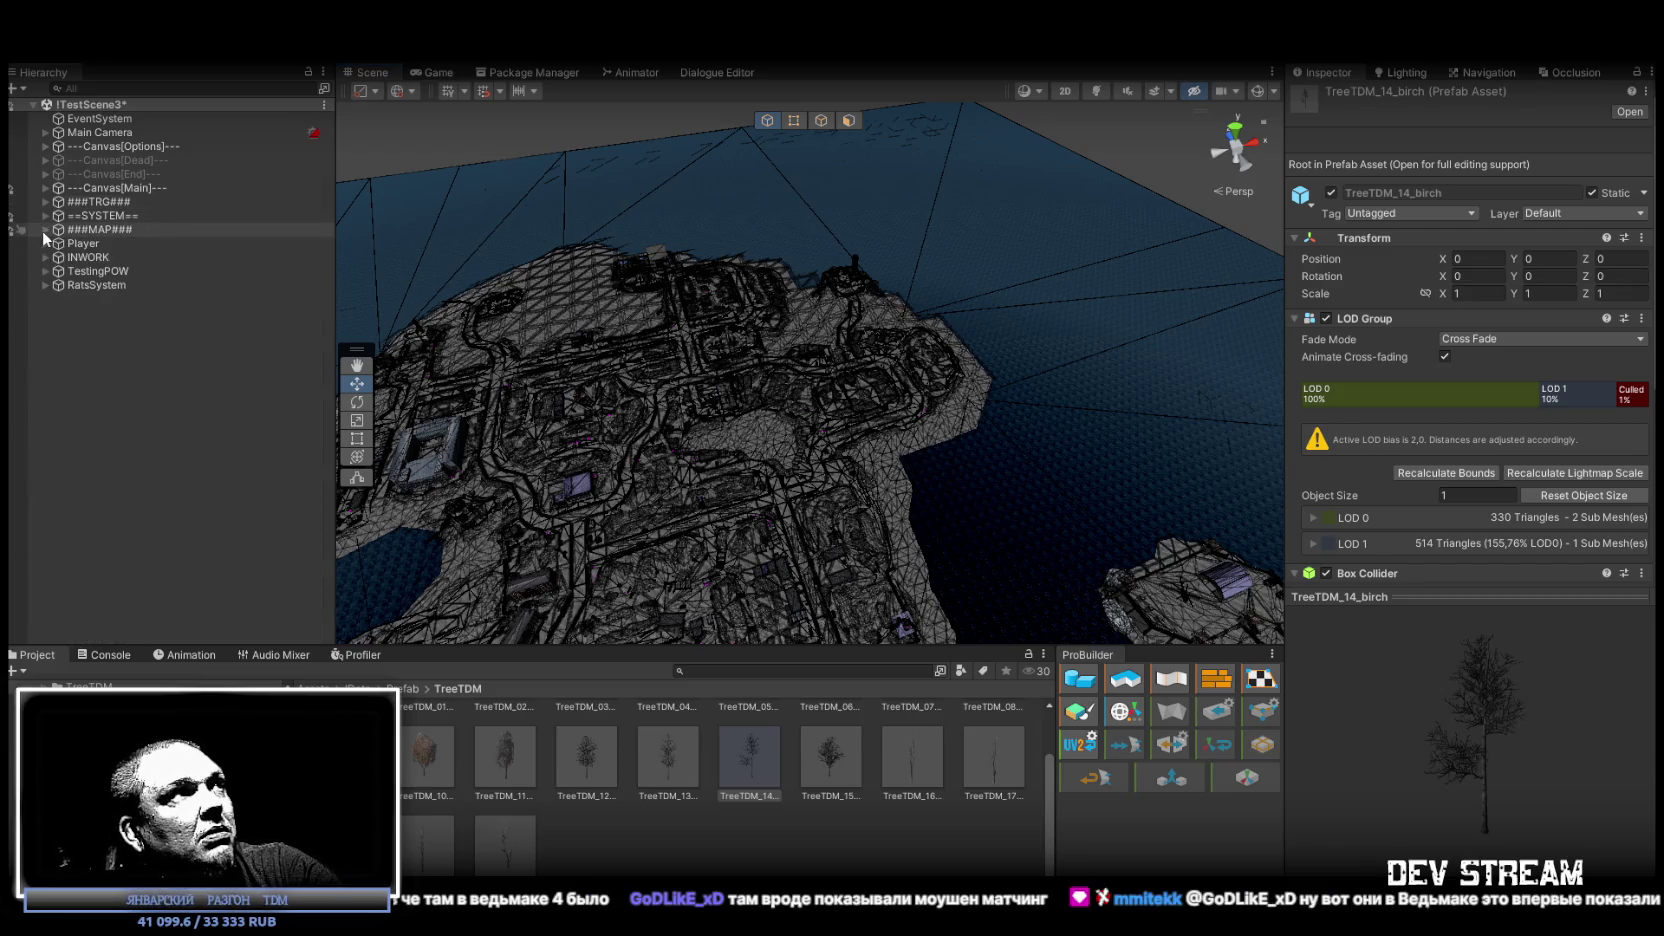
click(83, 243)
Lower the framed Player onto the courtyard by the apartment entrance and enter Play mode.
mouse_move(1000, 420)
mouse_down()
mouse_move(1050, 437)
mouse_move(657, 211)
mouse_up()
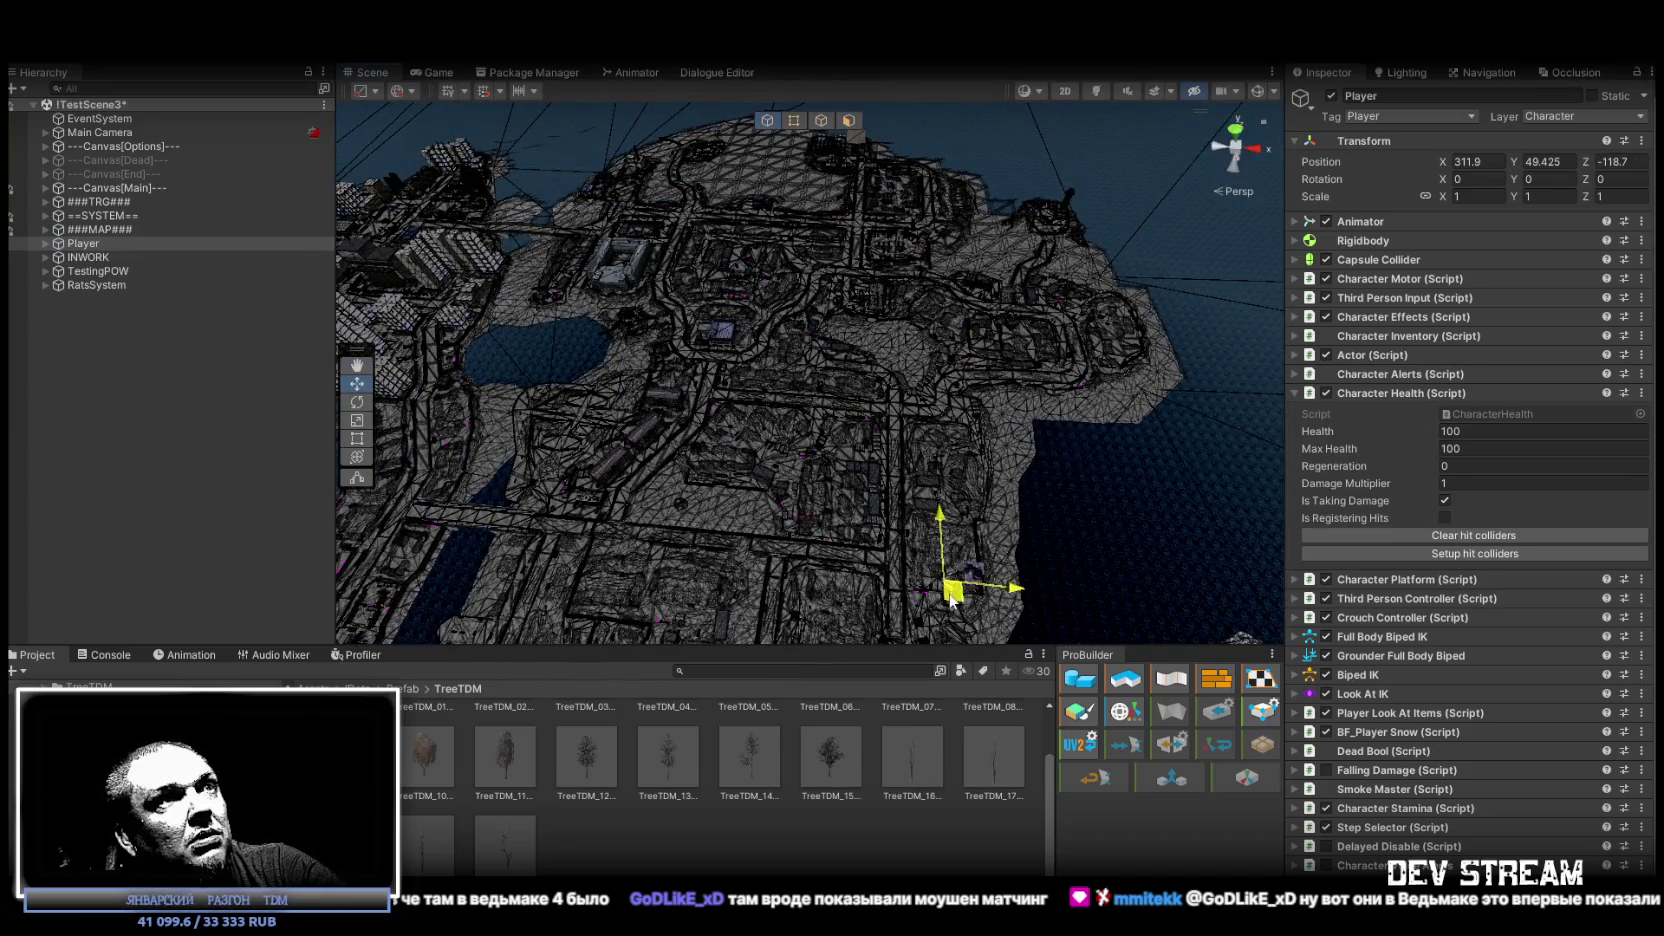
key(f)
mouse_move(903, 553)
mouse_down()
mouse_move(1033, 314)
mouse_move(990, 465)
mouse_move(937, 396)
mouse_move(880, 430)
mouse_up()
drag(788, 250, 826, 438)
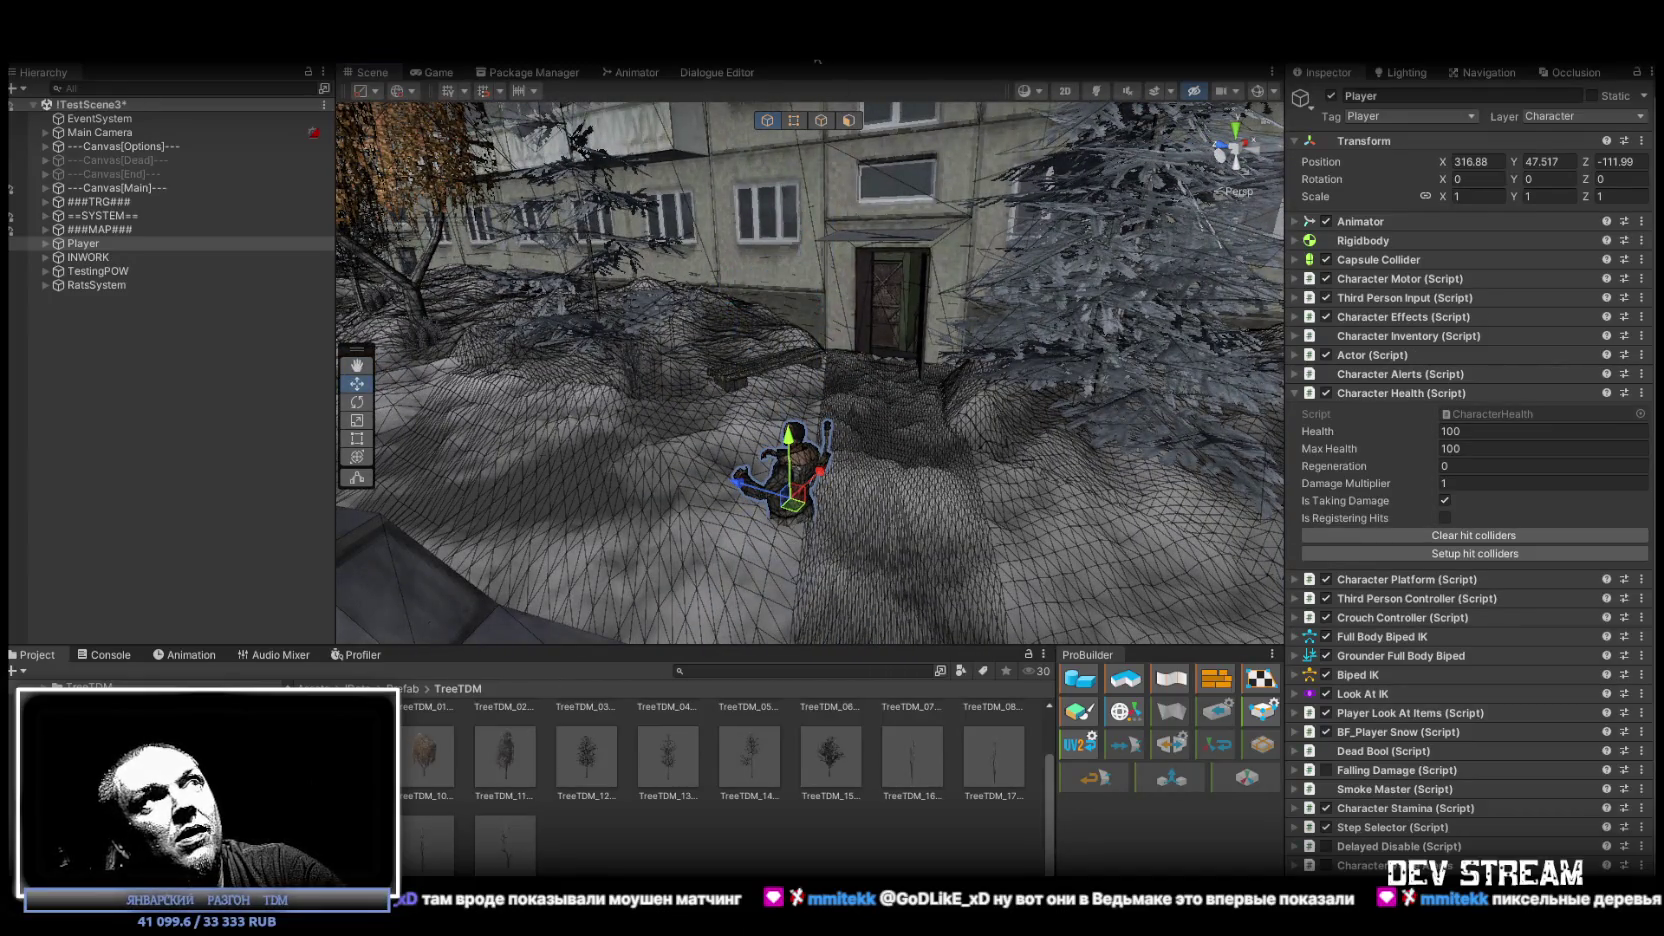
click(817, 60)
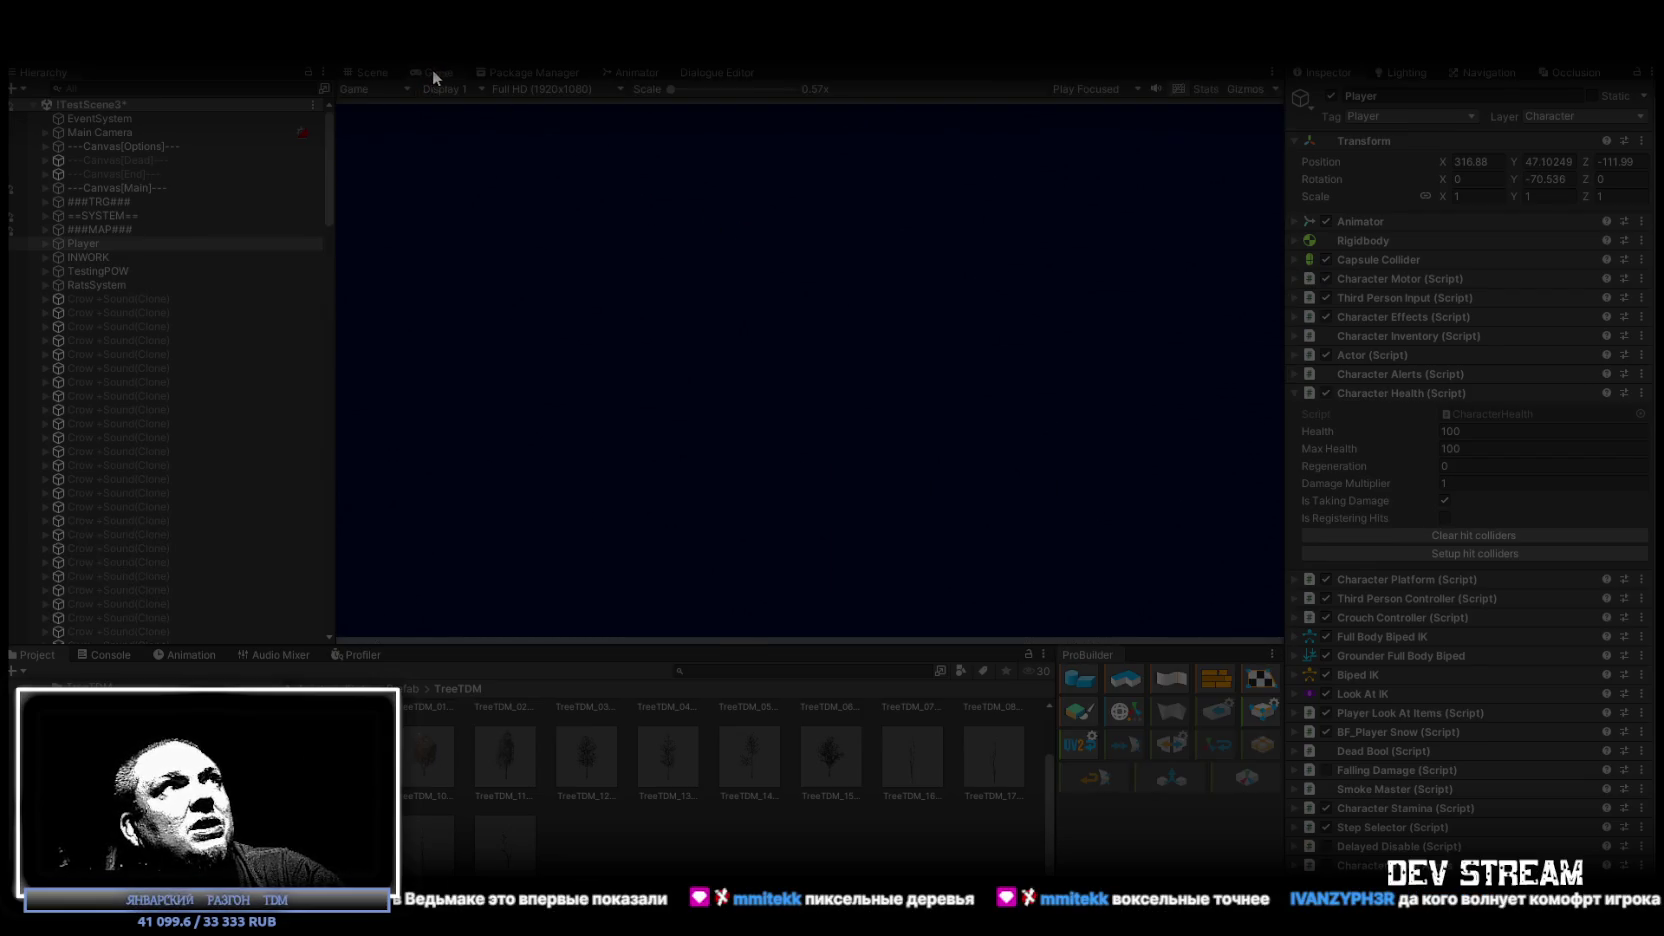
Maximize the running Game view to play into the apartment full-size.
double_click(429, 72)
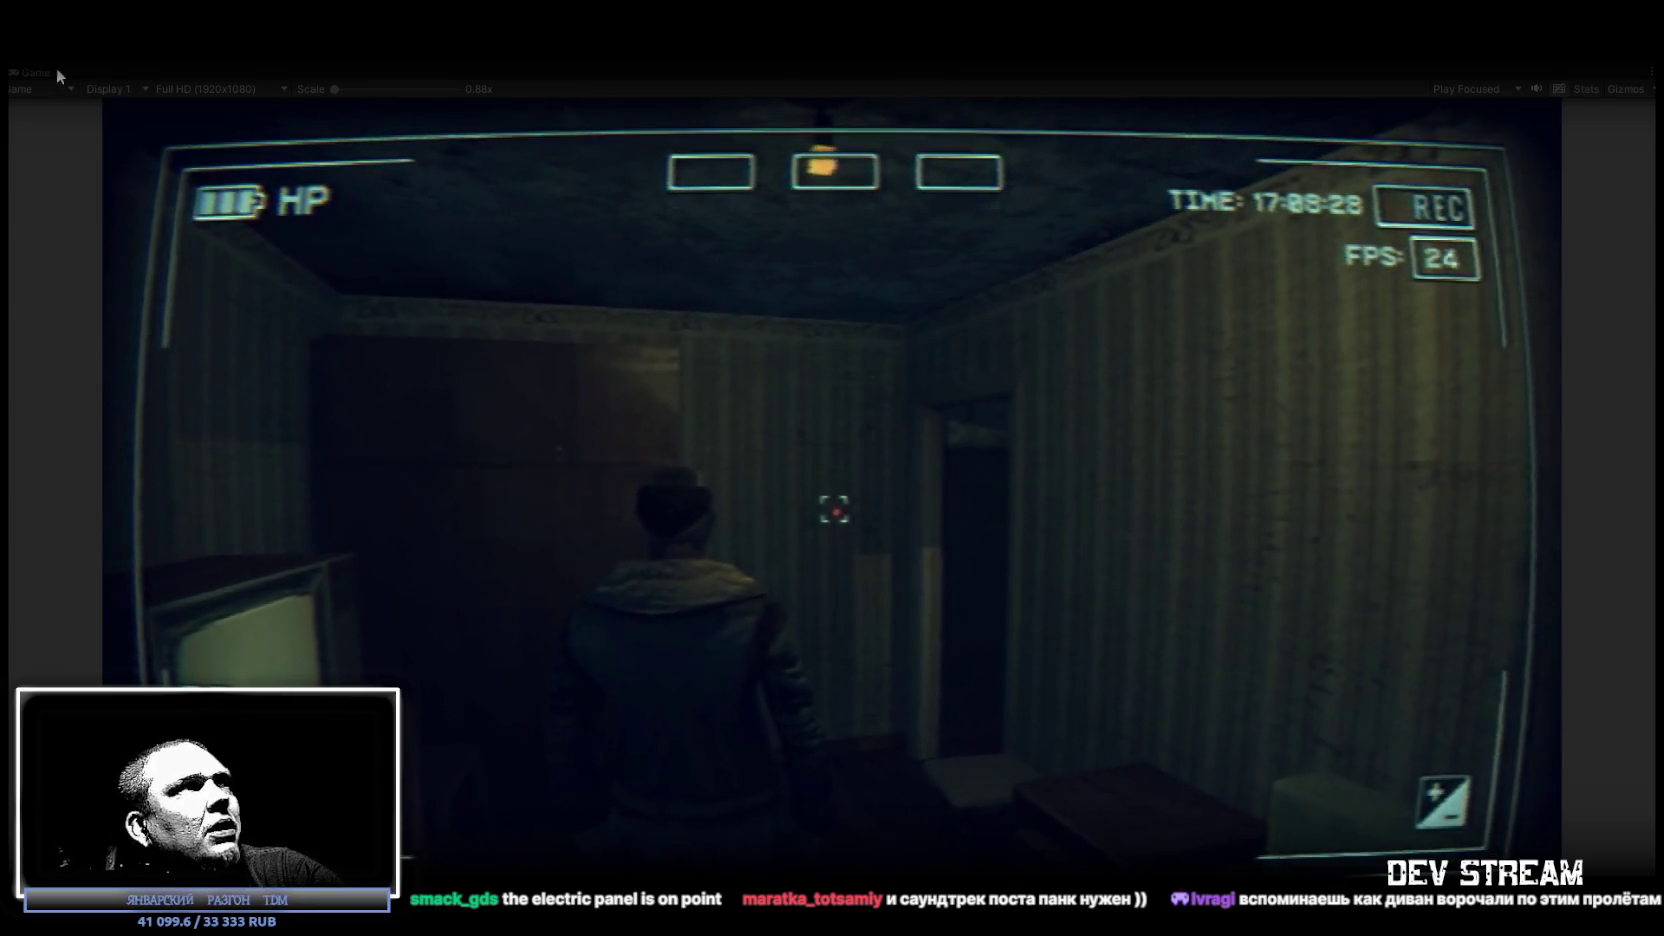
Restore the layout and check the SOUND page of the in-game camcorder menu.
double_click(42, 72)
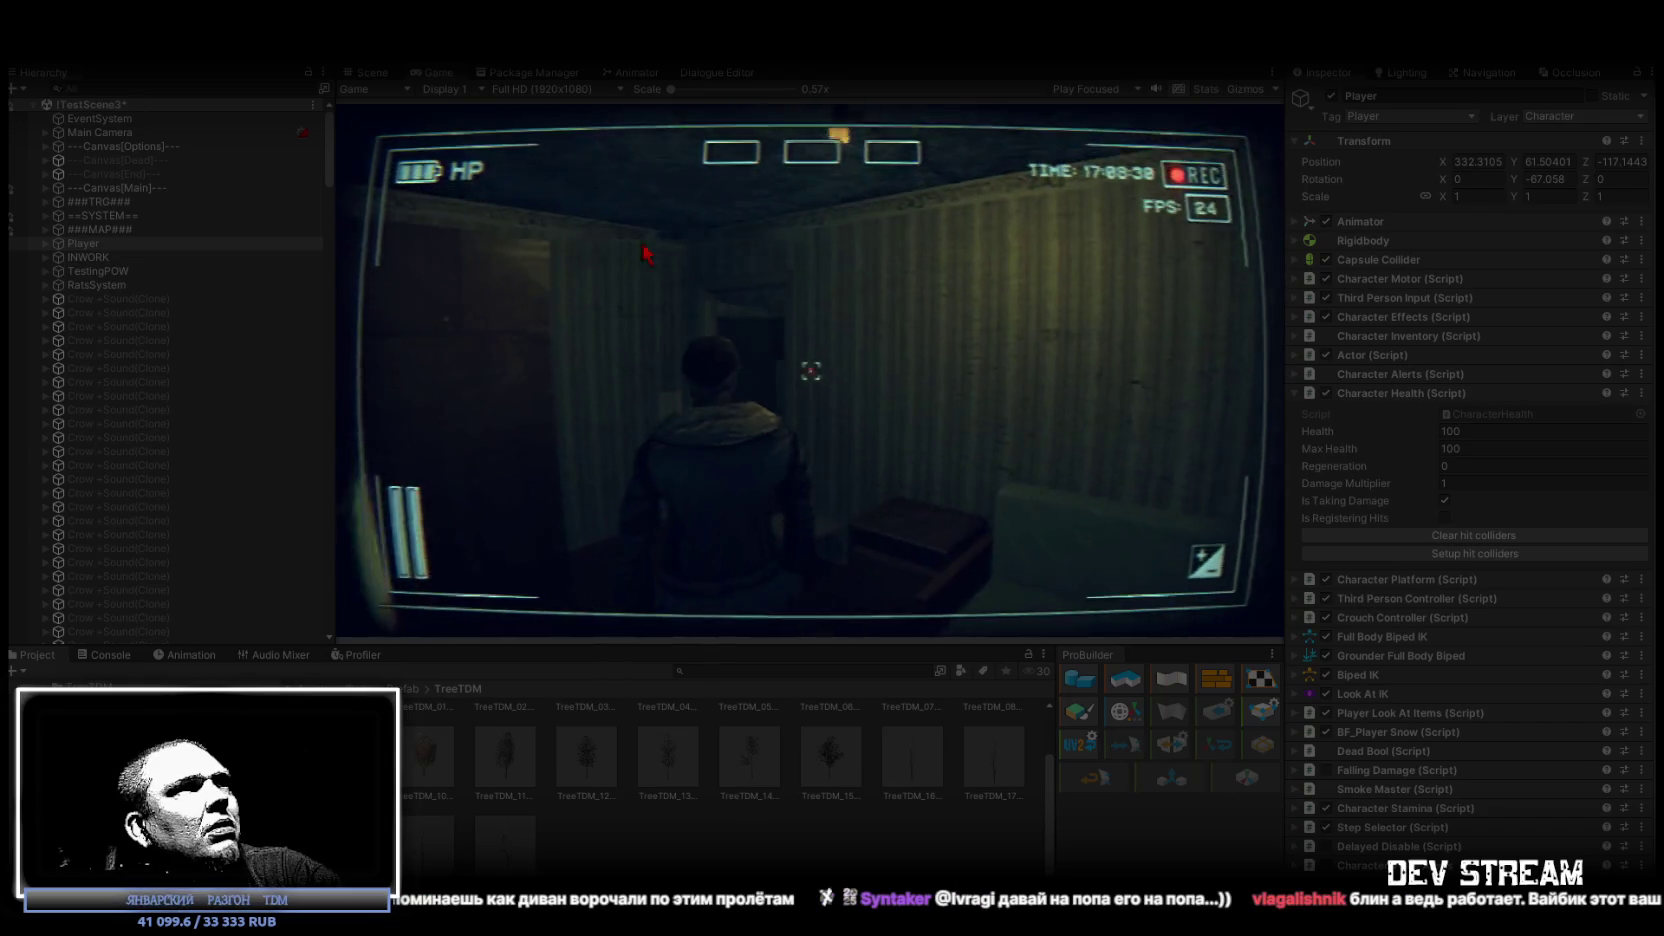
key(Escape)
click(933, 518)
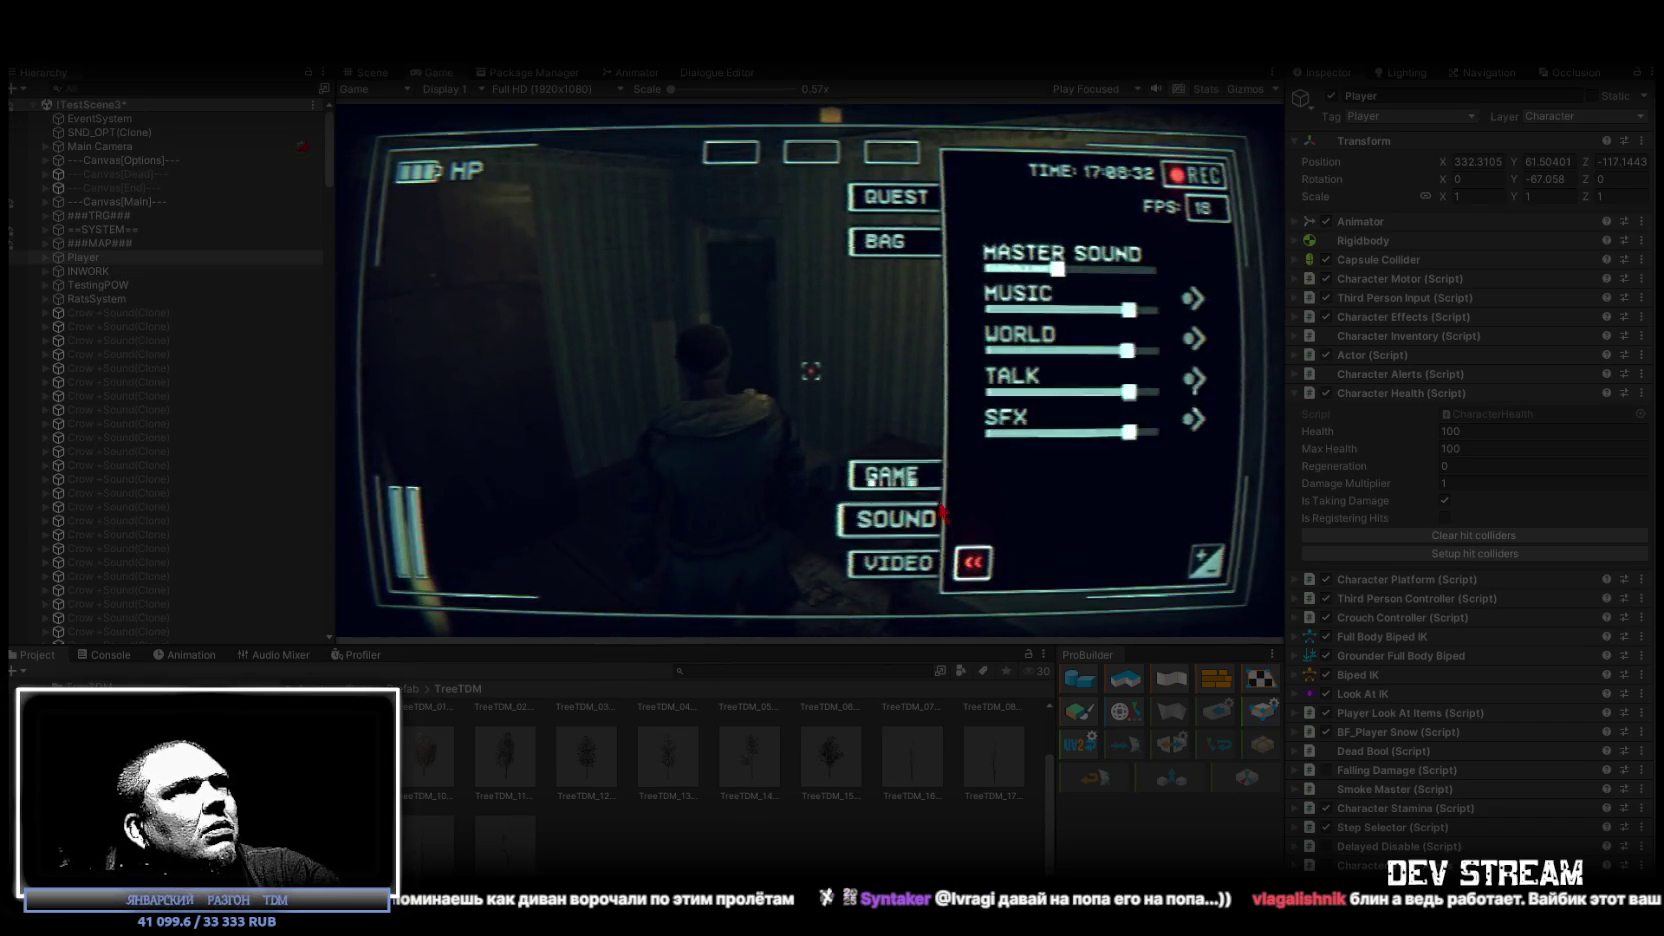
key(Escape)
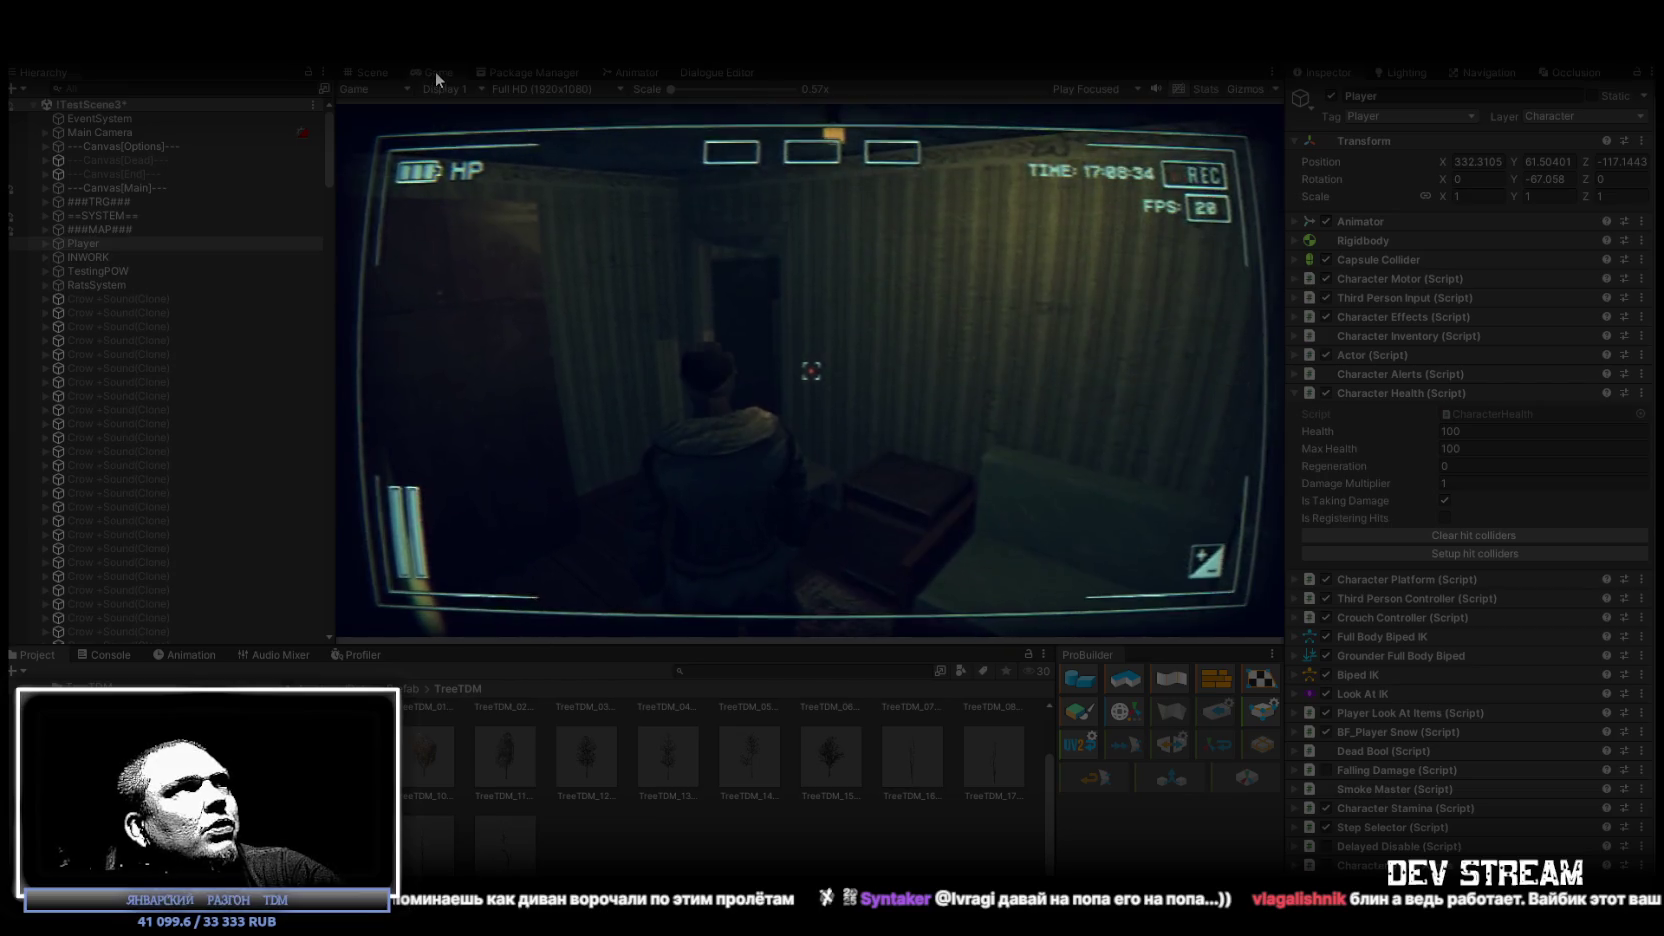
Maximize the Game view and walk the character through the doorway into the windowed rooms.
double_click(436, 72)
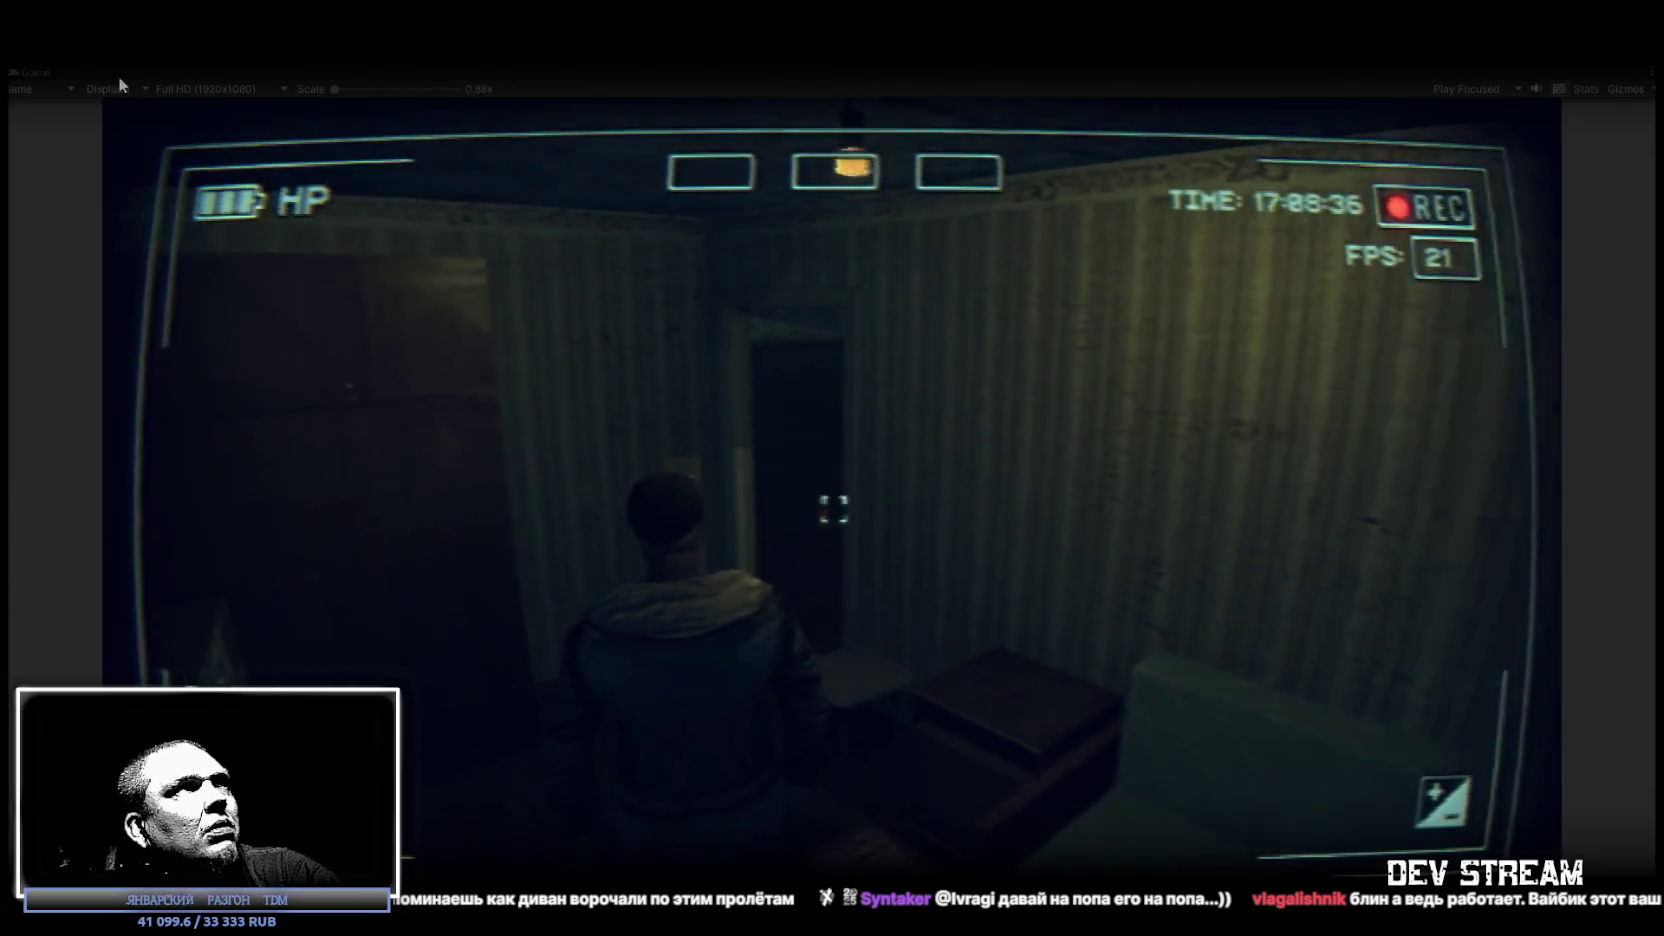
key(w)
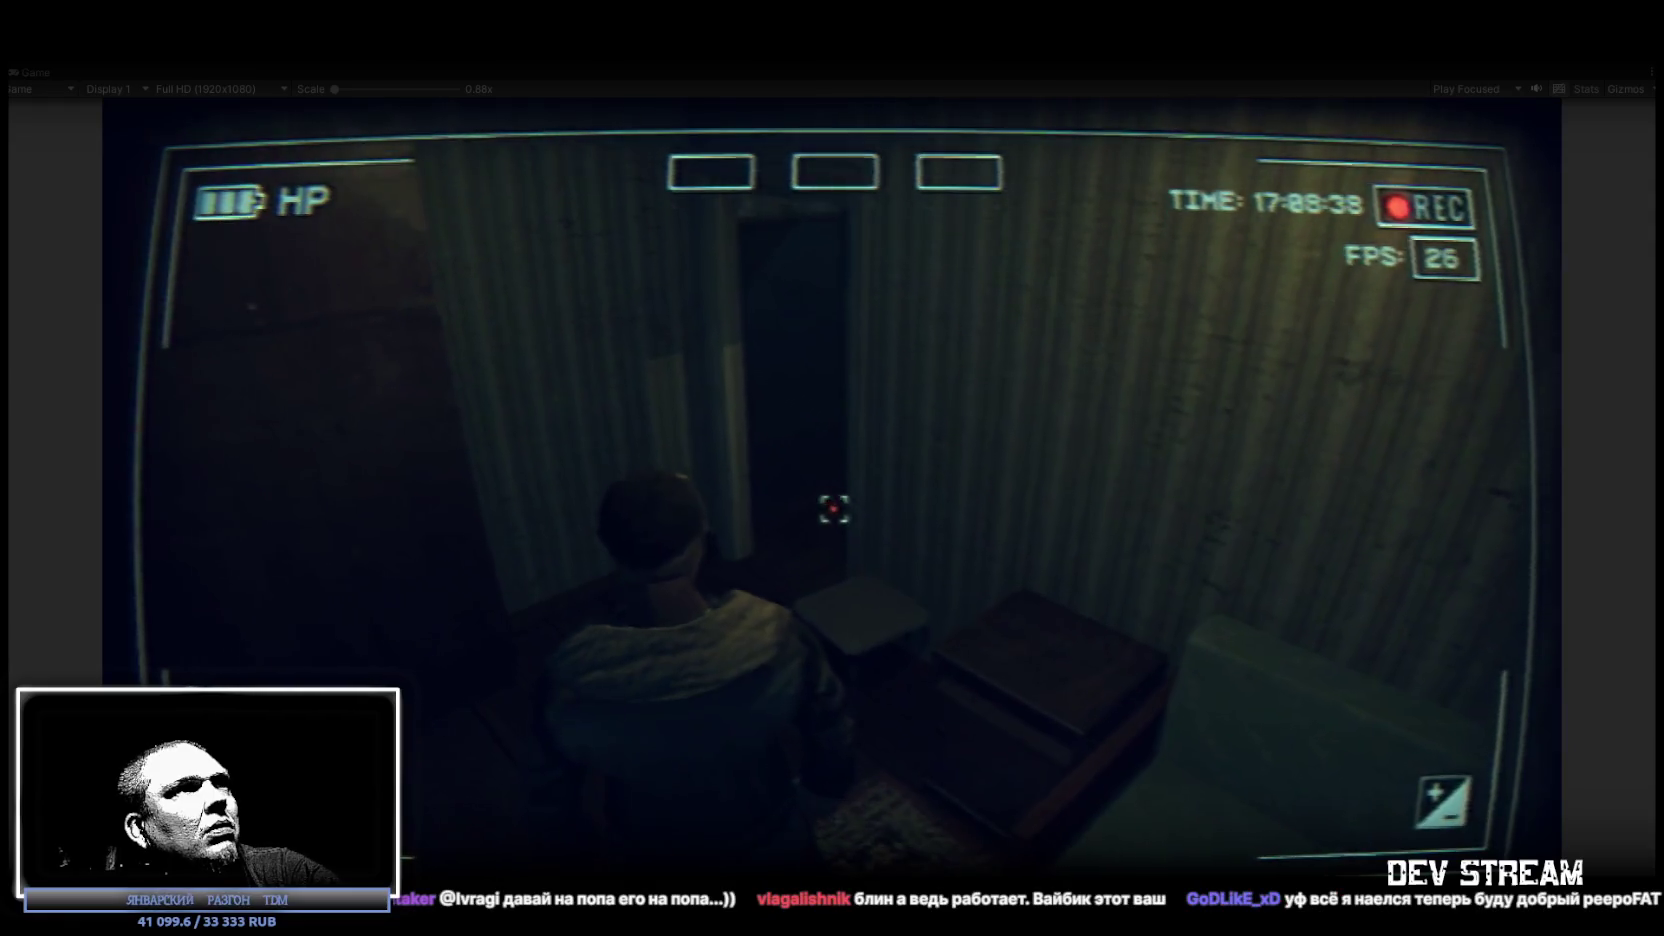
key(w)
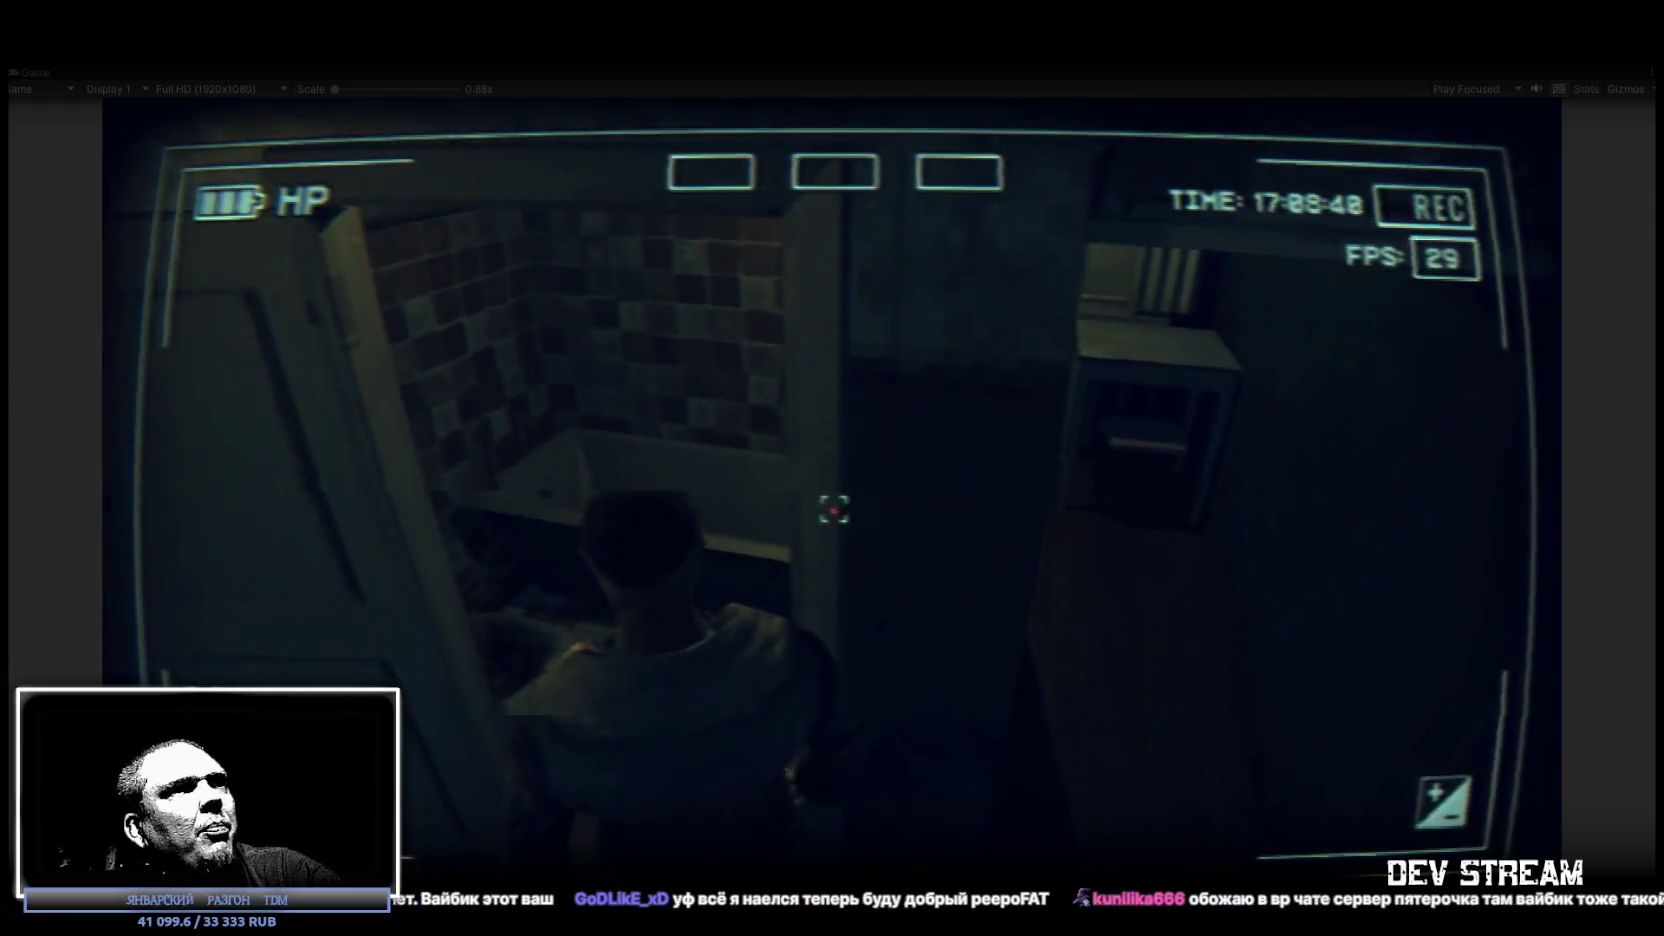
key(w)
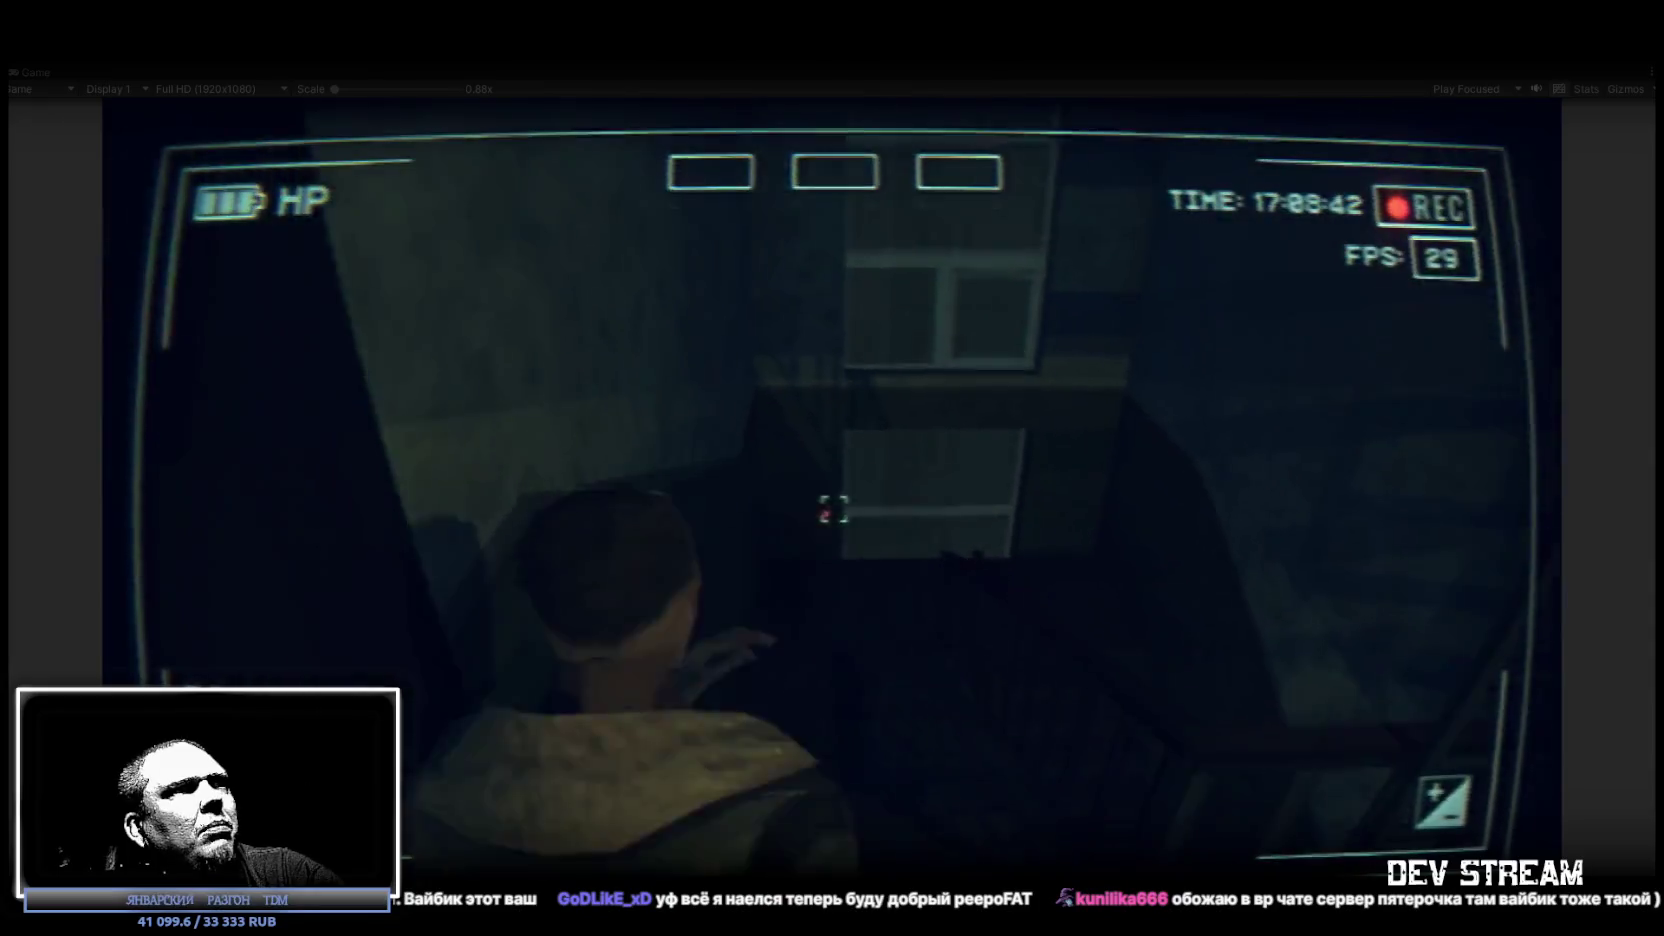
key(w)
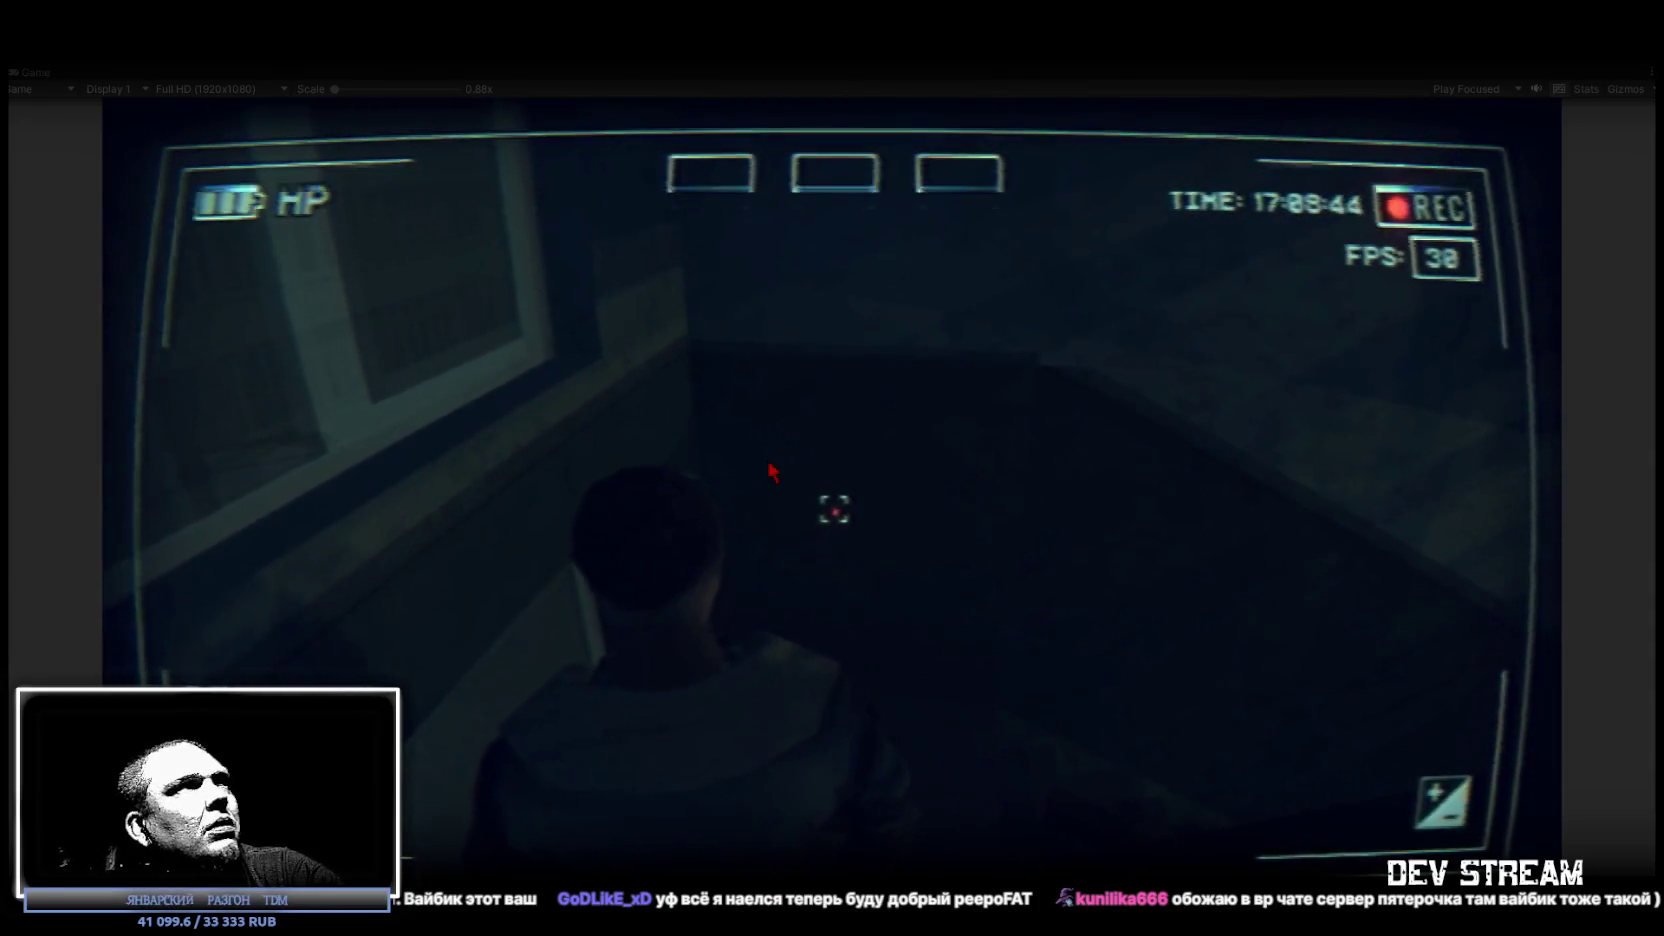
key(w)
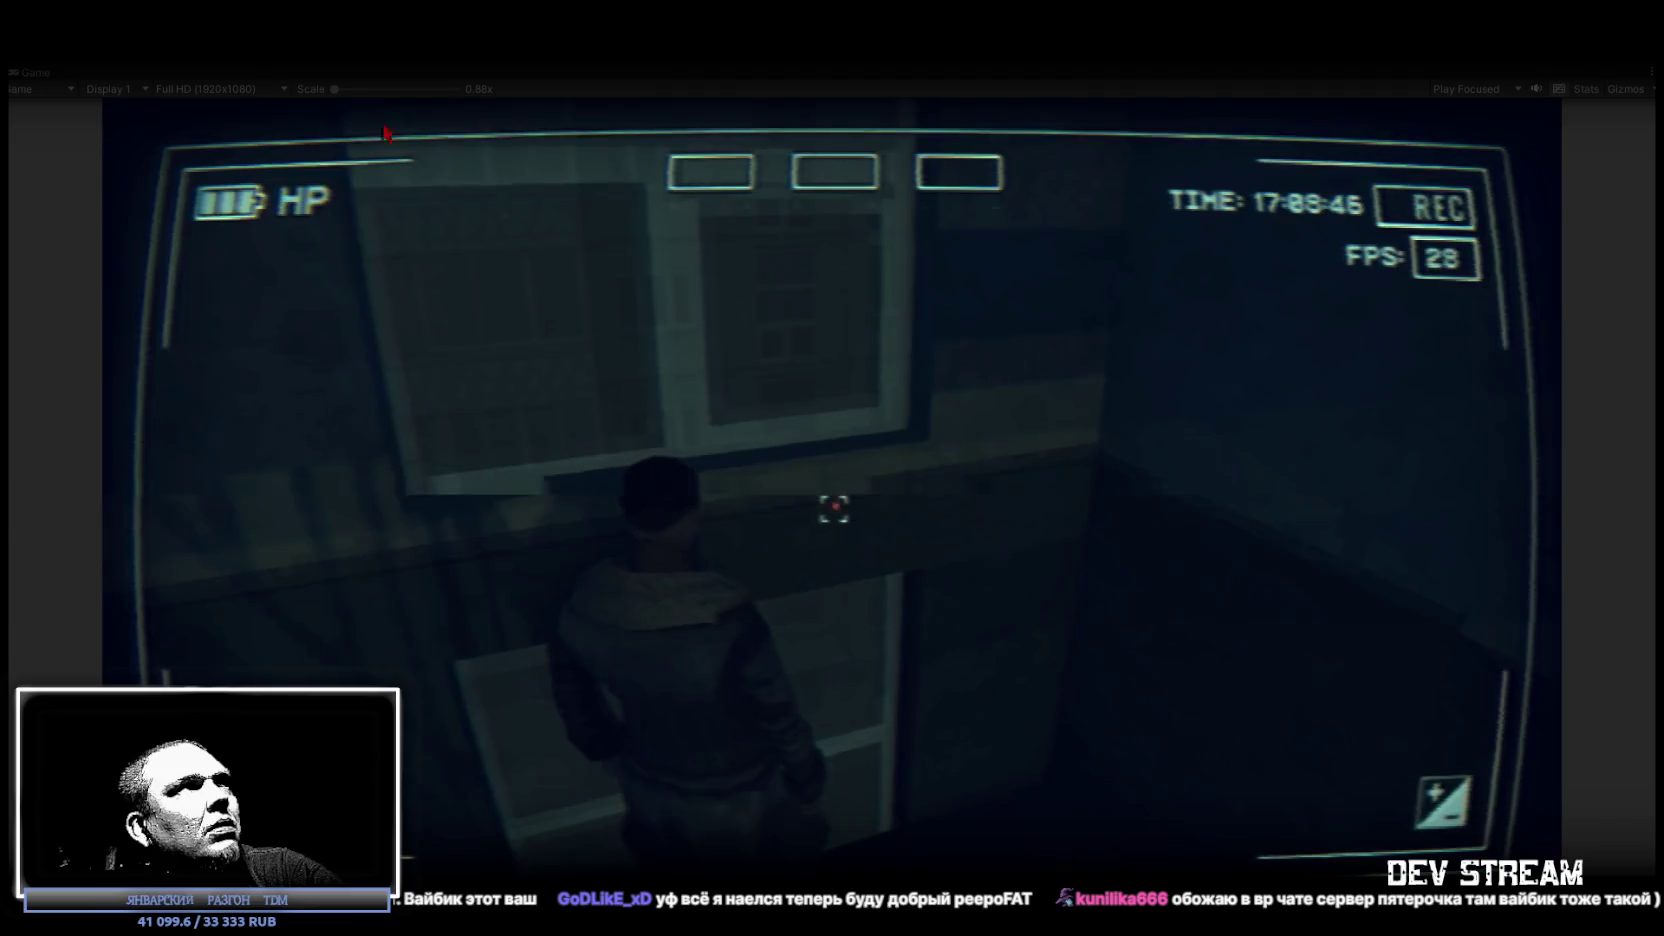
Restore the full editor layout and return to the Scene view.
double_click(39, 73)
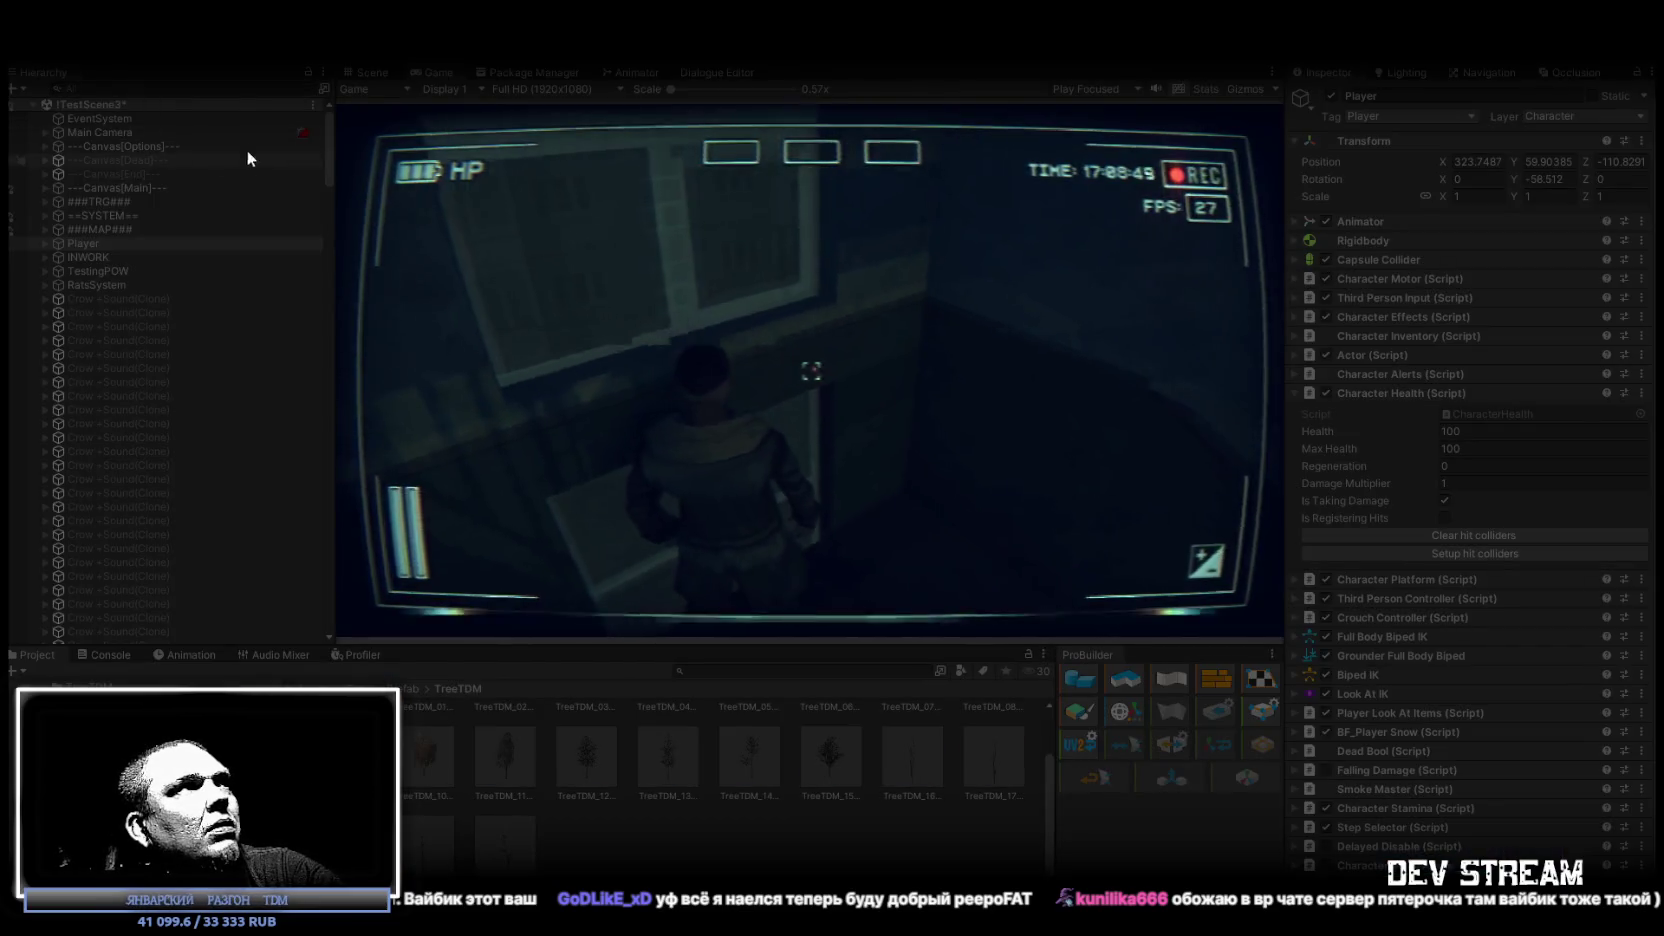
click(360, 72)
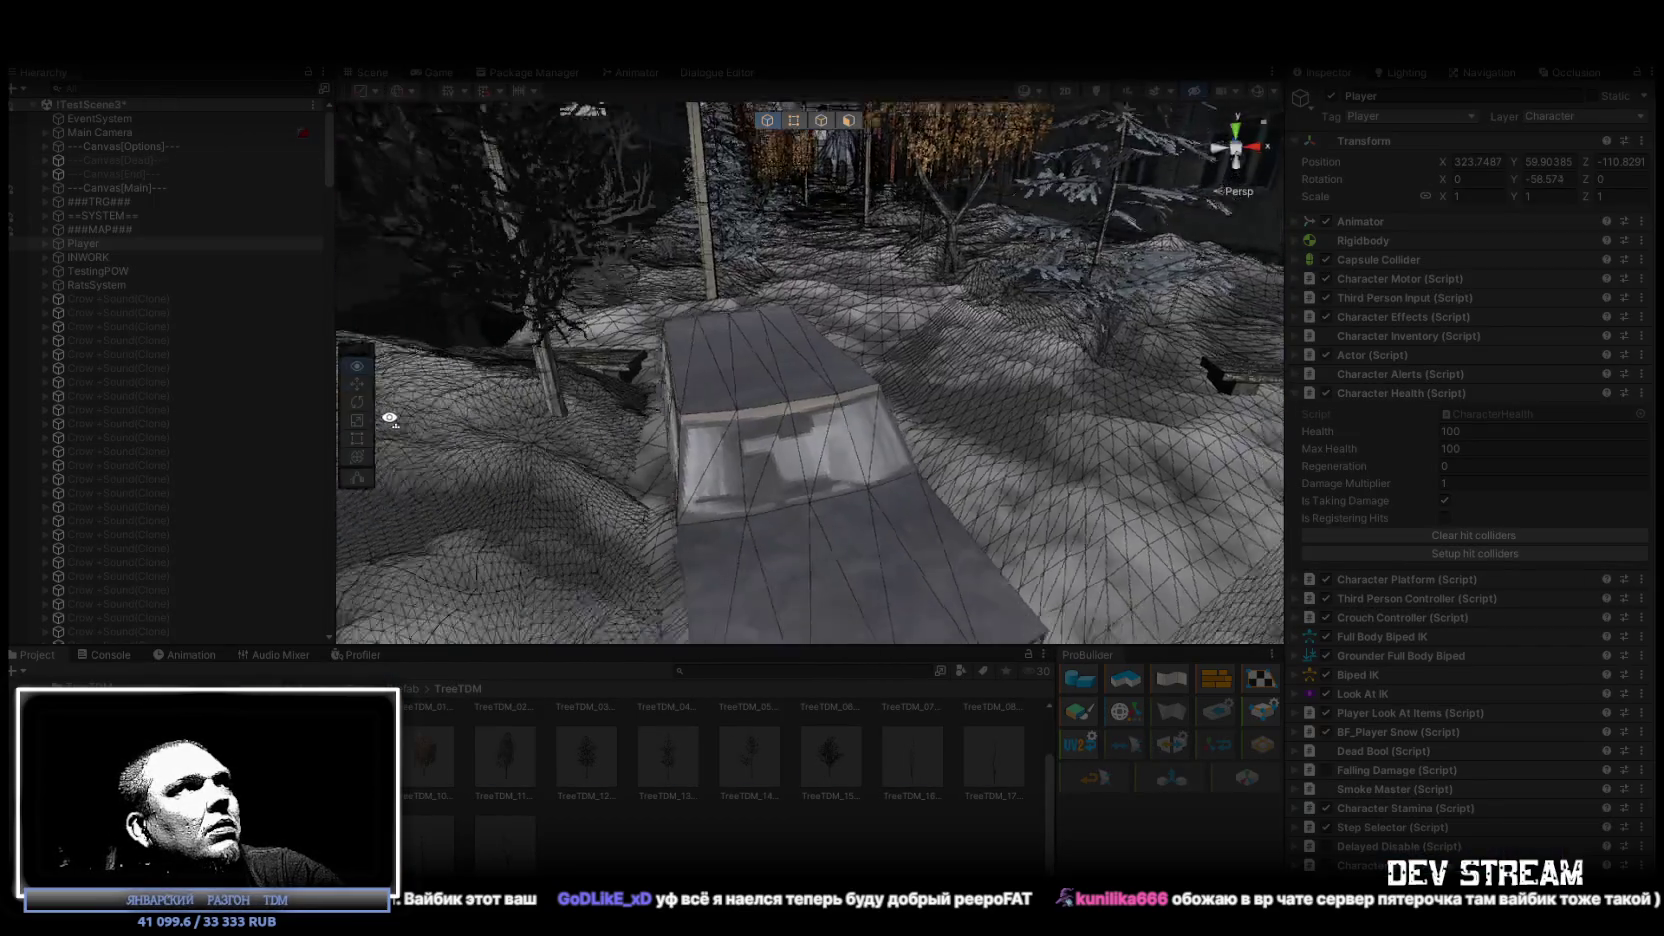
scroll(376, 458, down, 10)
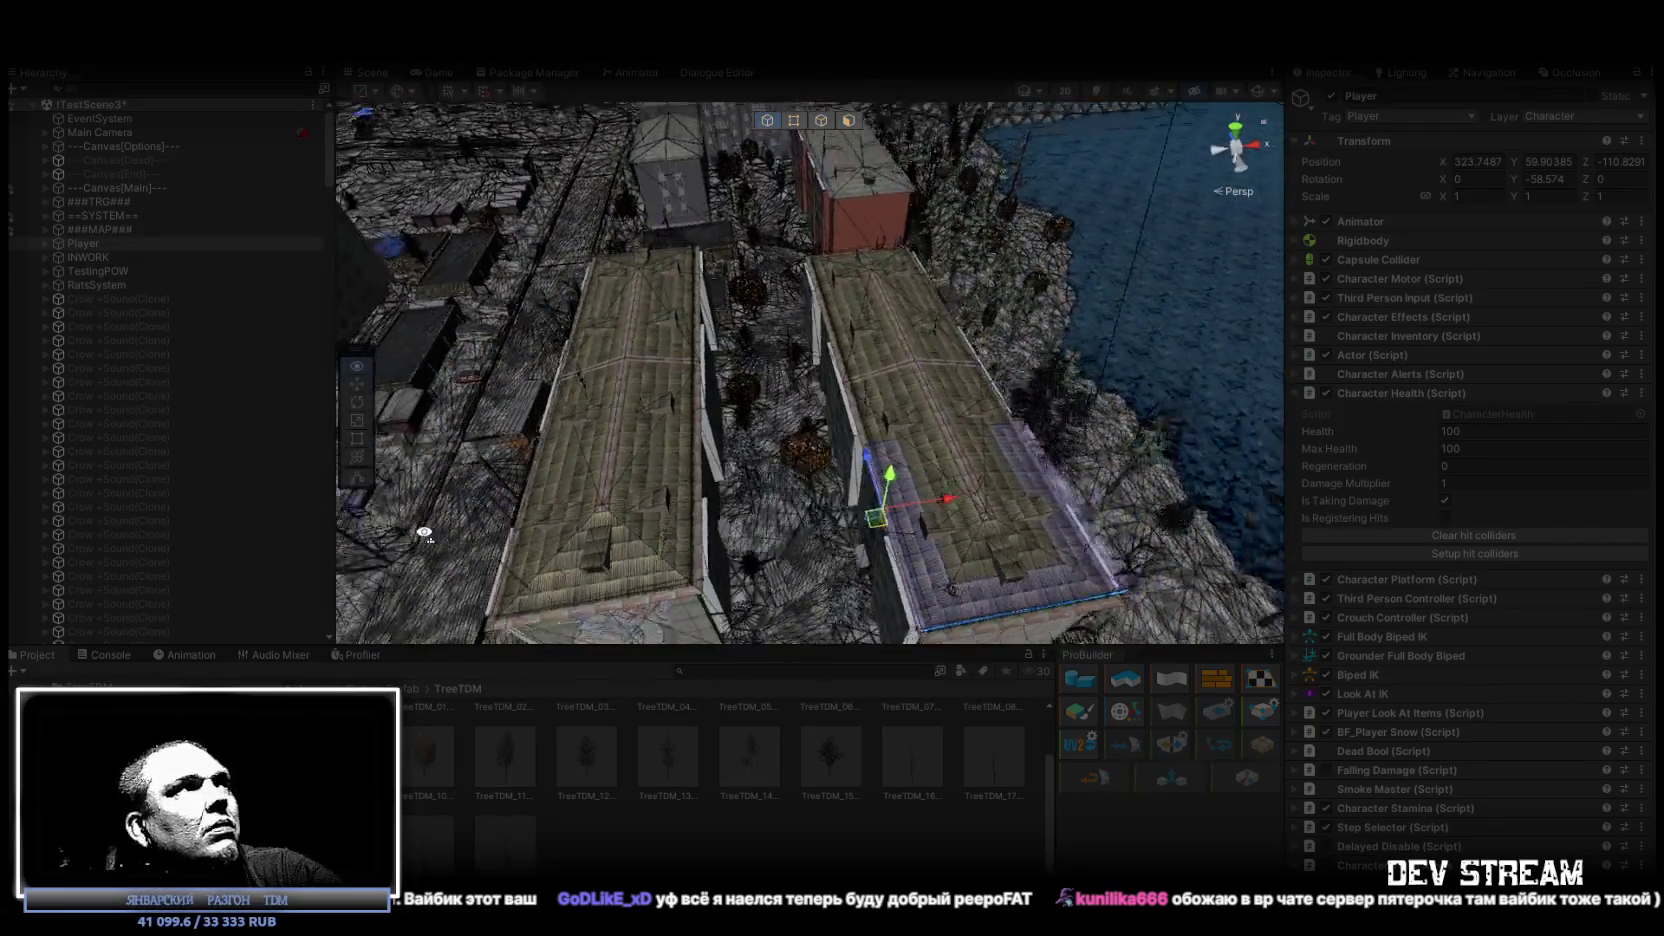
Orbit around the Player's apartment block to look down on the town and shoreline.
mouse_move(932, 496)
mouse_down()
mouse_move(908, 352)
mouse_move(853, 448)
mouse_up()
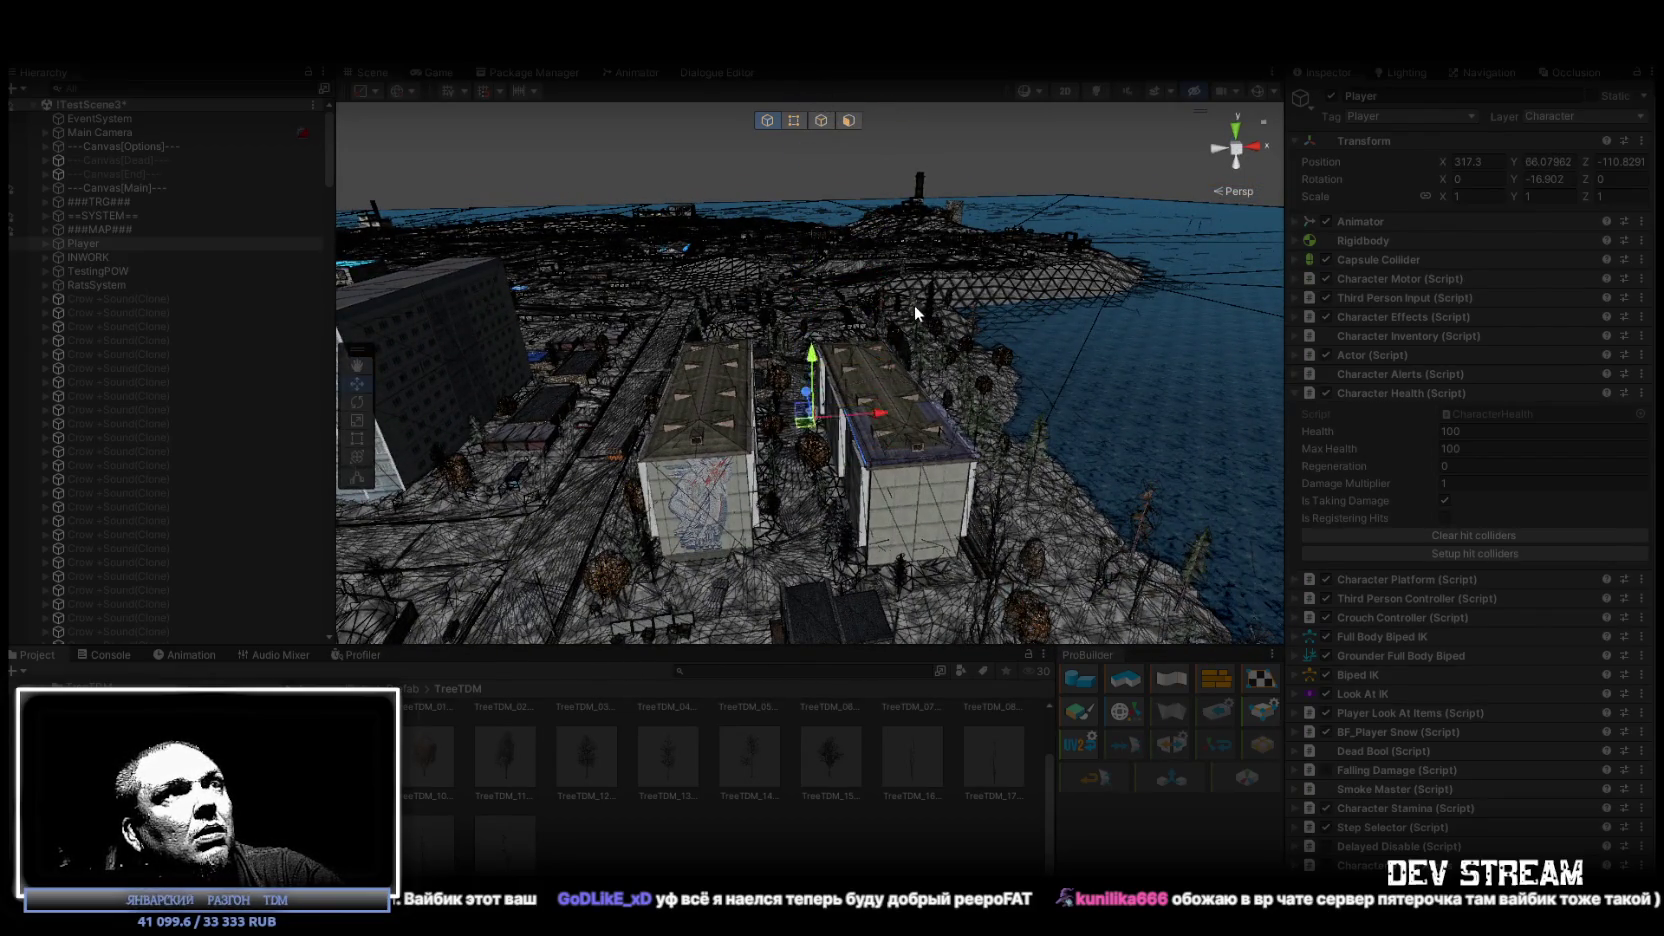
drag(874, 324, 850, 397)
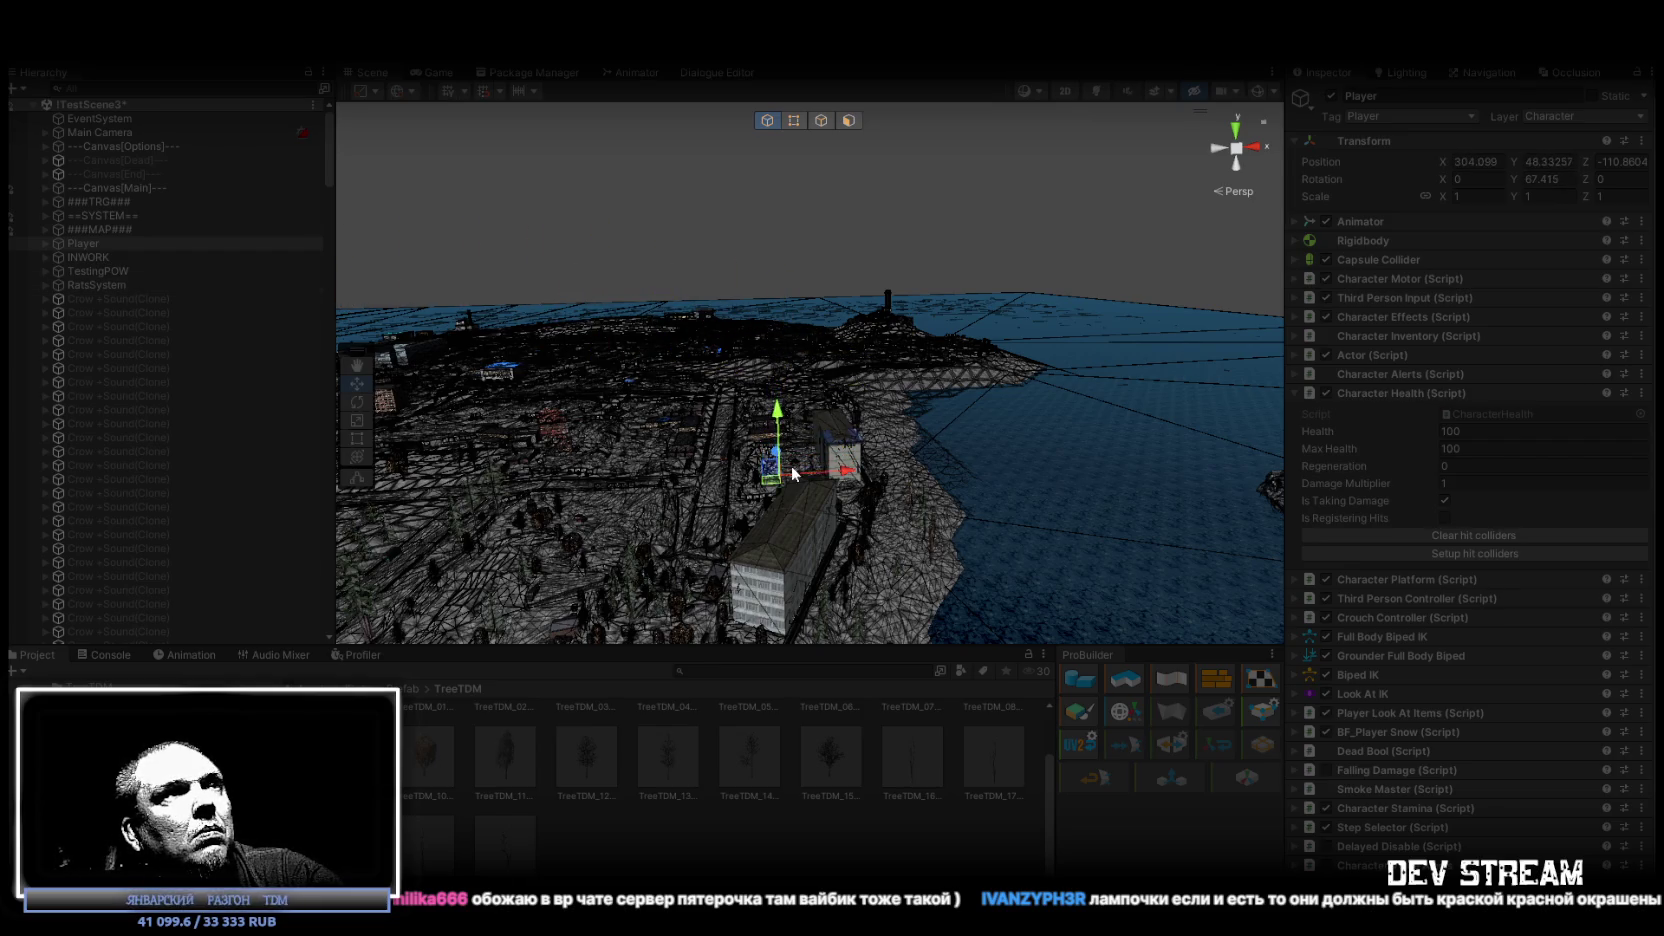
mouse_move(793, 462)
mouse_down()
mouse_move(760, 468)
mouse_move(806, 468)
mouse_move(765, 447)
mouse_up()
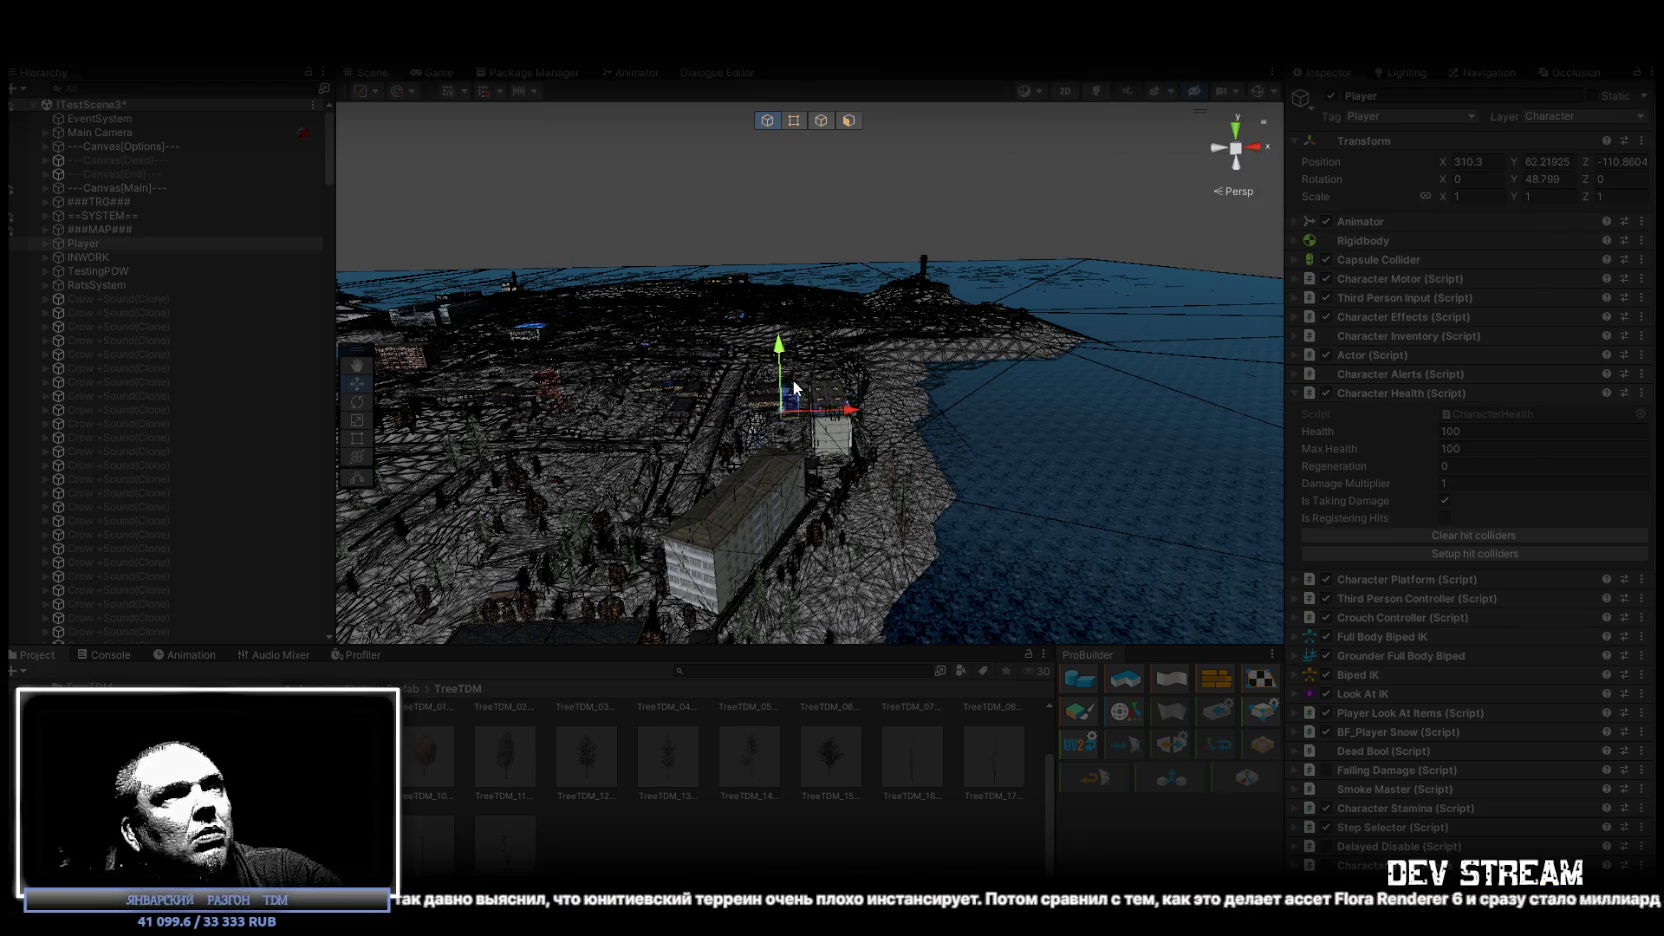
drag(785, 354, 800, 328)
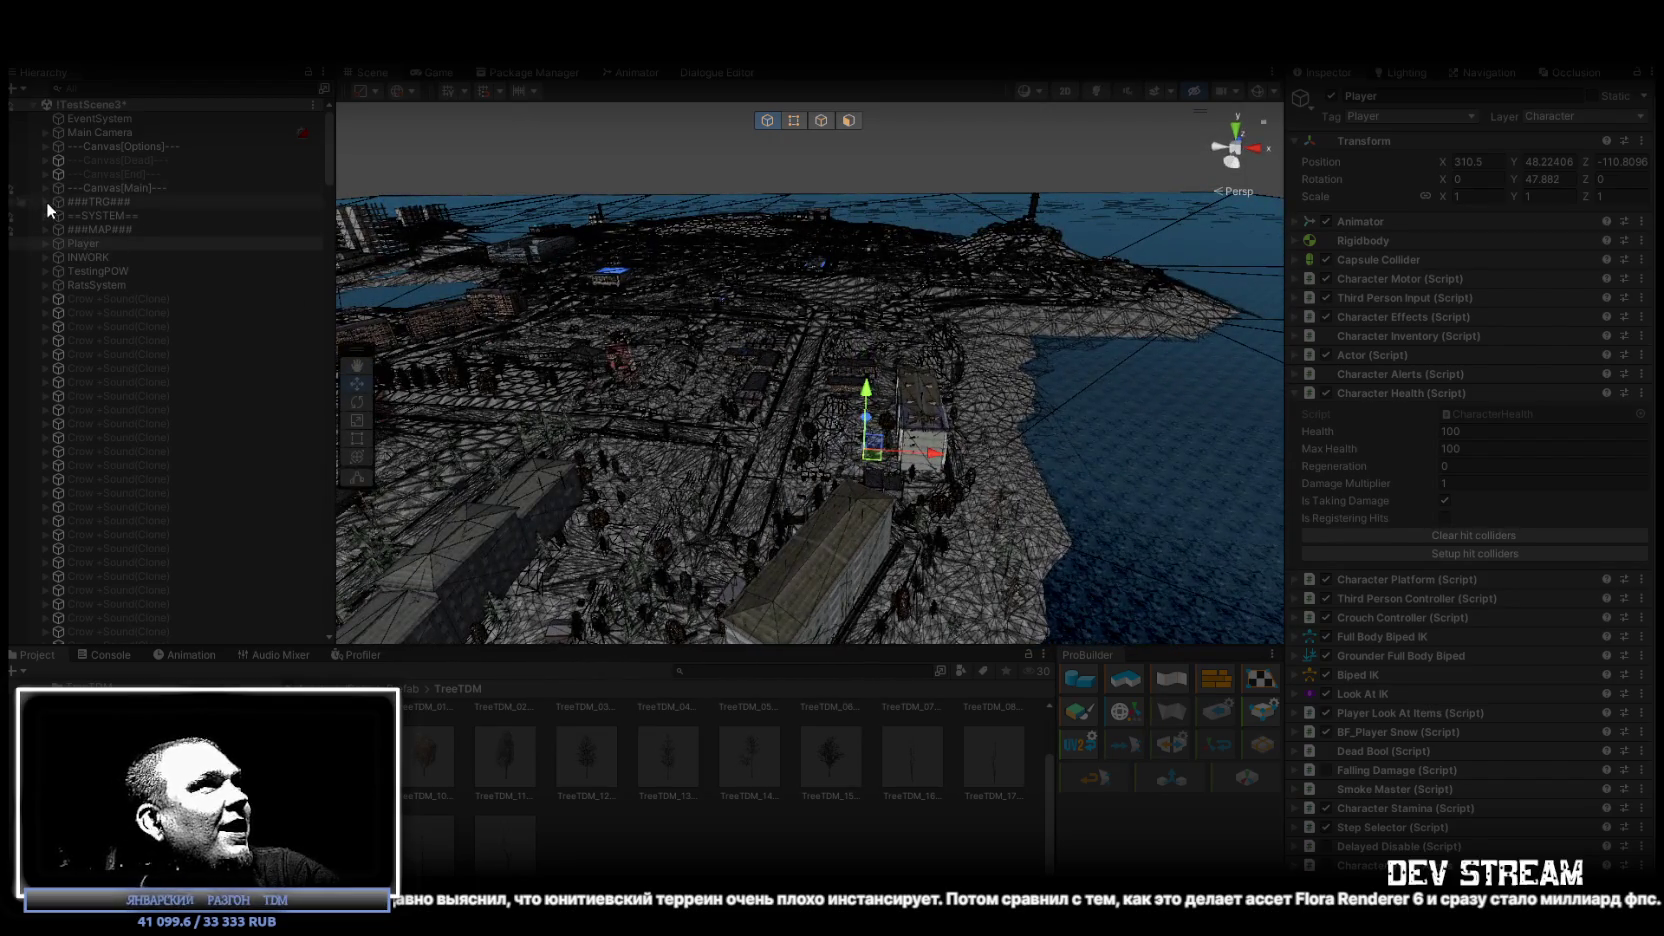
click(44, 202)
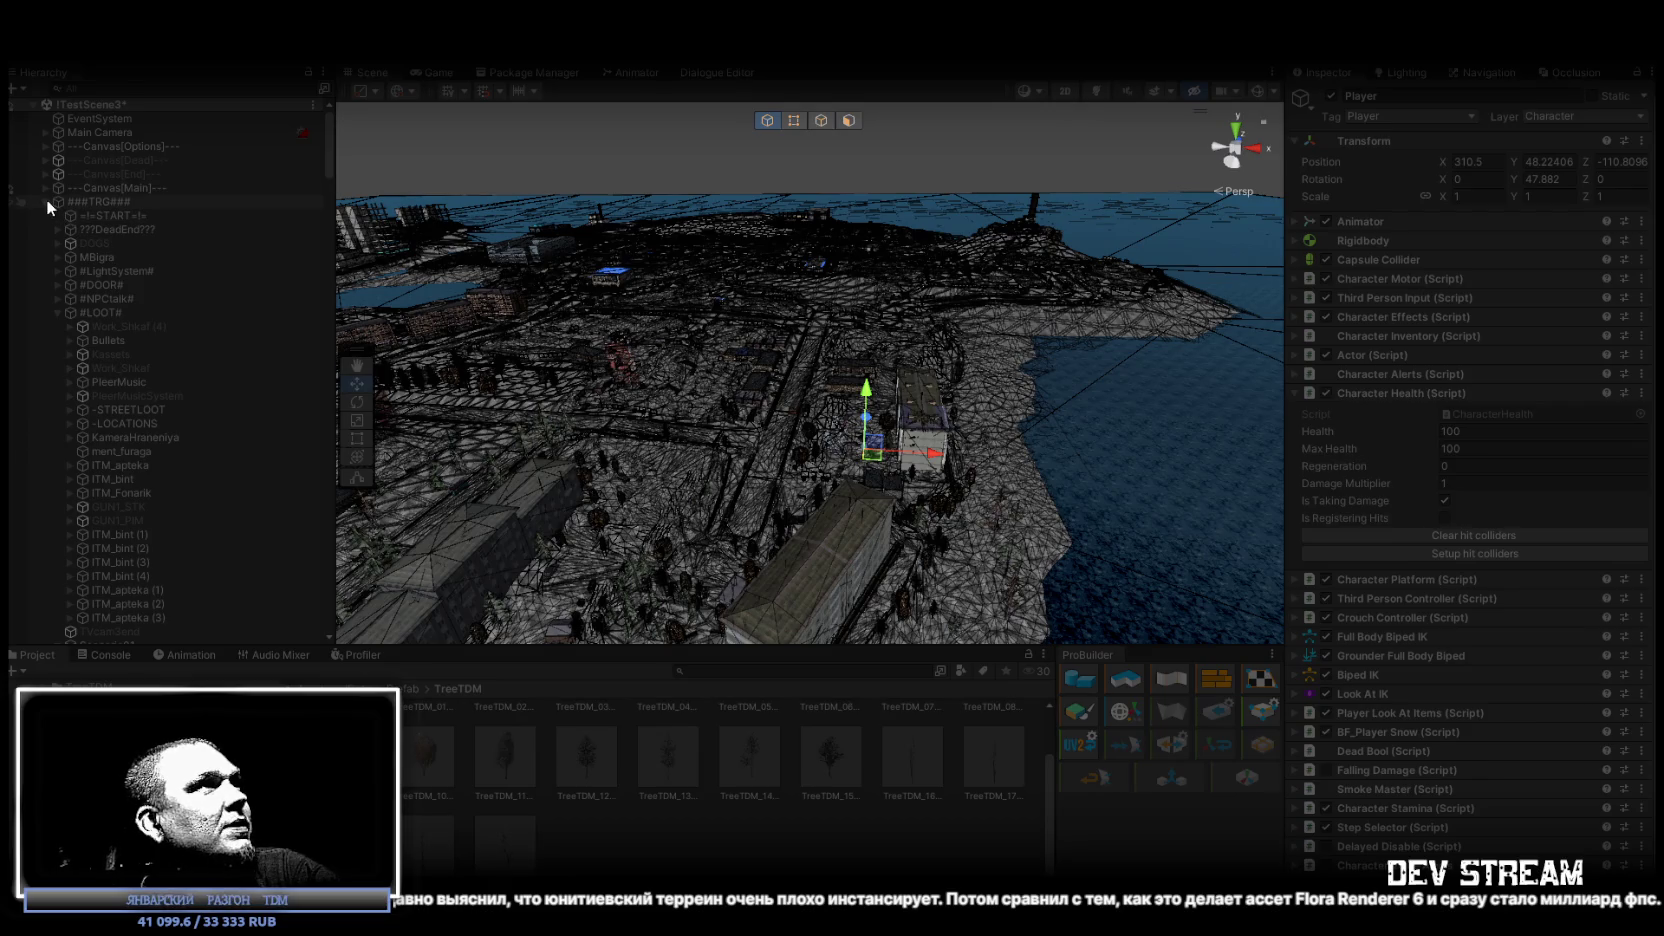
Collapse ###TRG### and expand ==SYSTEM== > ##AUDIO## > ##AUDIOTRG## to list the music triggers.
click(46, 201)
click(44, 216)
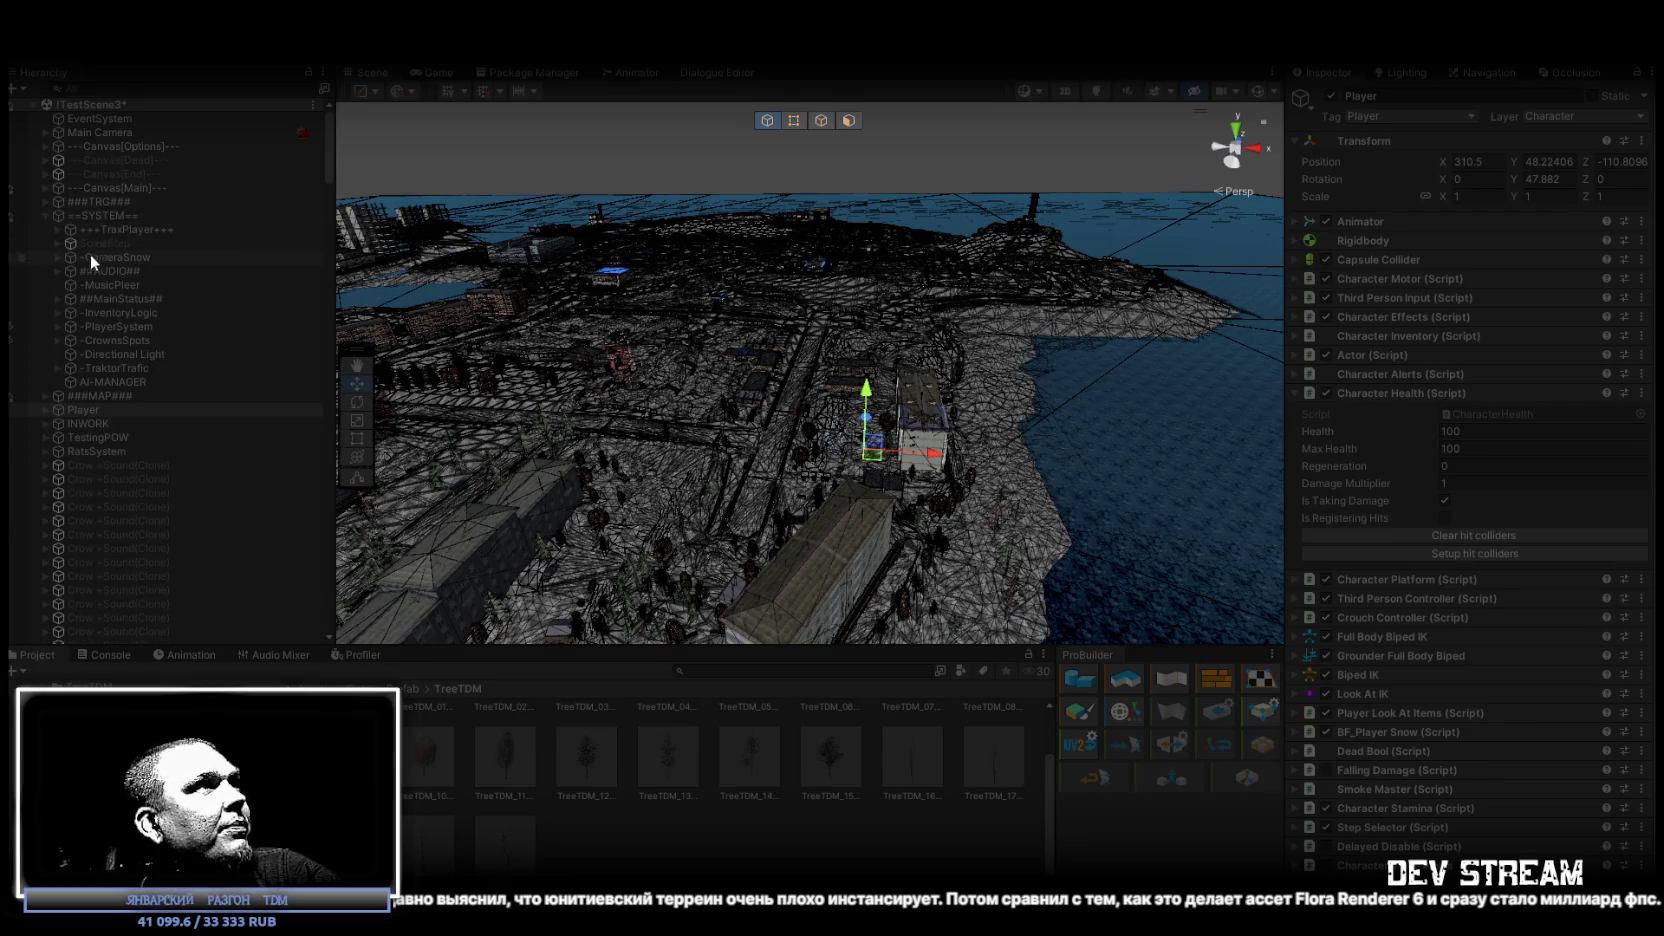
click(58, 270)
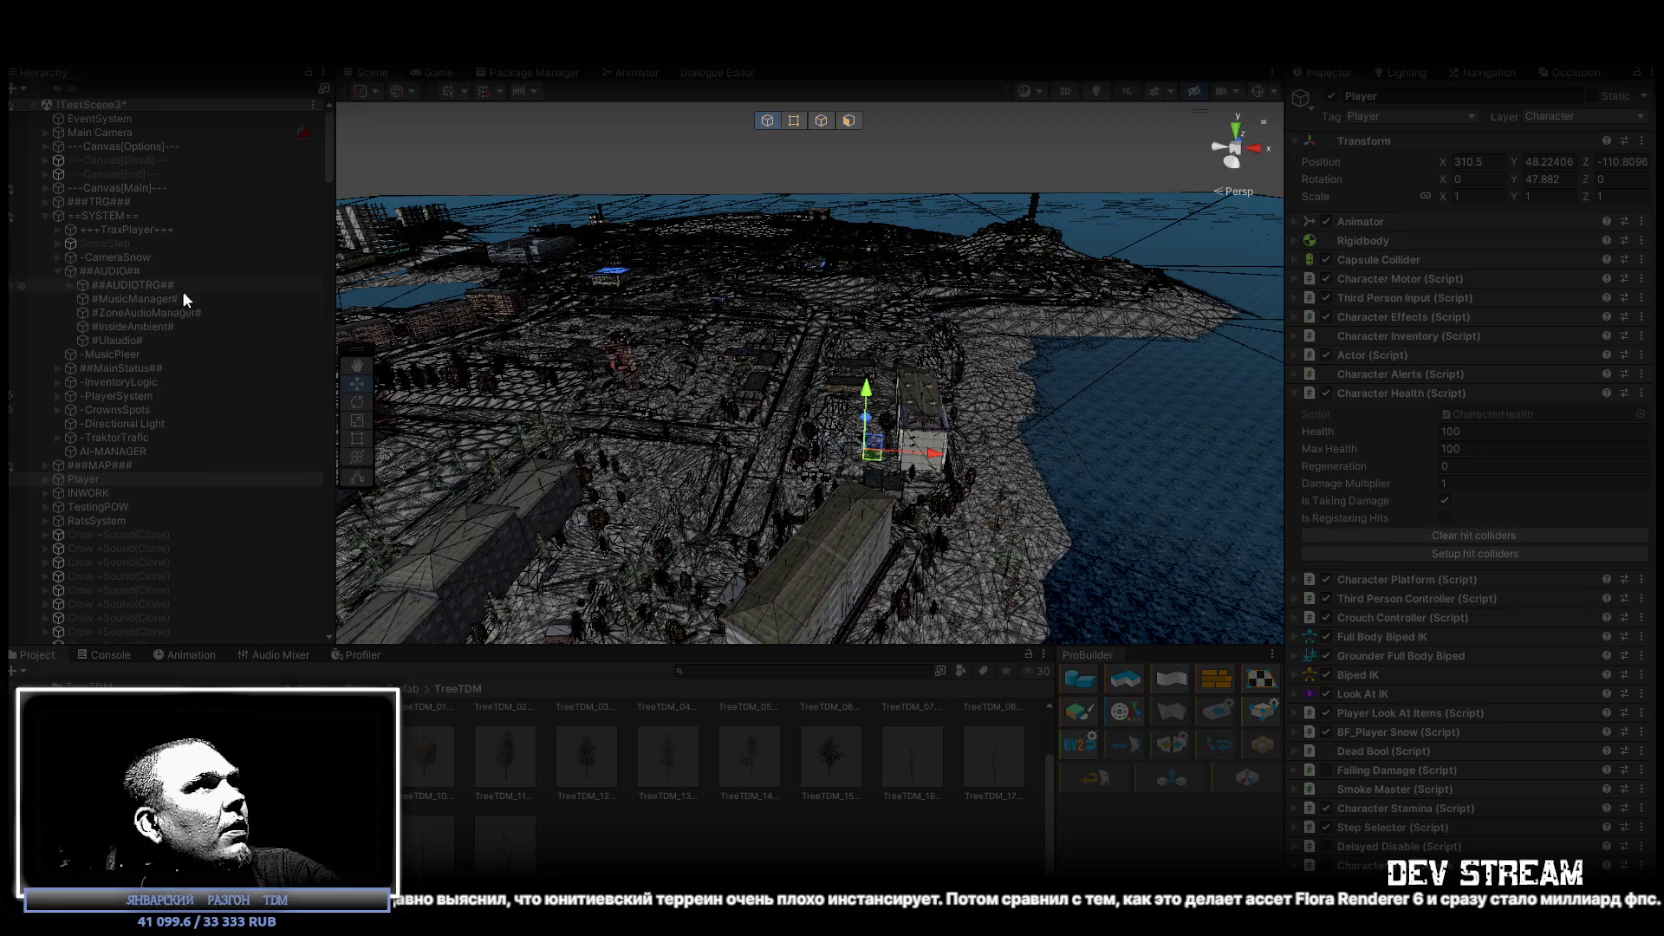
click(71, 285)
Inspect the music trigger zones in turn, from StartMusic through StartMusic (5).
click(153, 298)
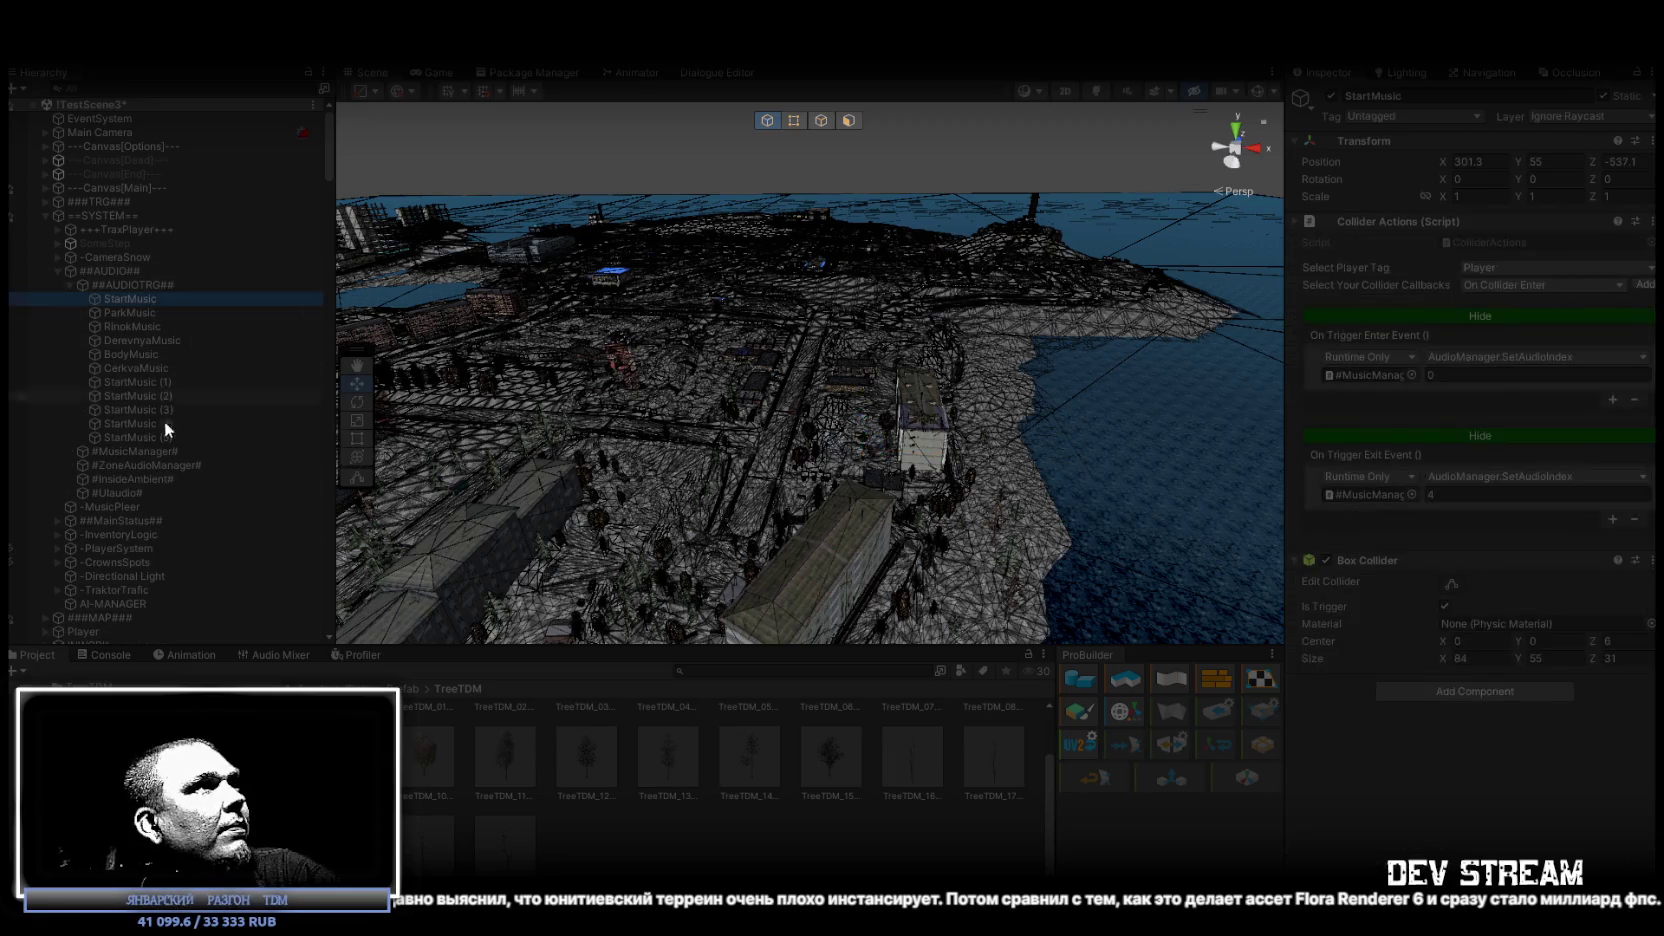
shift+click(150, 438)
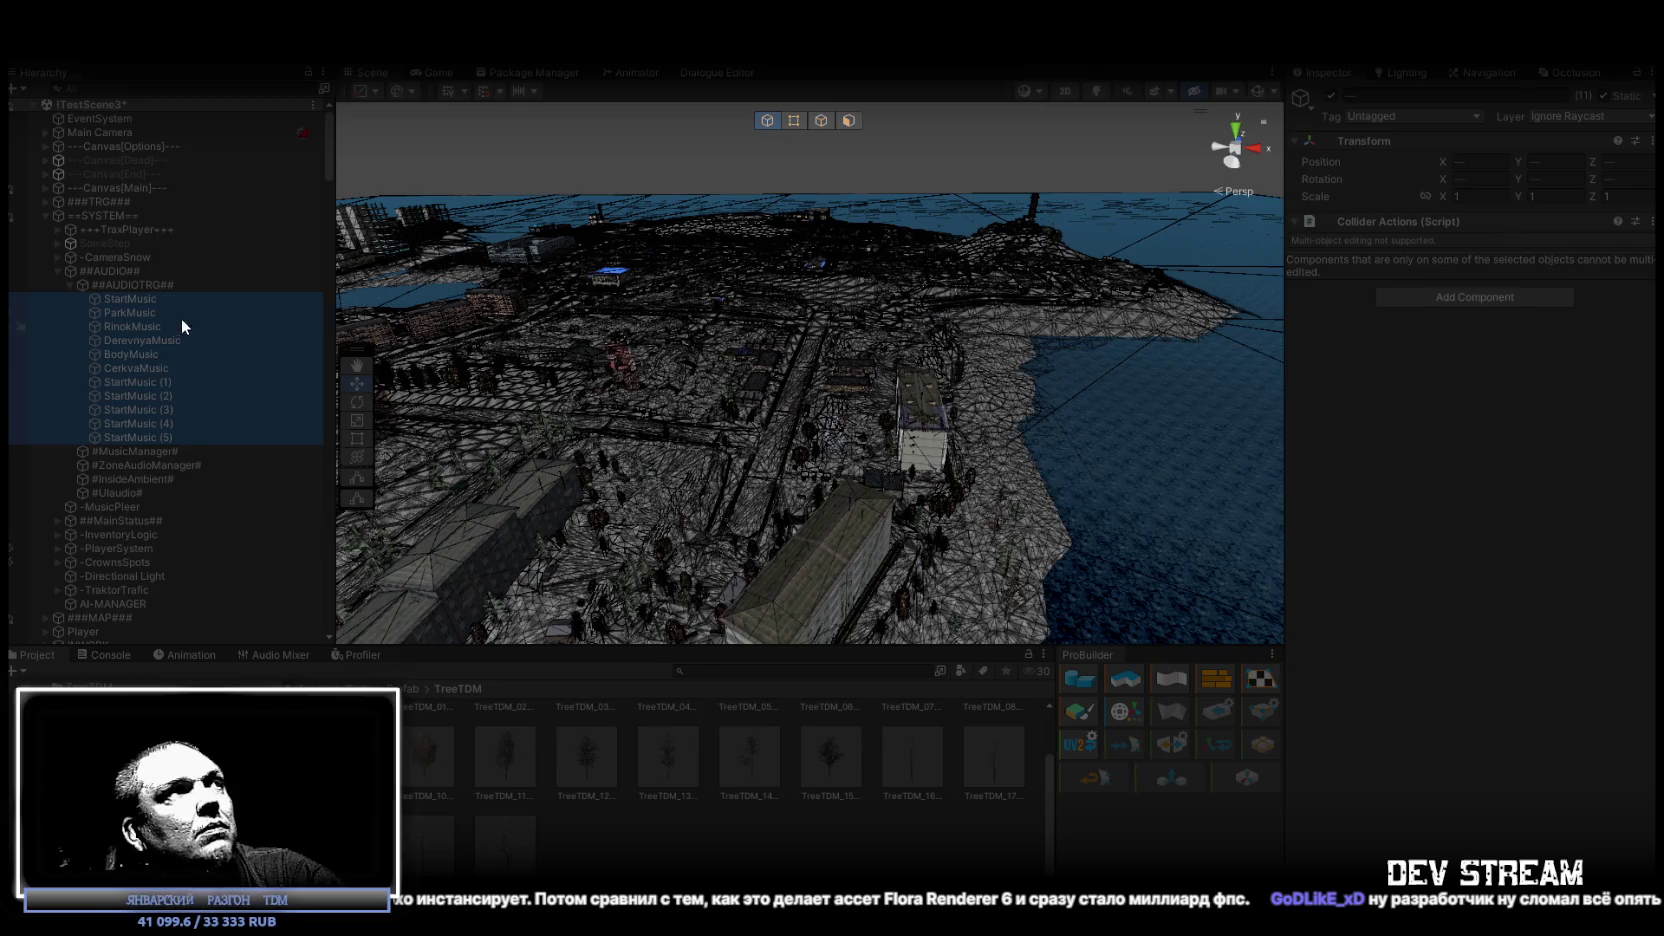
click(136, 302)
click(147, 424)
click(147, 438)
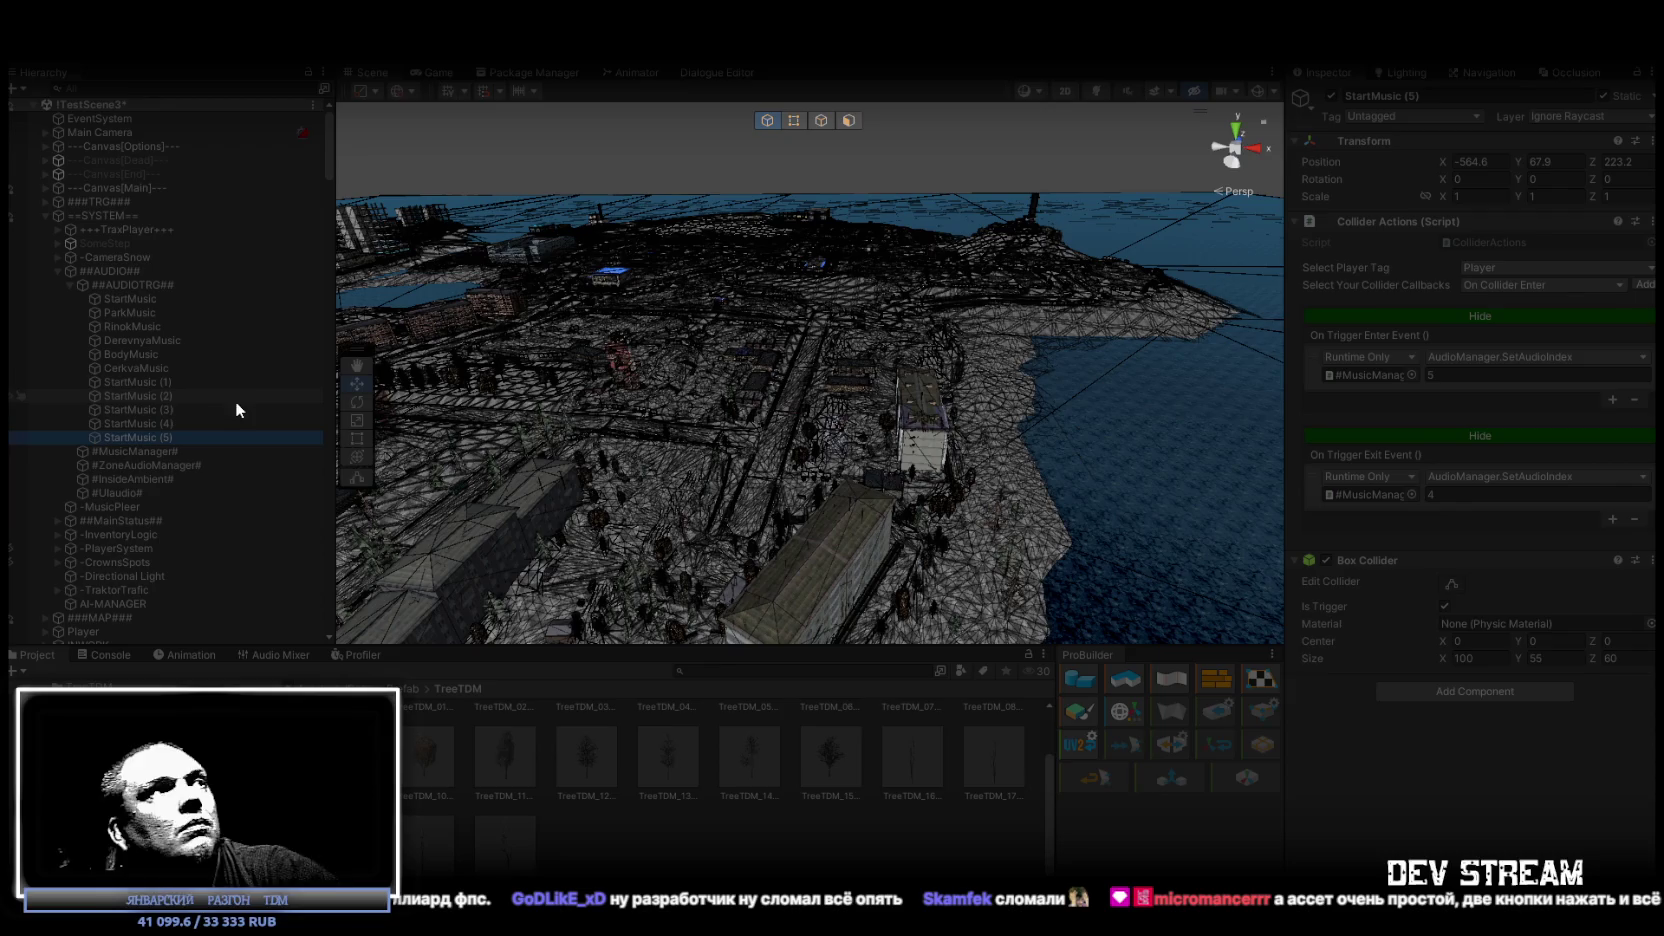
key(Up)
key(Up)
key(Up)
key(Down)
click(162, 437)
Select all the StartMusic triggers and orbit to see their boxes around the apartment blocks.
shift+click(146, 299)
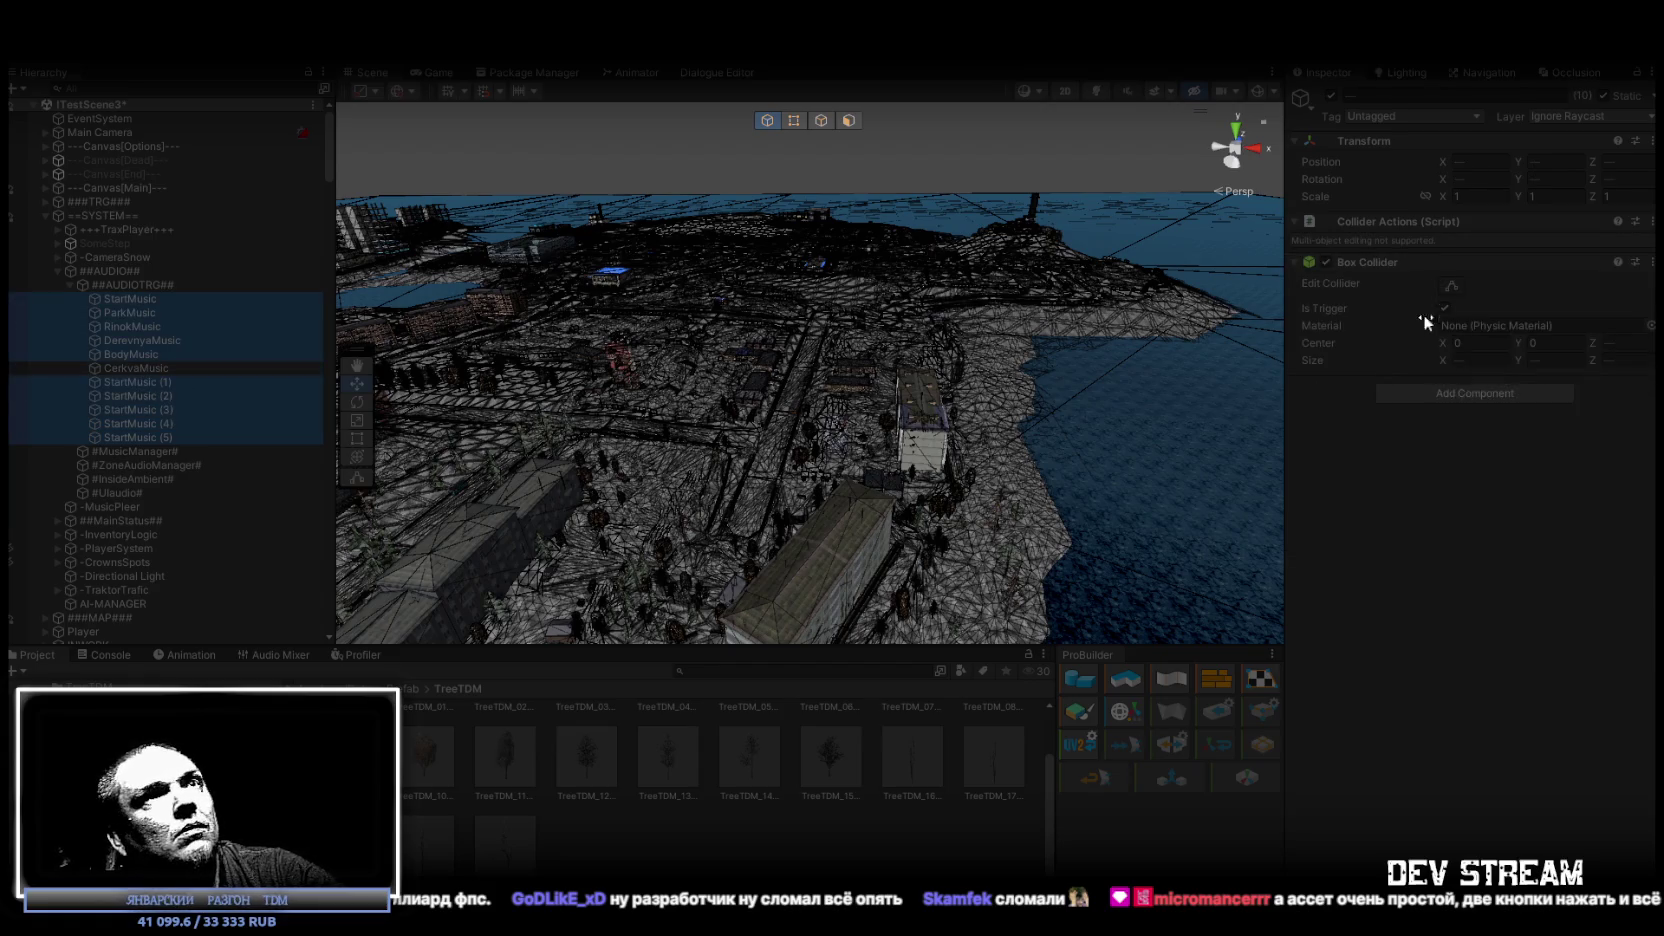
mouse_move(880, 210)
mouse_down()
mouse_move(856, 192)
mouse_move(970, 290)
mouse_move(1158, 399)
mouse_move(1340, 422)
mouse_move(1286, 380)
mouse_move(1218, 268)
mouse_move(844, 176)
mouse_move(1231, 373)
mouse_move(9, 447)
mouse_up()
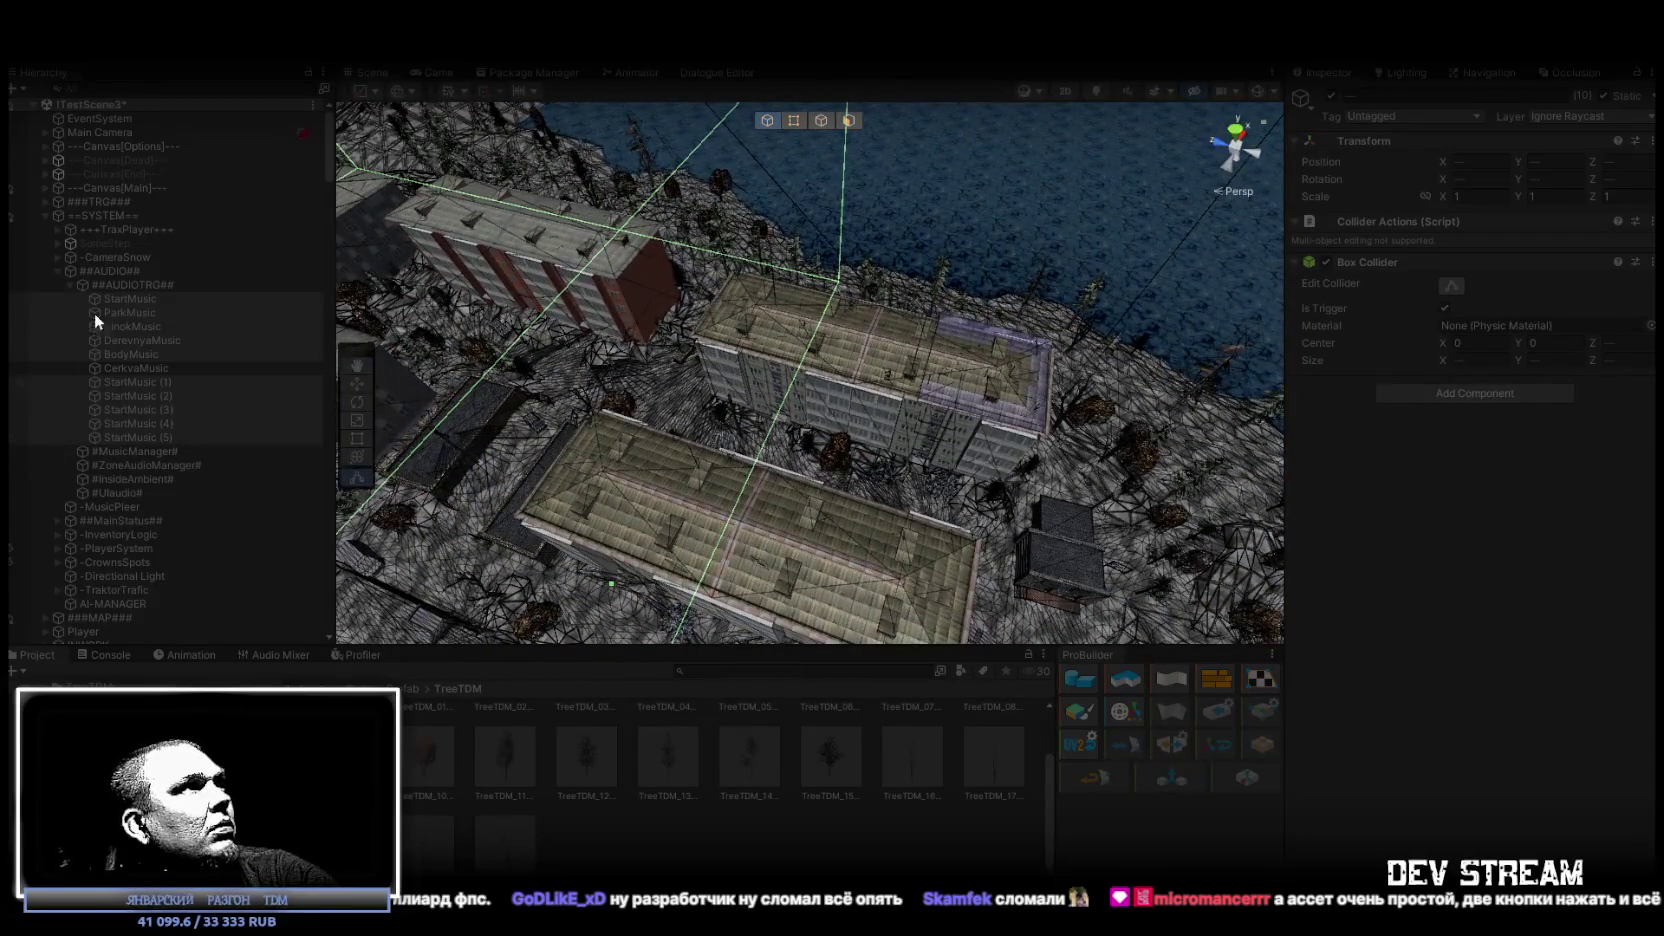
click(46, 215)
Frame the Player, orbit toward the apartment roofs, and maximize the running Game view.
double_click(84, 243)
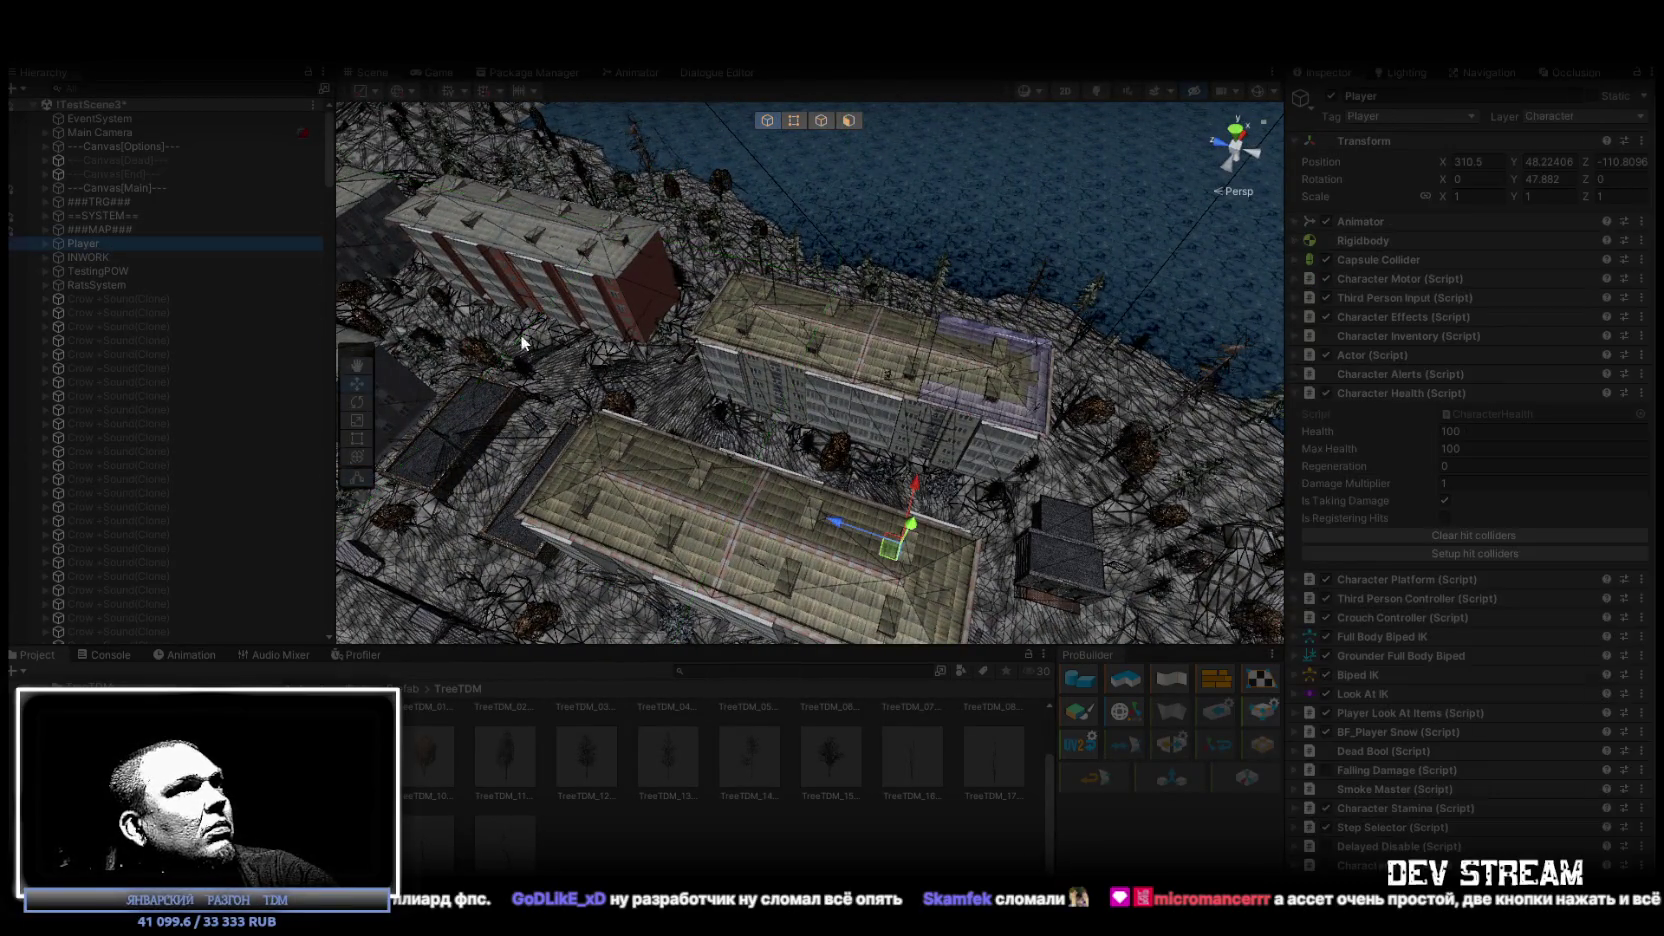
drag(860, 408, 862, 485)
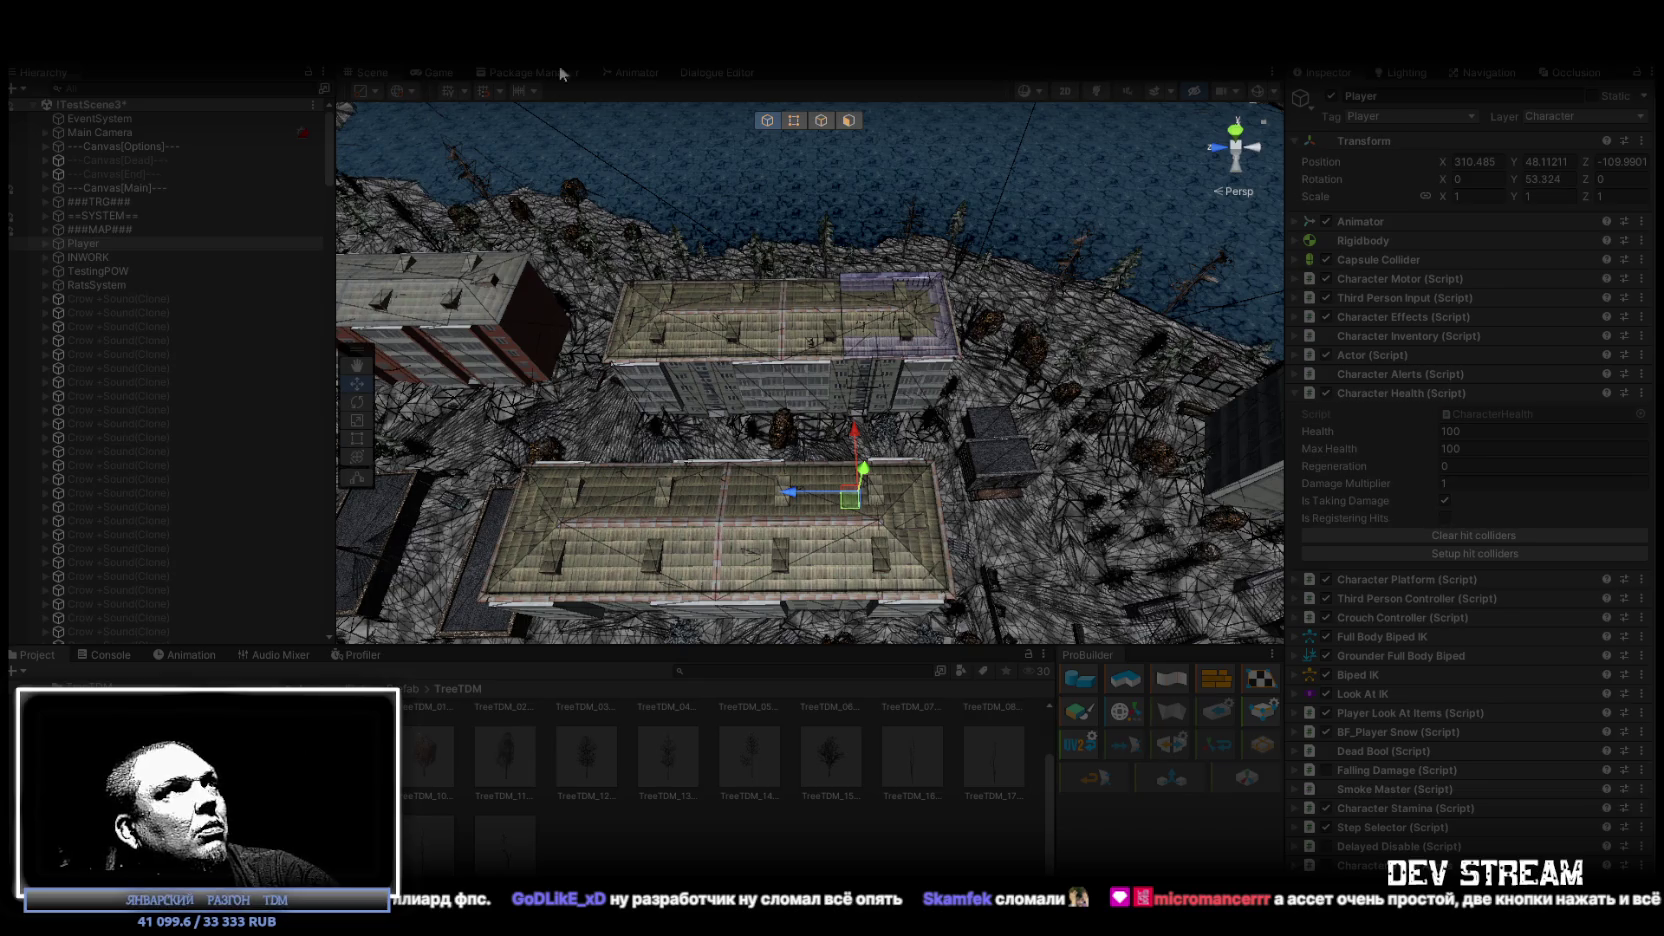
double_click(436, 70)
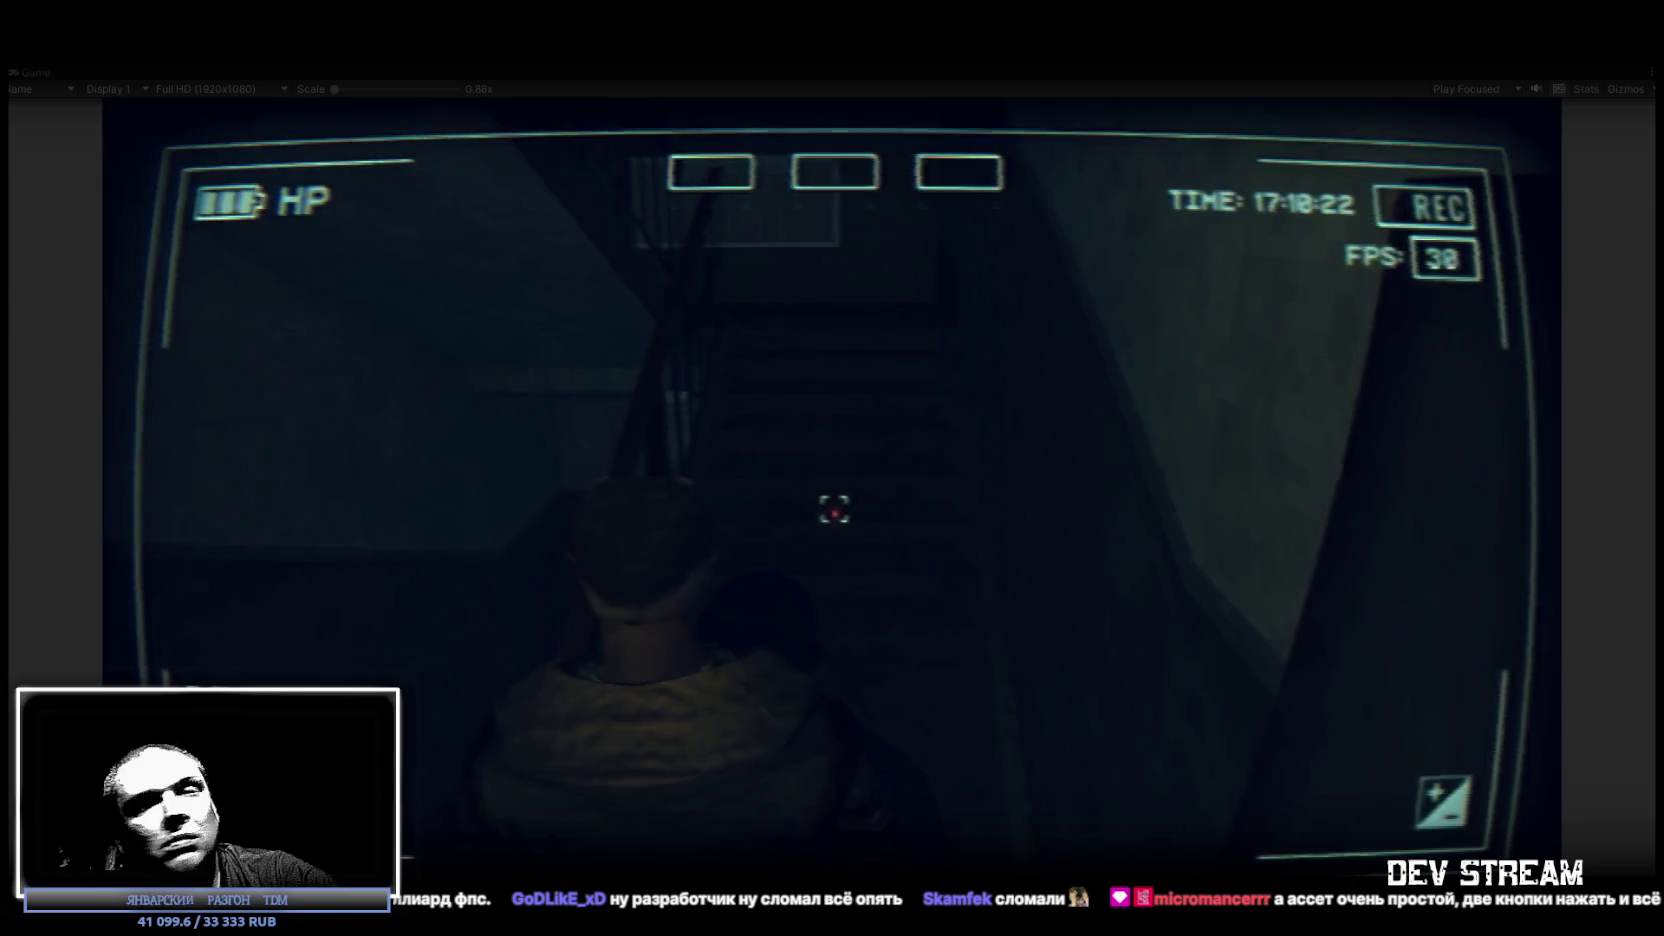
In the camcorder menu's SOUND settings, raise the Music slider to maximum.
key(Escape)
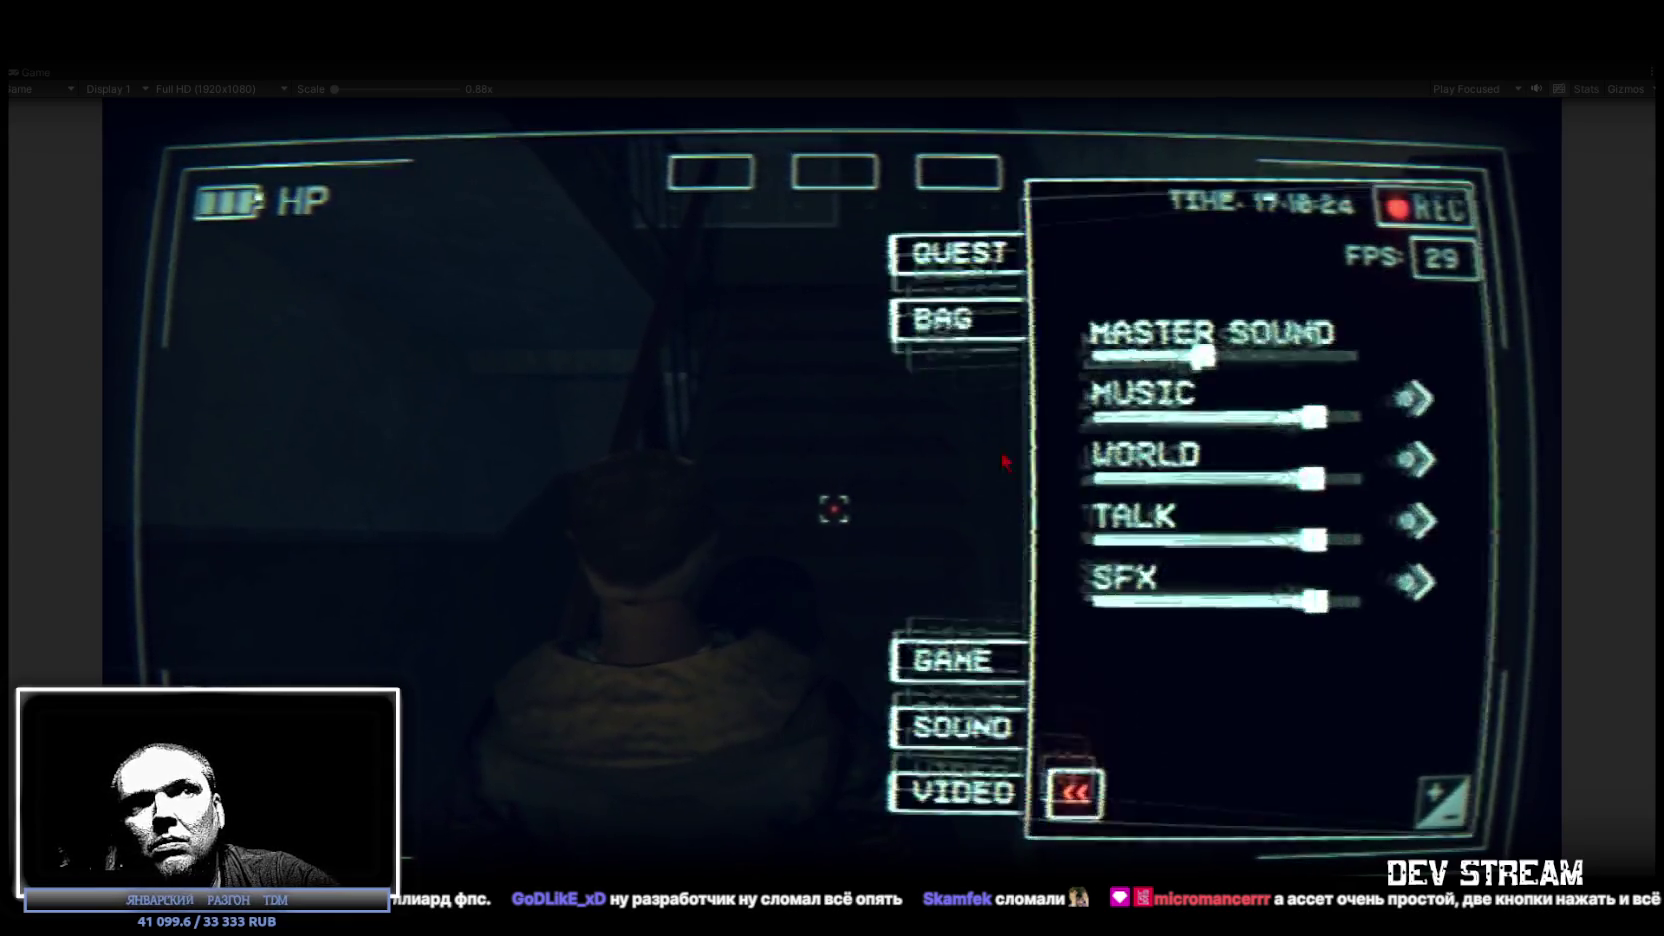
click(983, 795)
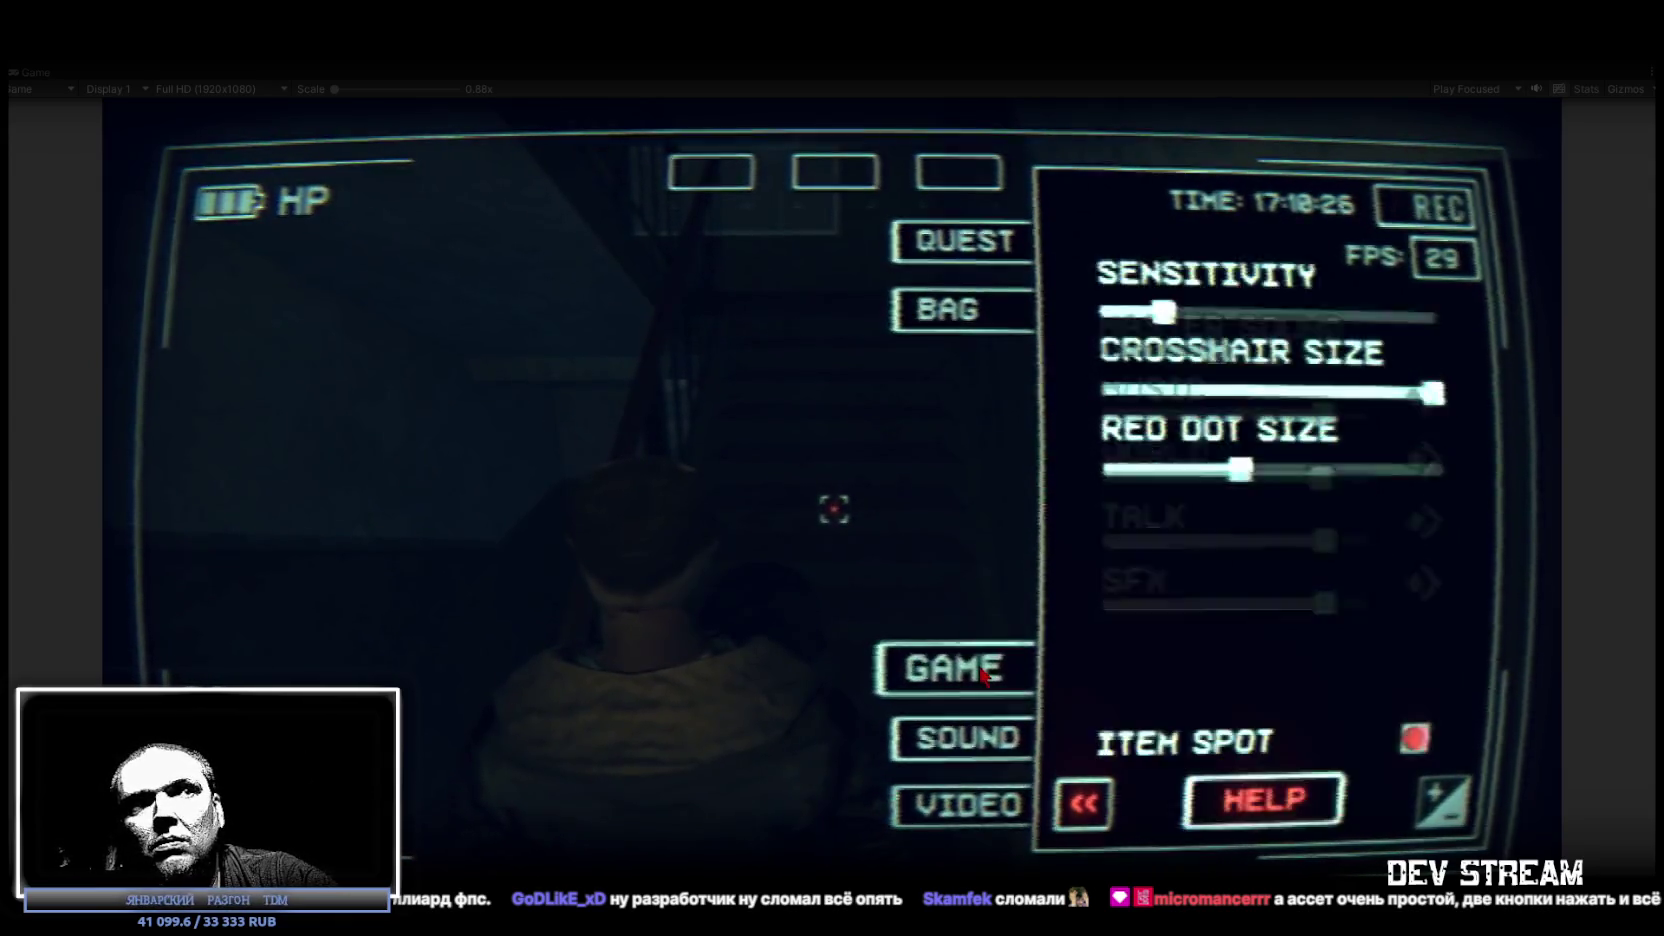
click(965, 737)
drag(1355, 428, 1391, 413)
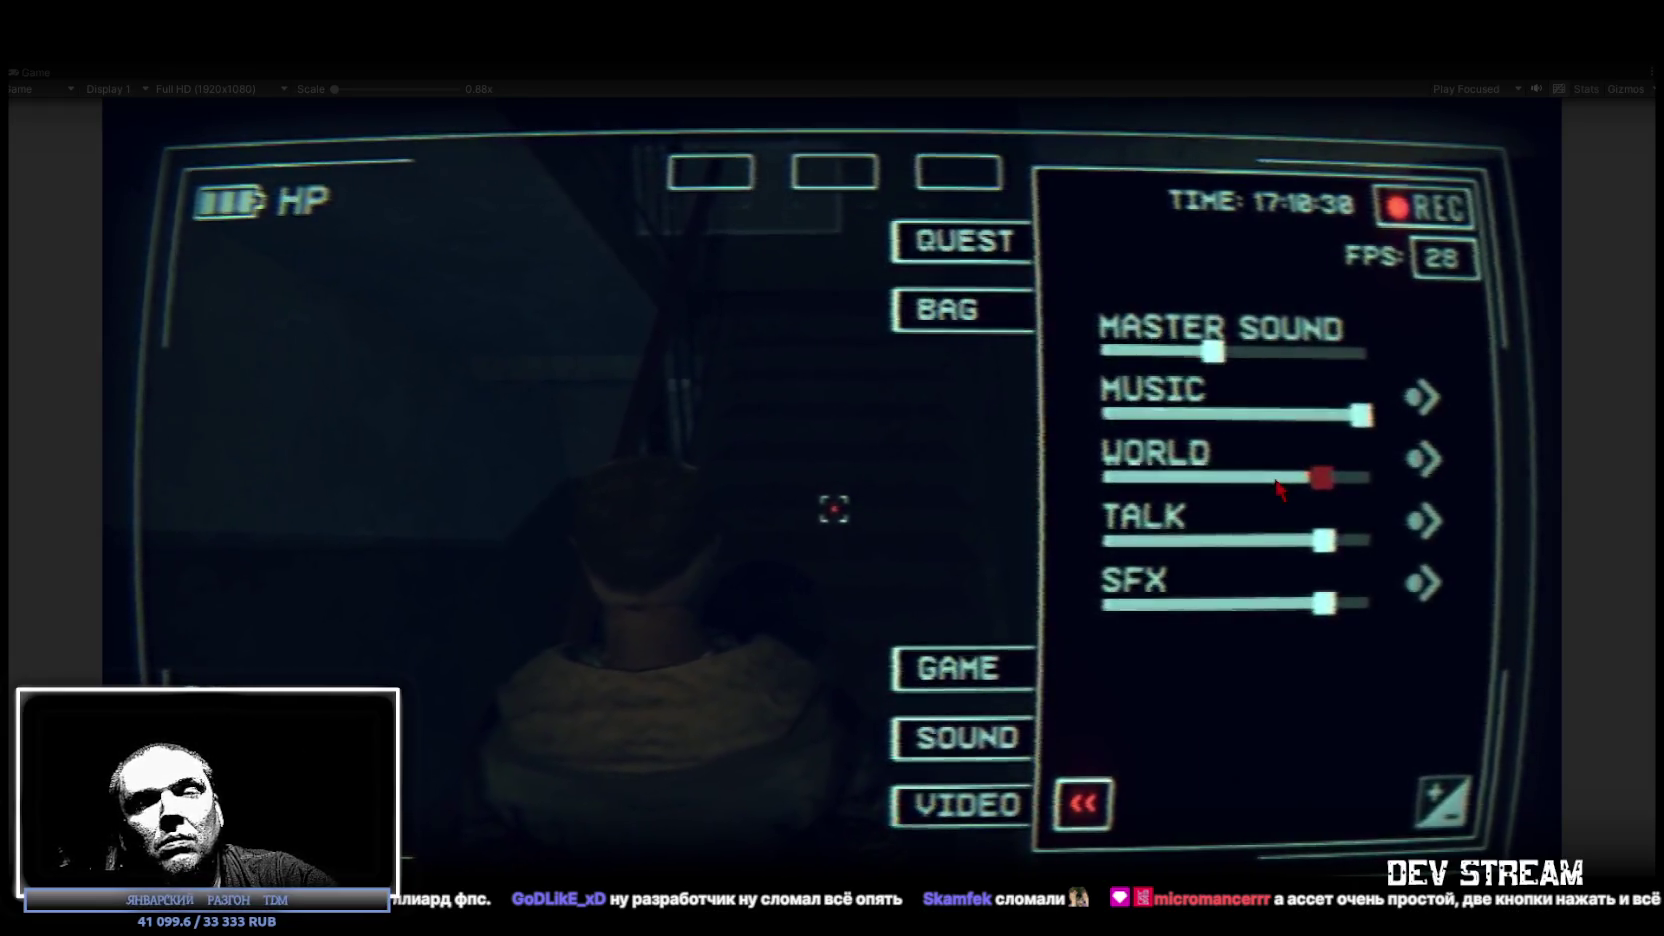
click(1083, 803)
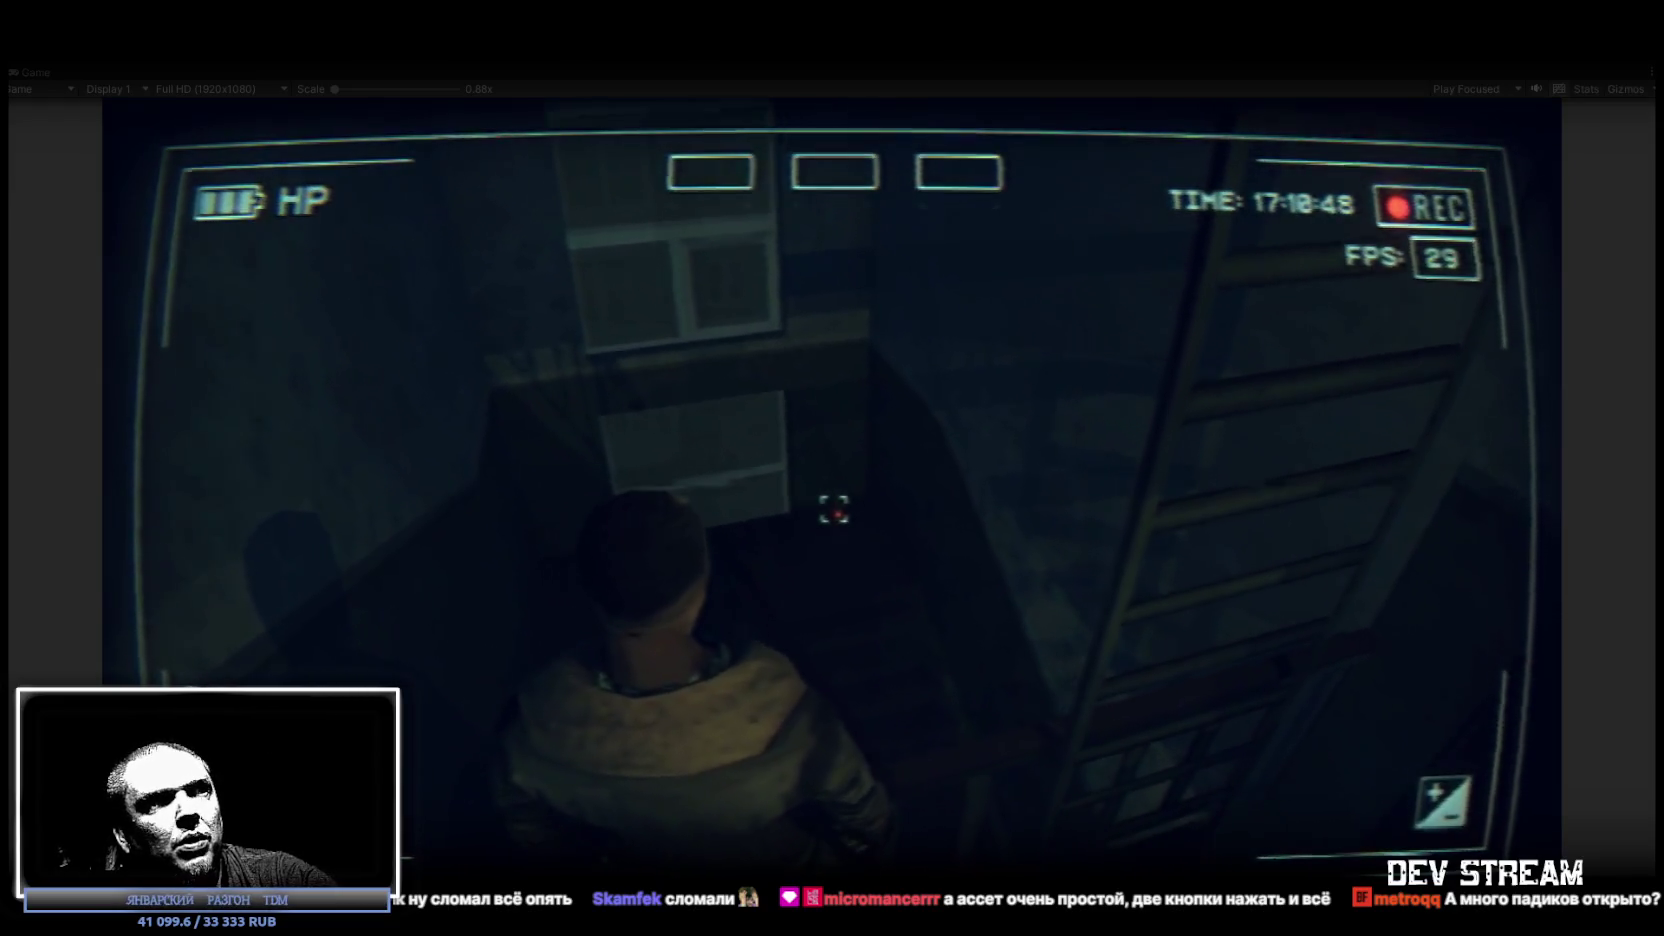
Reopen the camcorder menu, check the quest journal, and show the BAG inventory.
key(Escape)
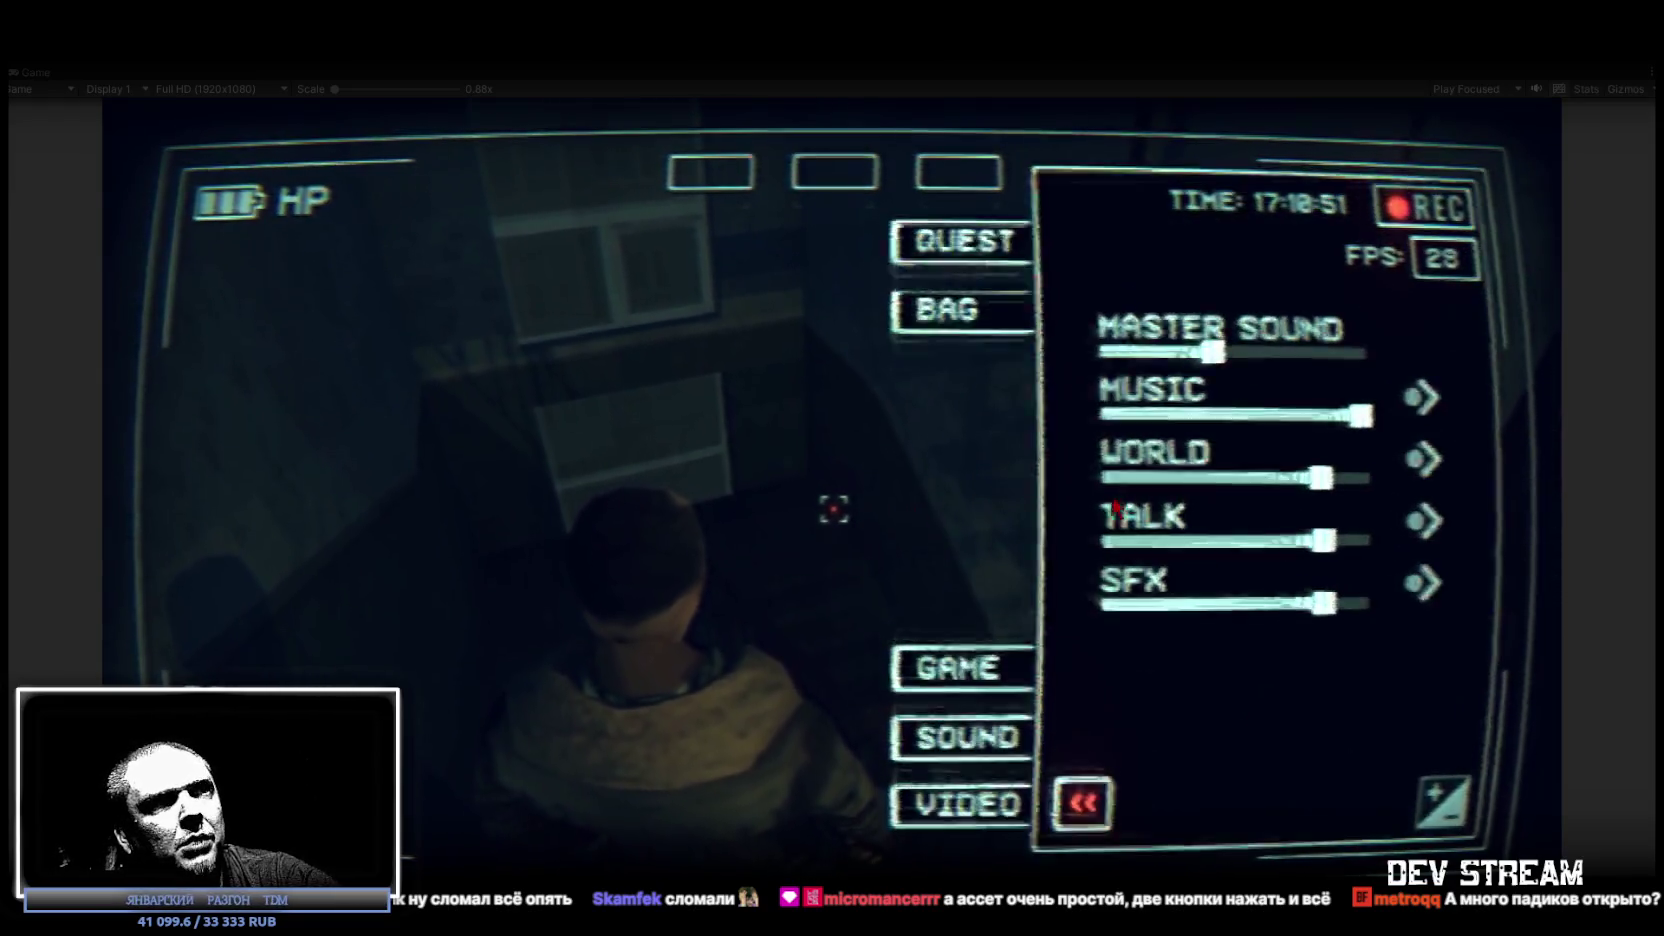
click(955, 310)
click(955, 242)
click(1003, 310)
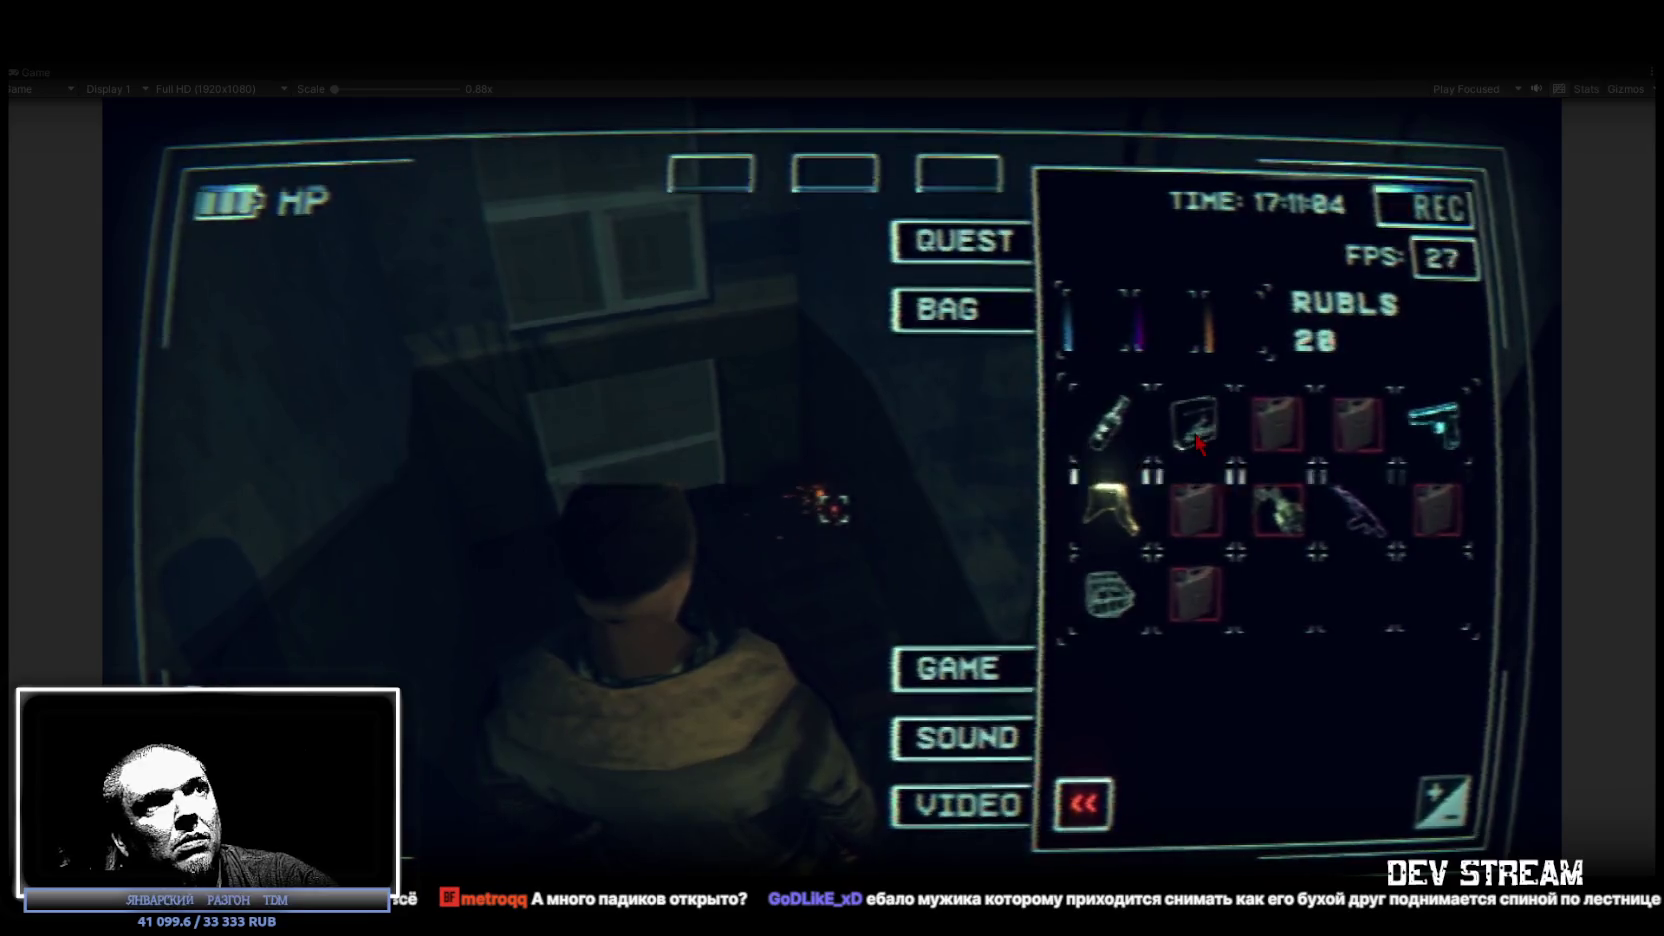
Close the inventory, play into the apartment, then move the Scene view toward the apartment blocks.
key(Escape)
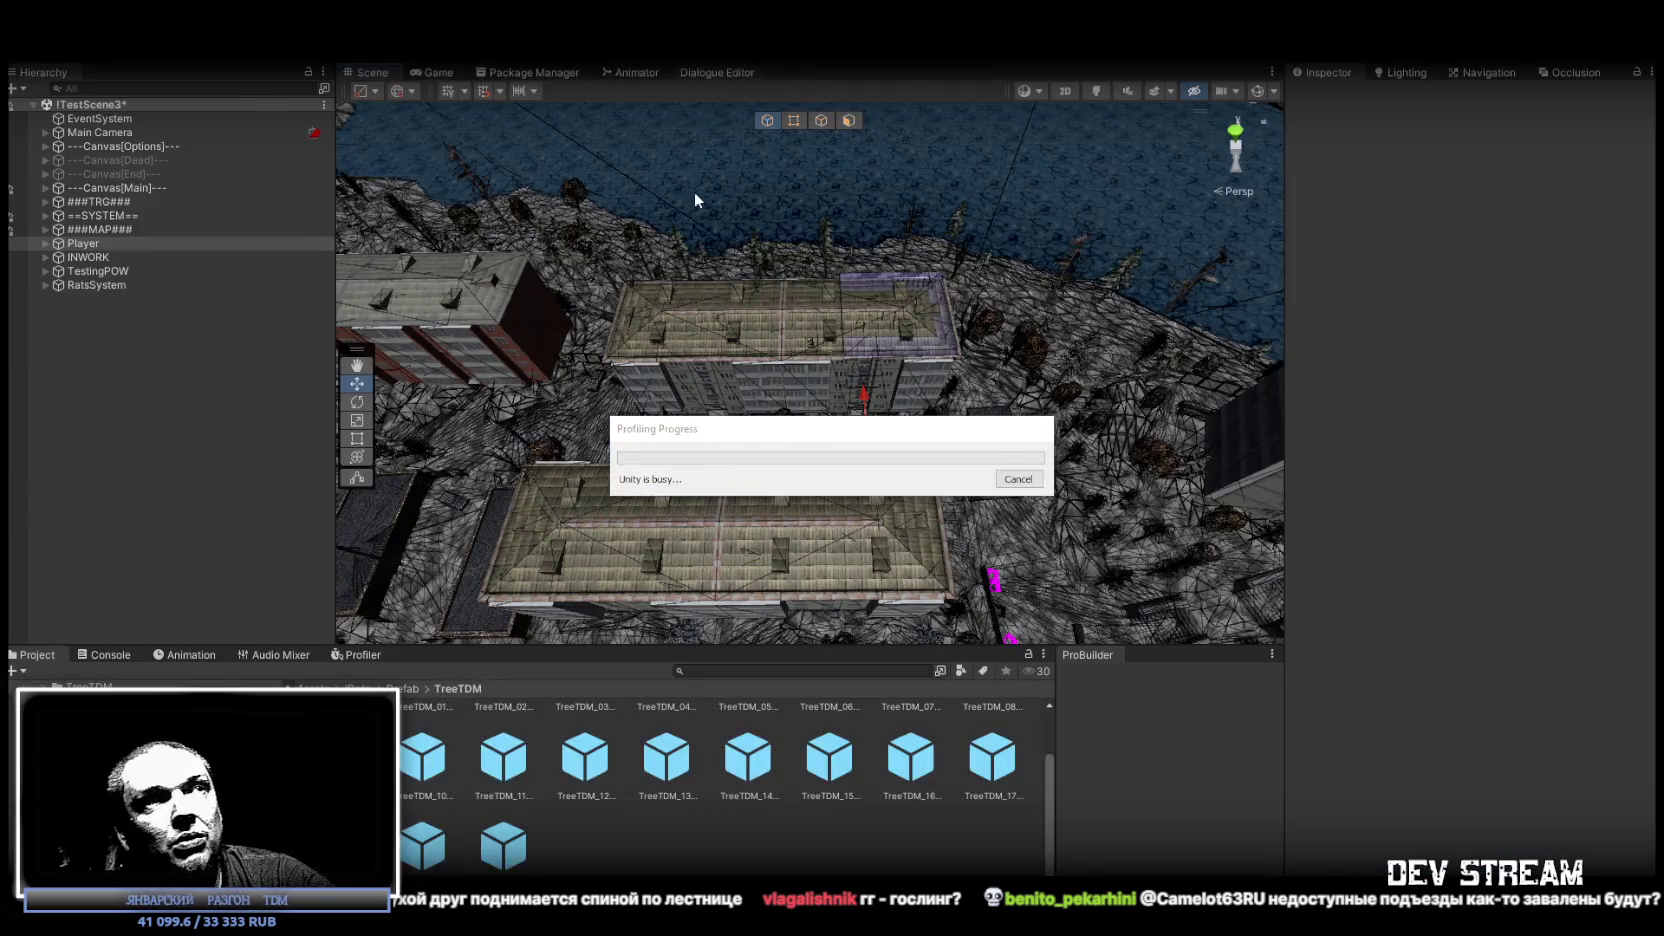
mouse_move(695, 196)
mouse_down()
mouse_move(543, 133)
mouse_move(543, 104)
mouse_move(714, 216)
mouse_up()
Select the Setajka_1stFloor_EnterDoor, swing it open with the rotate gizmo, then undo back to -111.
scroll(838, 295, down, 5)
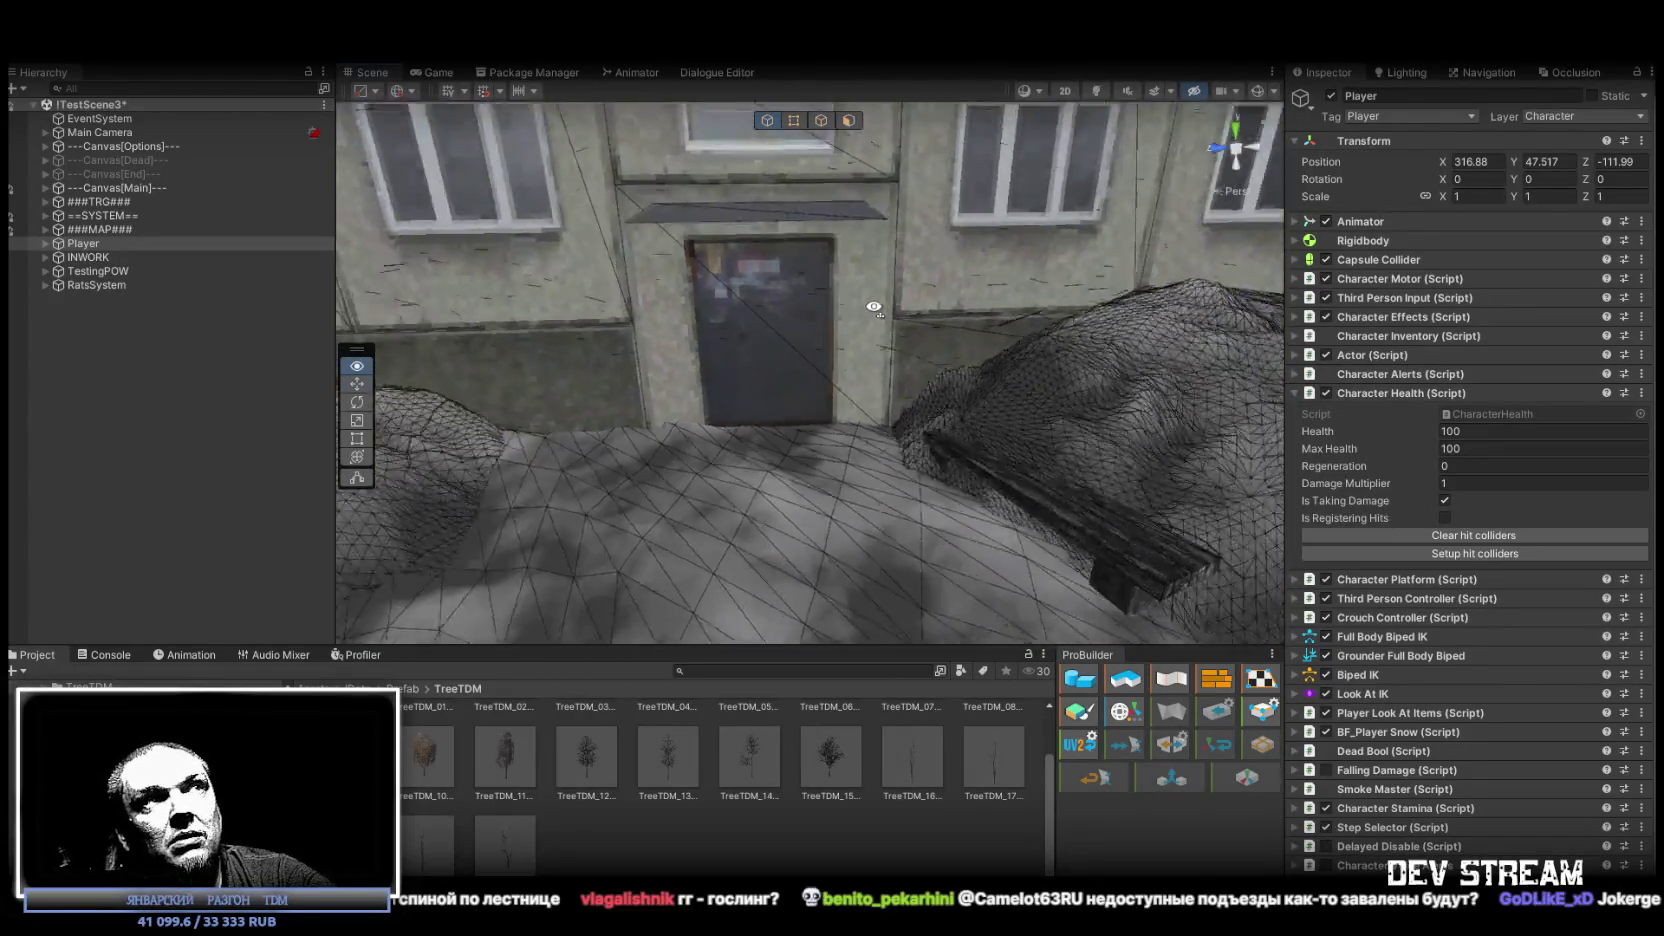
scroll(736, 352, up, 4)
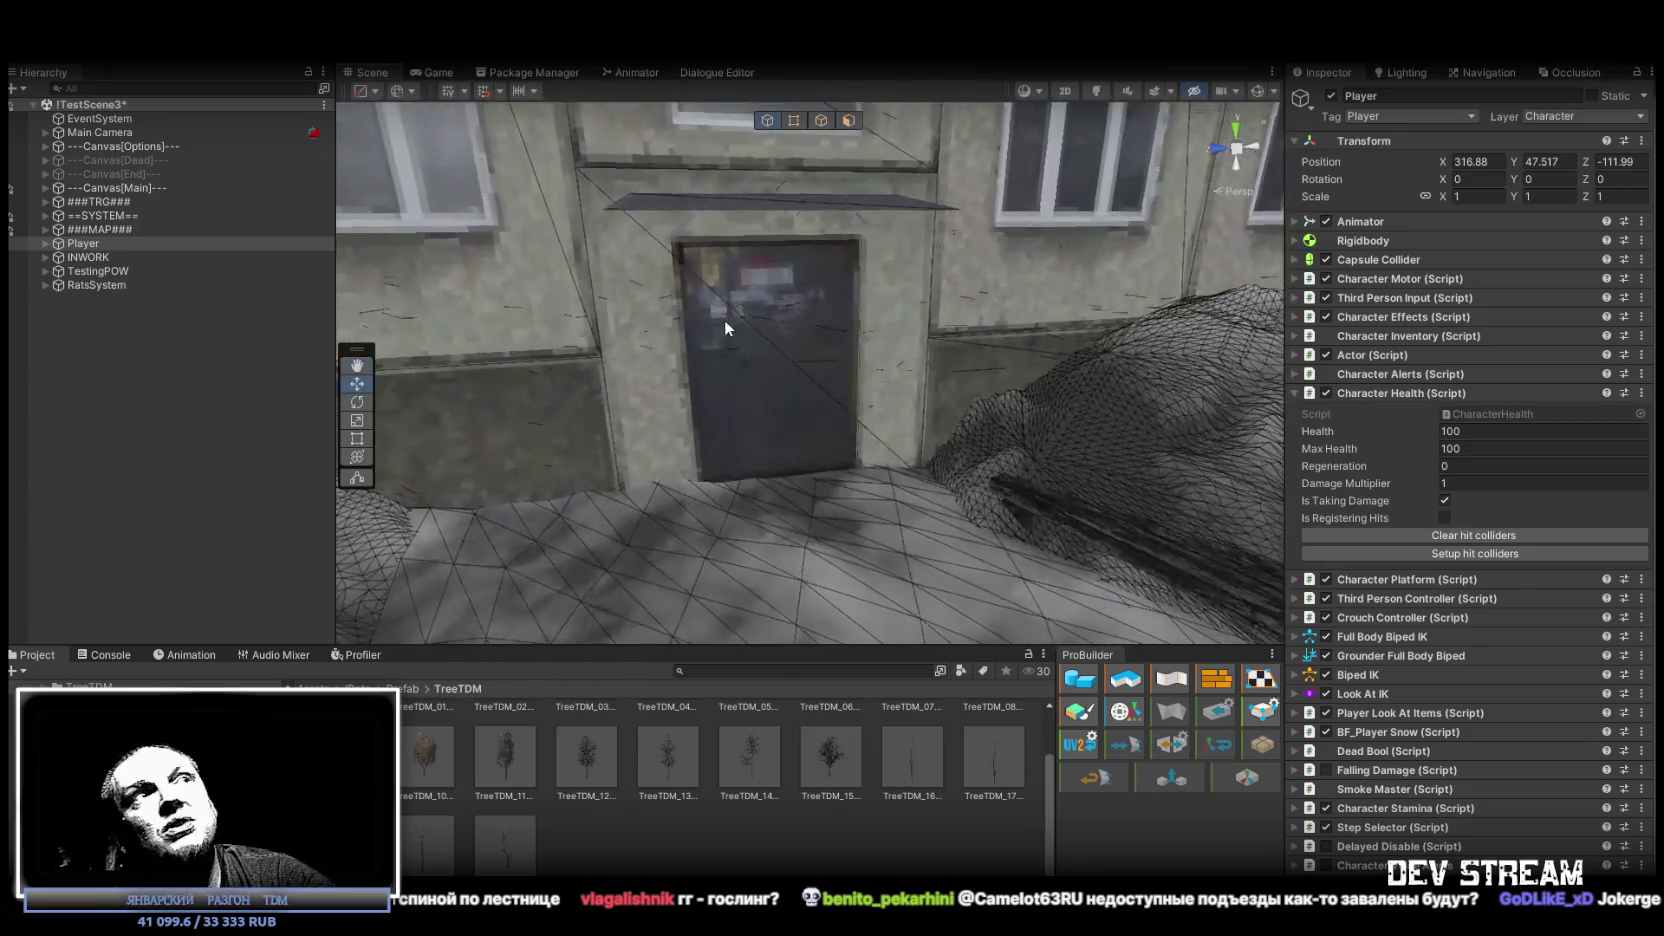
mouse_move(860, 224)
mouse_down()
mouse_move(1309, 357)
mouse_move(1377, 332)
mouse_move(995, 375)
mouse_move(320, 366)
mouse_move(887, 383)
mouse_move(843, 364)
mouse_move(642, 401)
mouse_move(777, 339)
mouse_move(887, 321)
mouse_up()
click(779, 333)
key(e)
mouse_move(745, 345)
mouse_down()
mouse_move(317, 315)
mouse_move(625, 322)
mouse_move(597, 351)
mouse_move(1087, 238)
mouse_move(771, 272)
mouse_move(810, 260)
mouse_up()
key(ctrl+z)
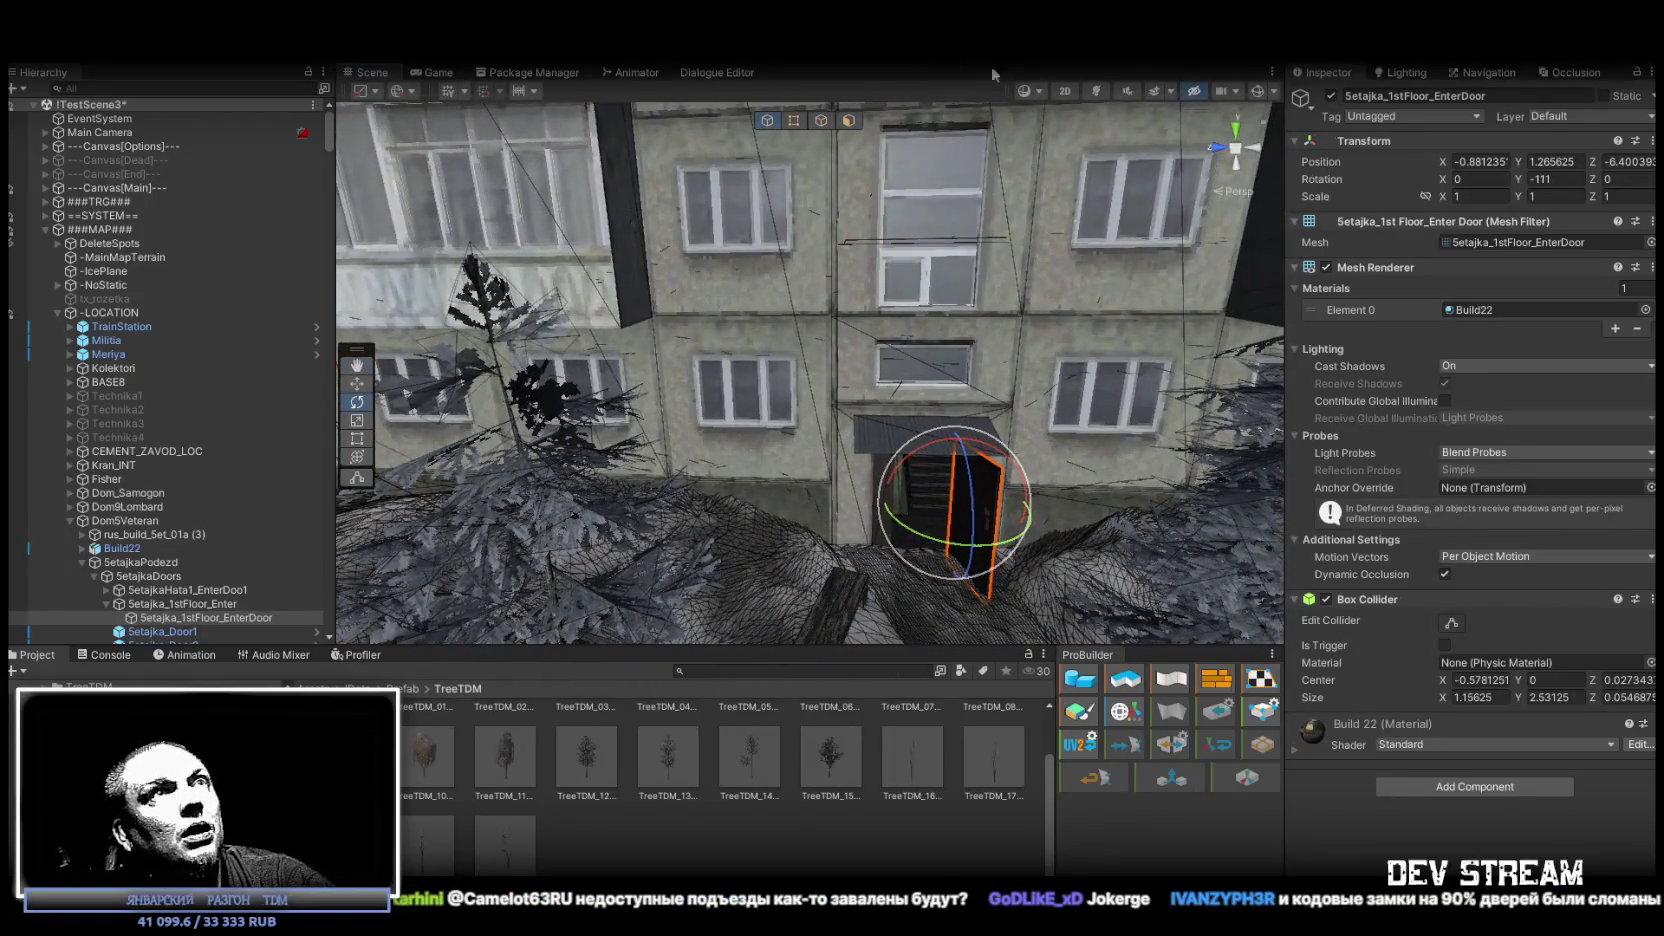
With scene lighting on, orbit along the street and over the rooftops, then turn lighting off.
click(1098, 88)
mouse_move(973, 316)
mouse_down()
mouse_move(400, 220)
mouse_move(1512, 344)
mouse_move(1622, 320)
mouse_move(1264, 338)
mouse_move(600, 200)
mouse_move(671, 144)
mouse_move(752, 123)
mouse_up()
mouse_move(780, 387)
mouse_down()
mouse_move(1586, 451)
mouse_move(1585, 601)
mouse_move(1583, 582)
mouse_move(1416, 552)
mouse_move(1412, 578)
mouse_move(1237, 594)
mouse_move(1019, 485)
mouse_move(958, 412)
mouse_move(914, 494)
mouse_move(868, 517)
mouse_move(1507, 133)
mouse_up()
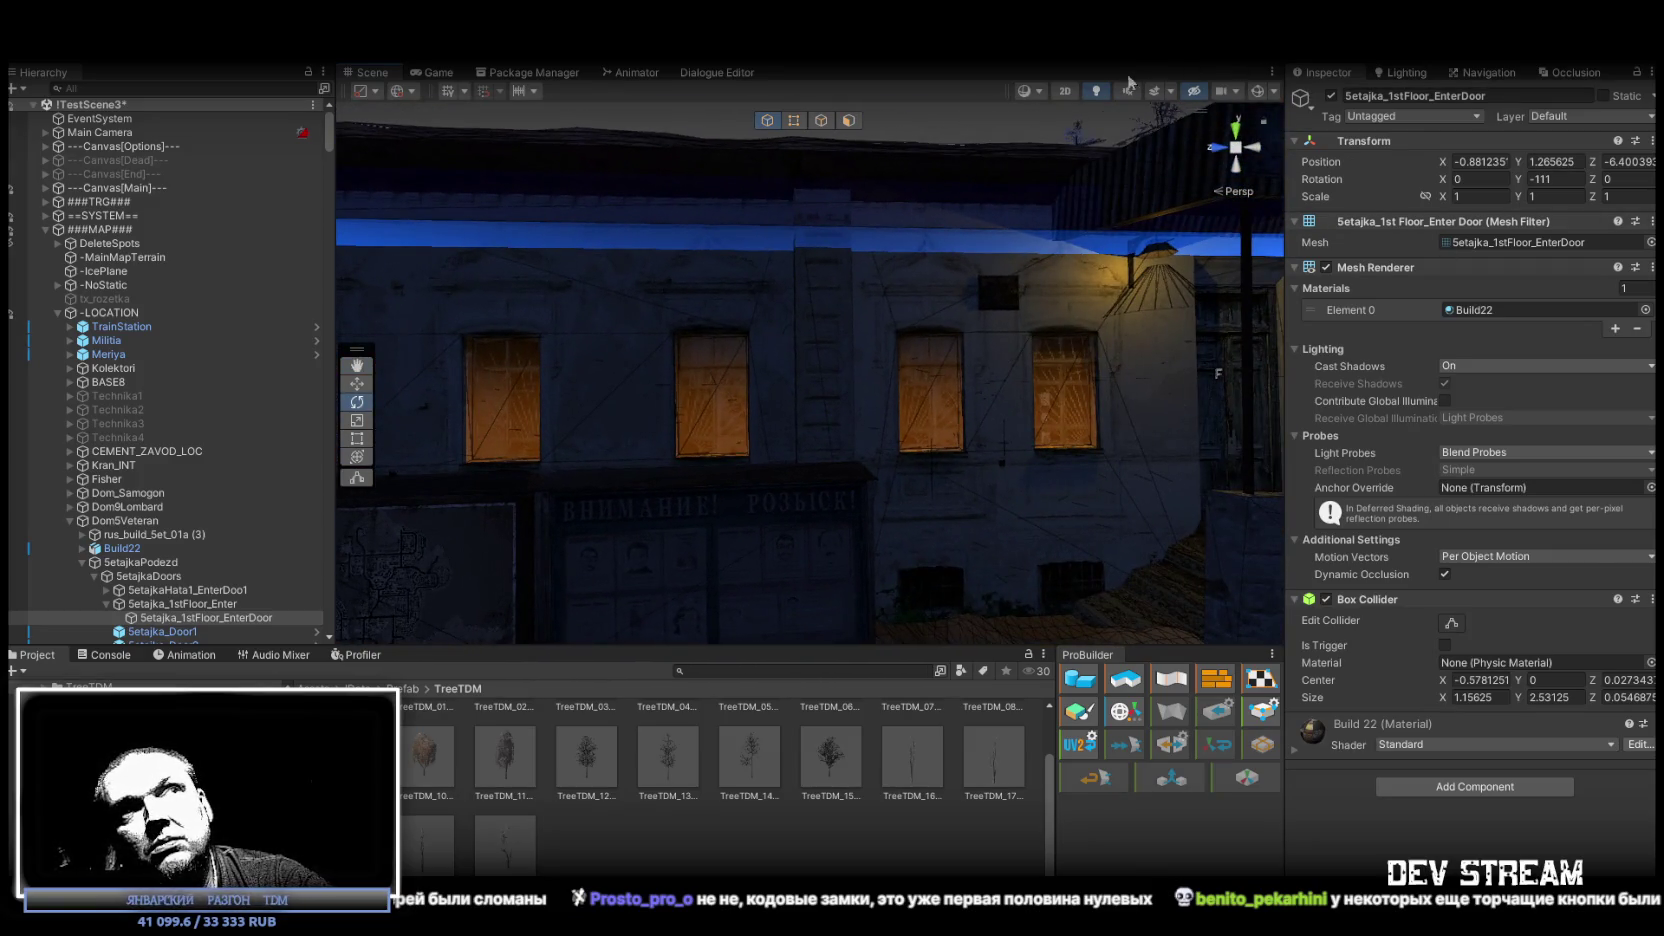
click(1095, 92)
mouse_move(1065, 324)
mouse_down()
mouse_move(779, 466)
mouse_move(632, 388)
mouse_up()
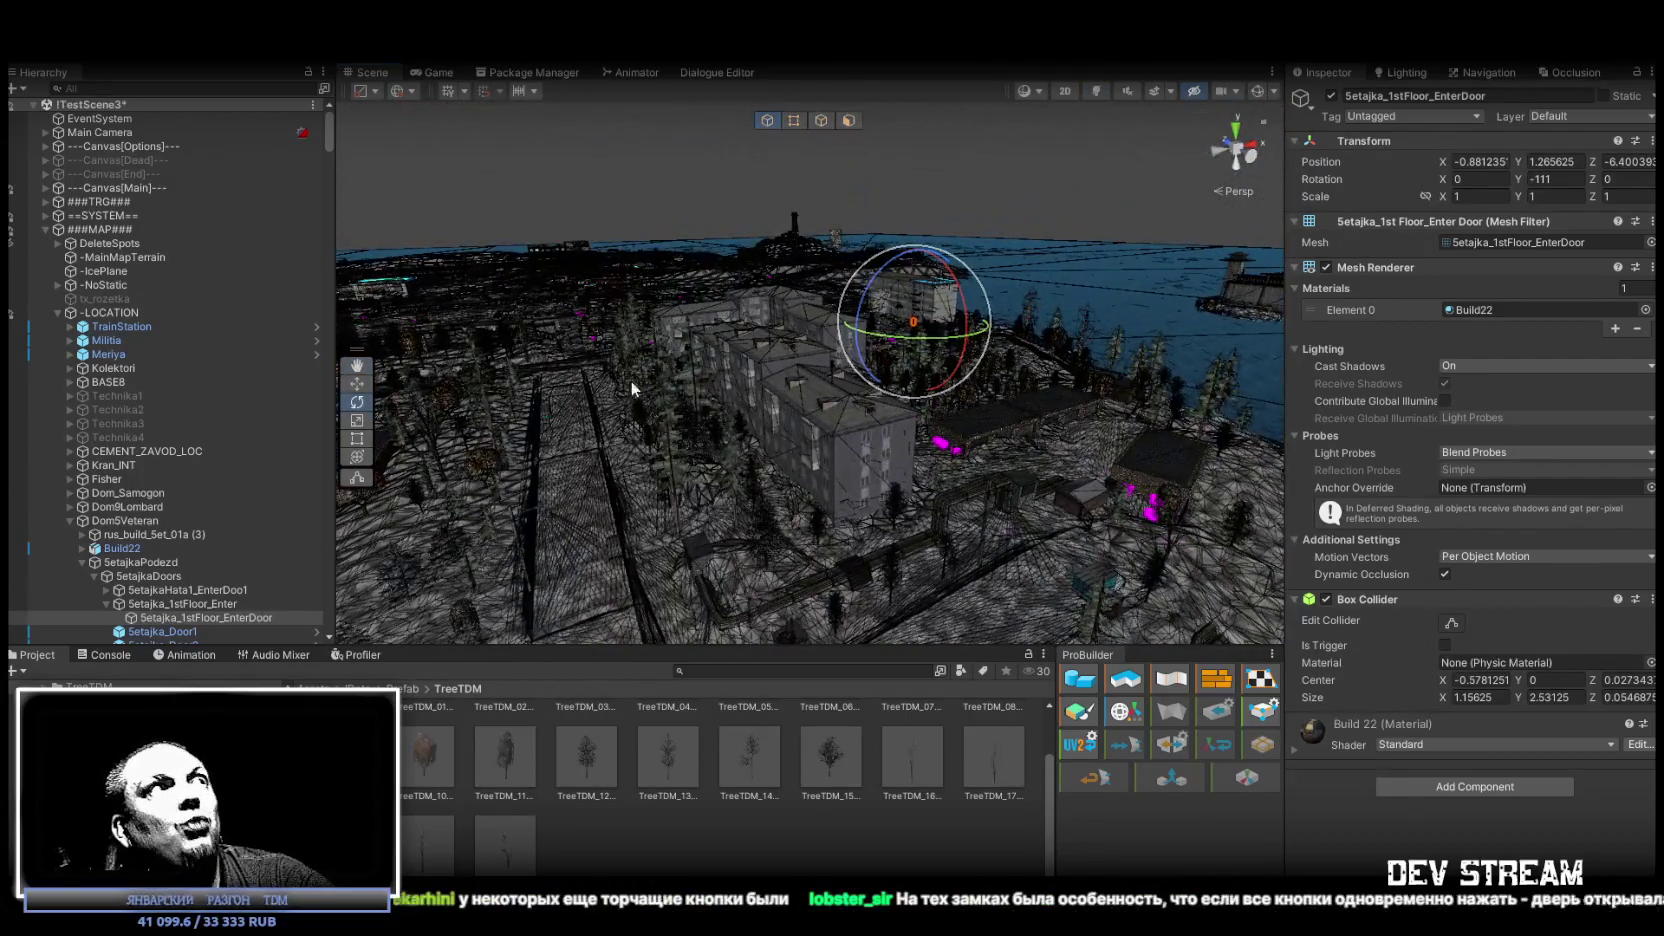
Collapse the ###MAP### group and orbit over the apartment blocks from above.
click(46, 230)
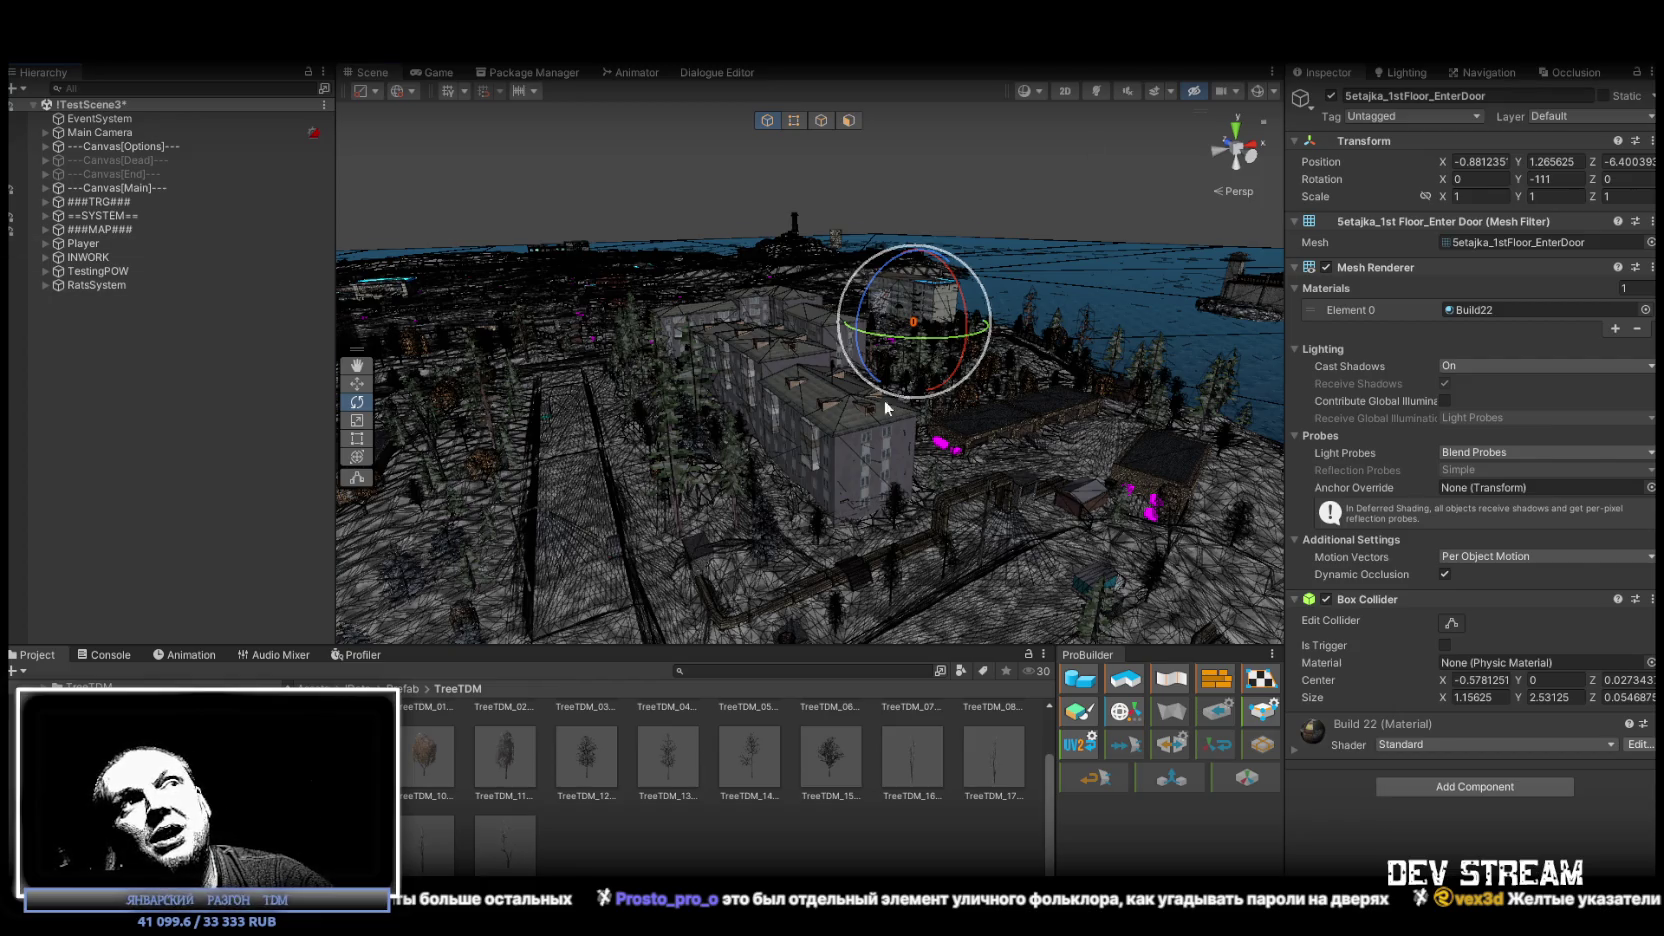
drag(885, 408, 1020, 338)
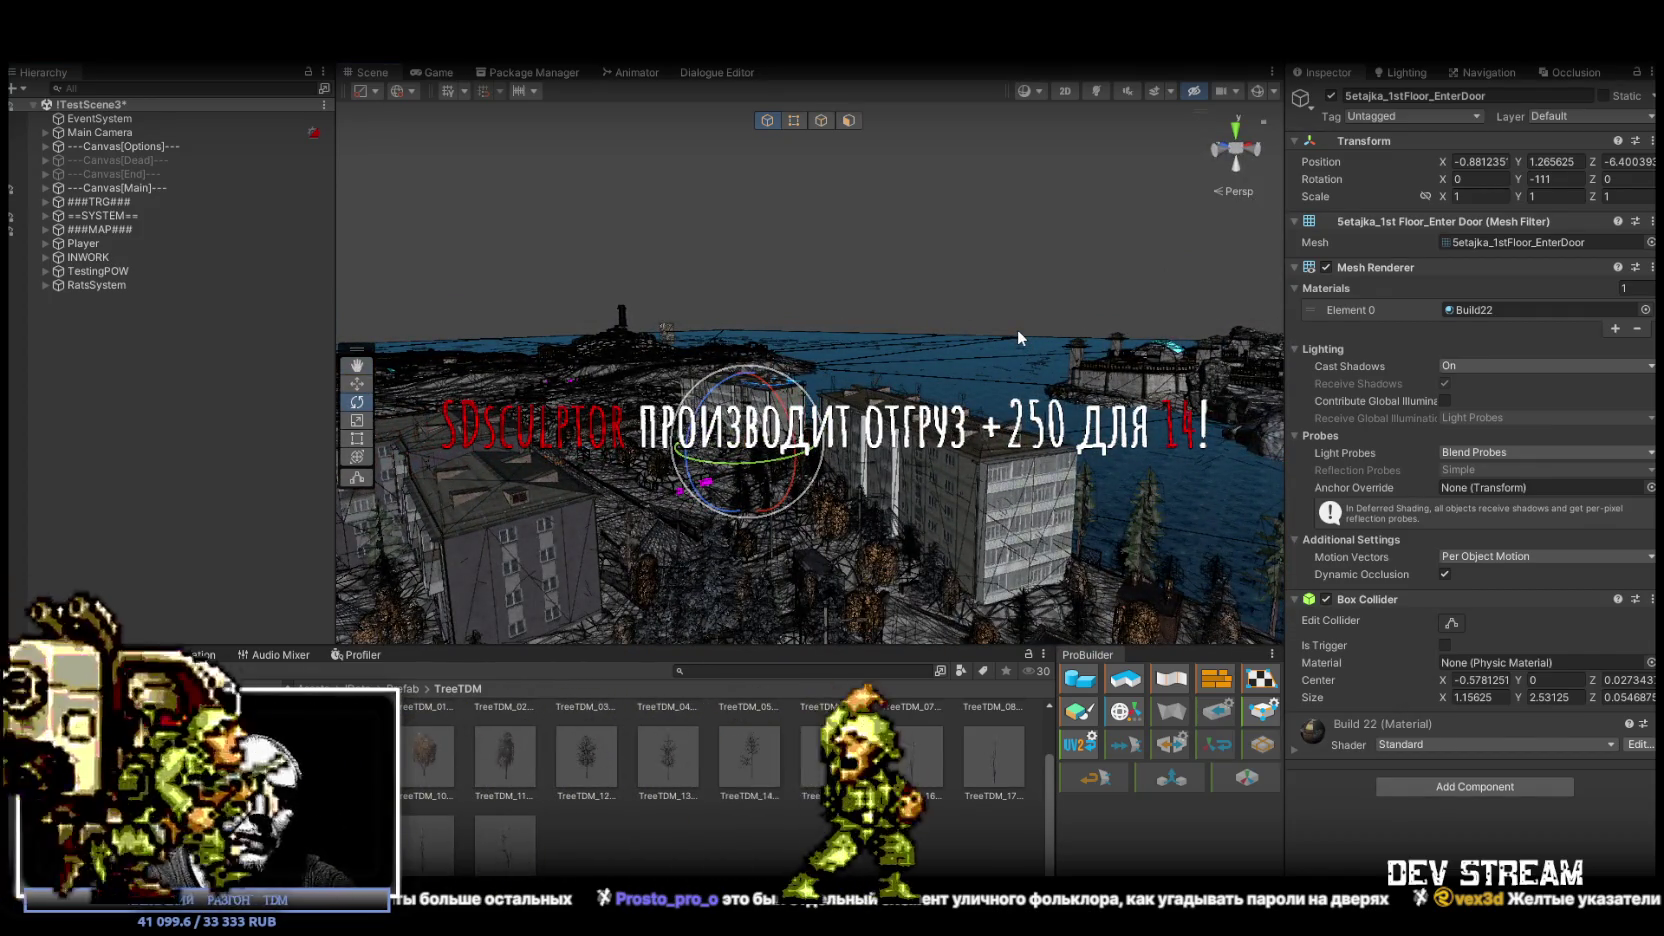
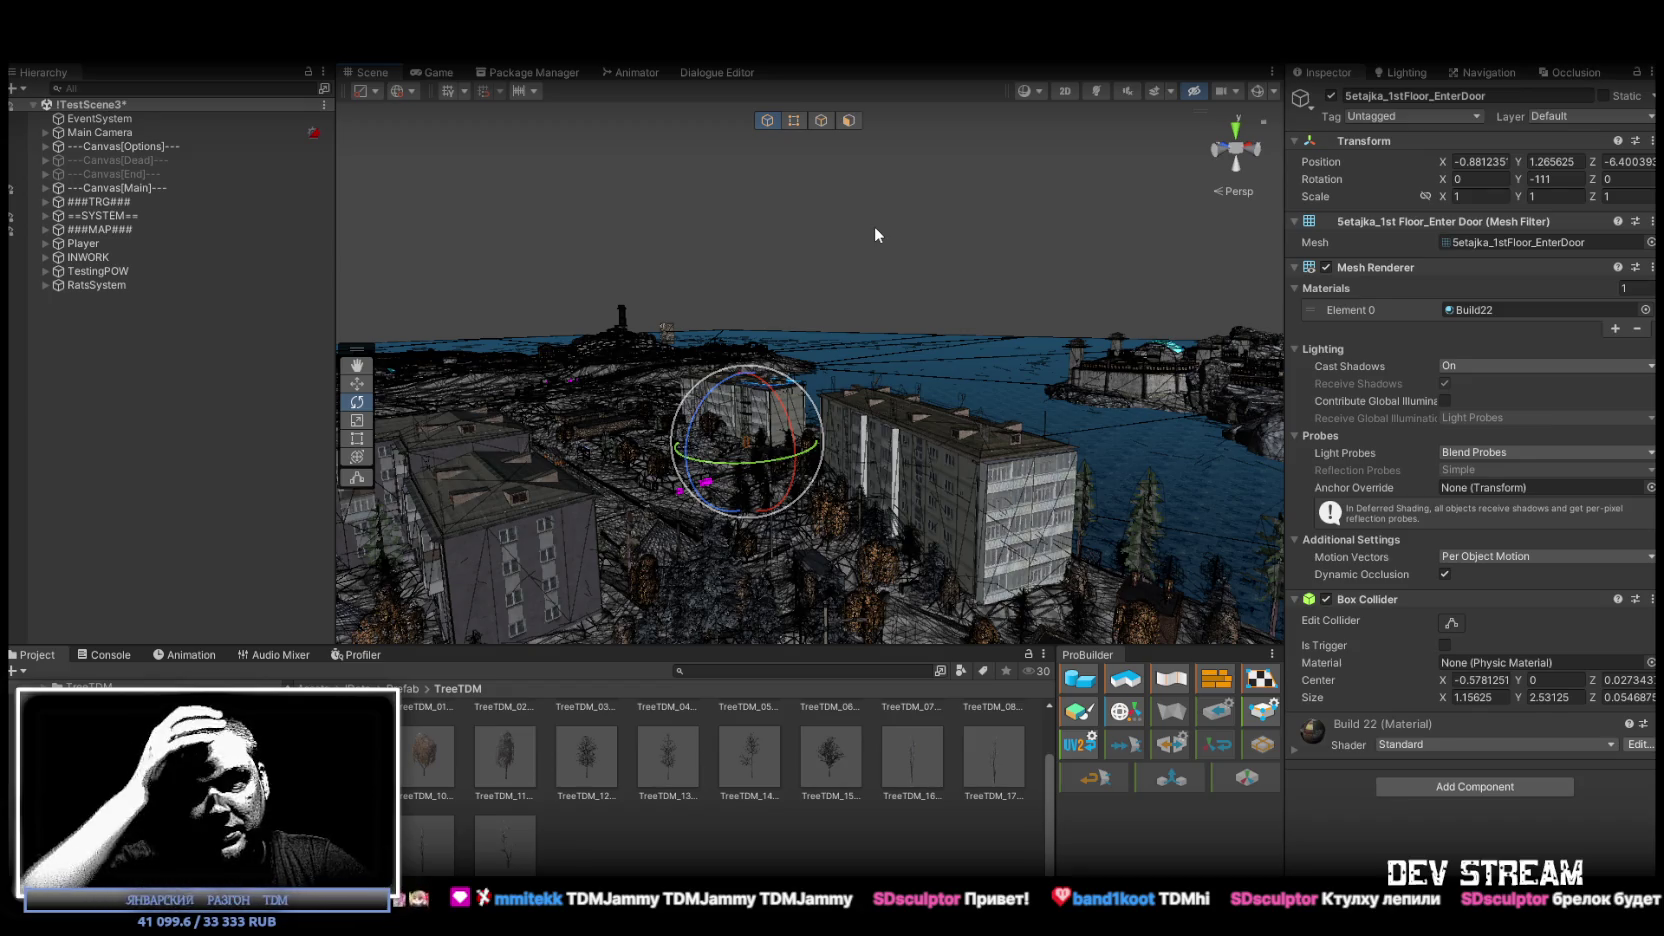
Orbit the Scene view around the entrance door, then leave full screen to reveal the browser.
mouse_move(935, 150)
mouse_down()
mouse_move(800, 425)
mouse_move(841, 457)
mouse_up()
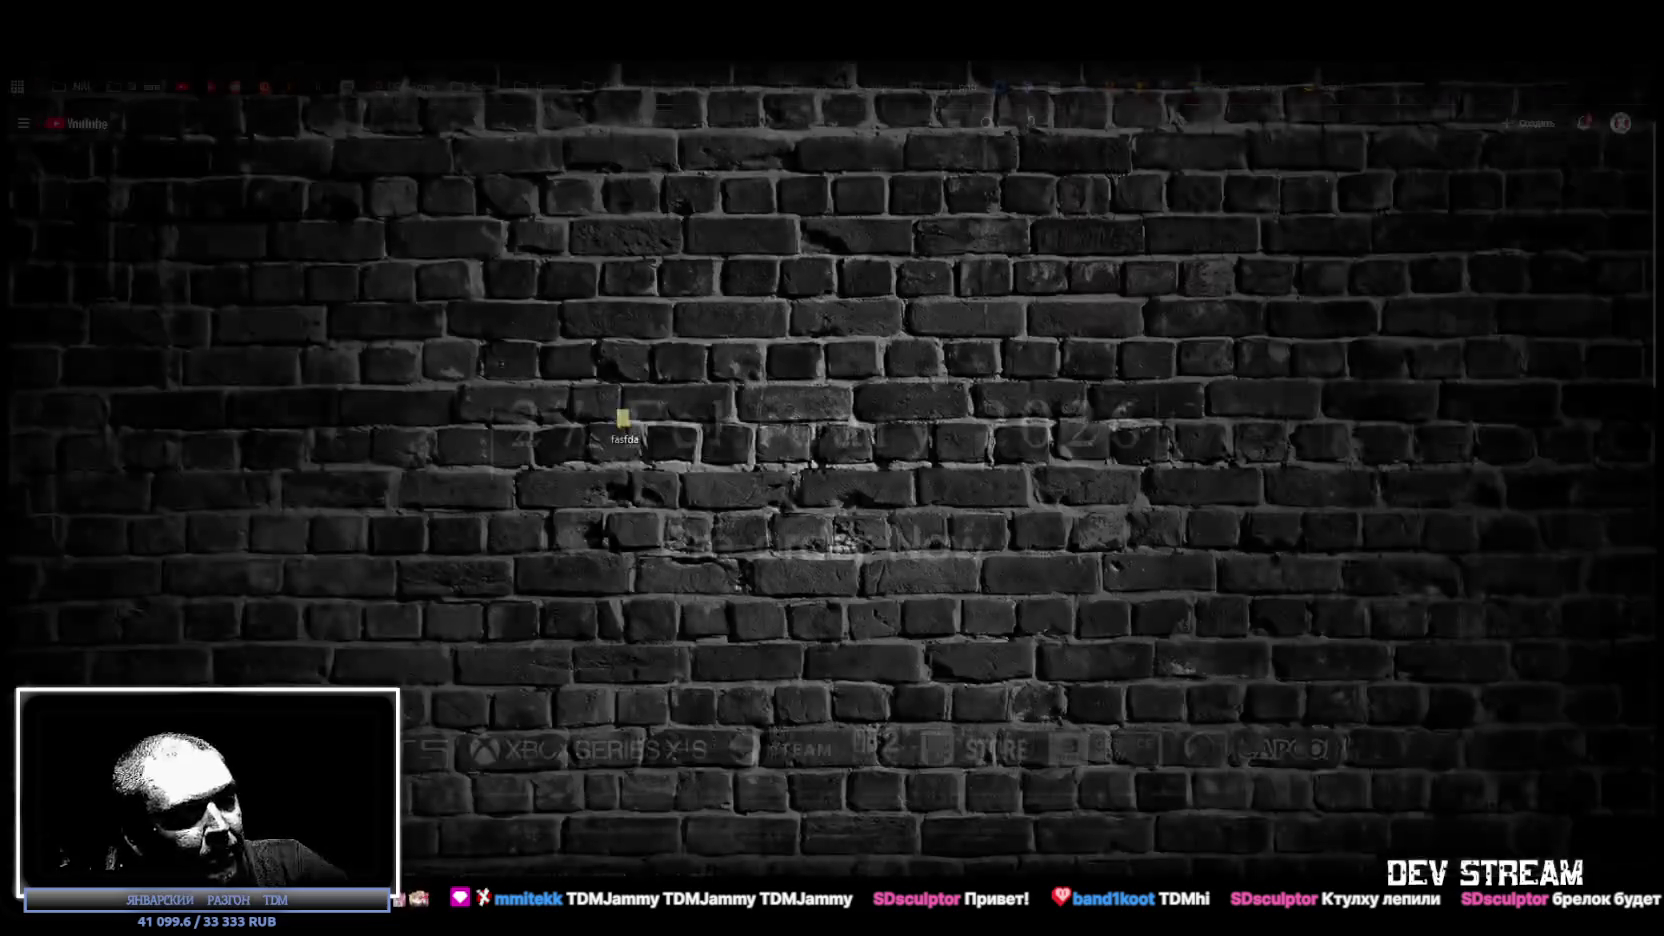
key(F11)
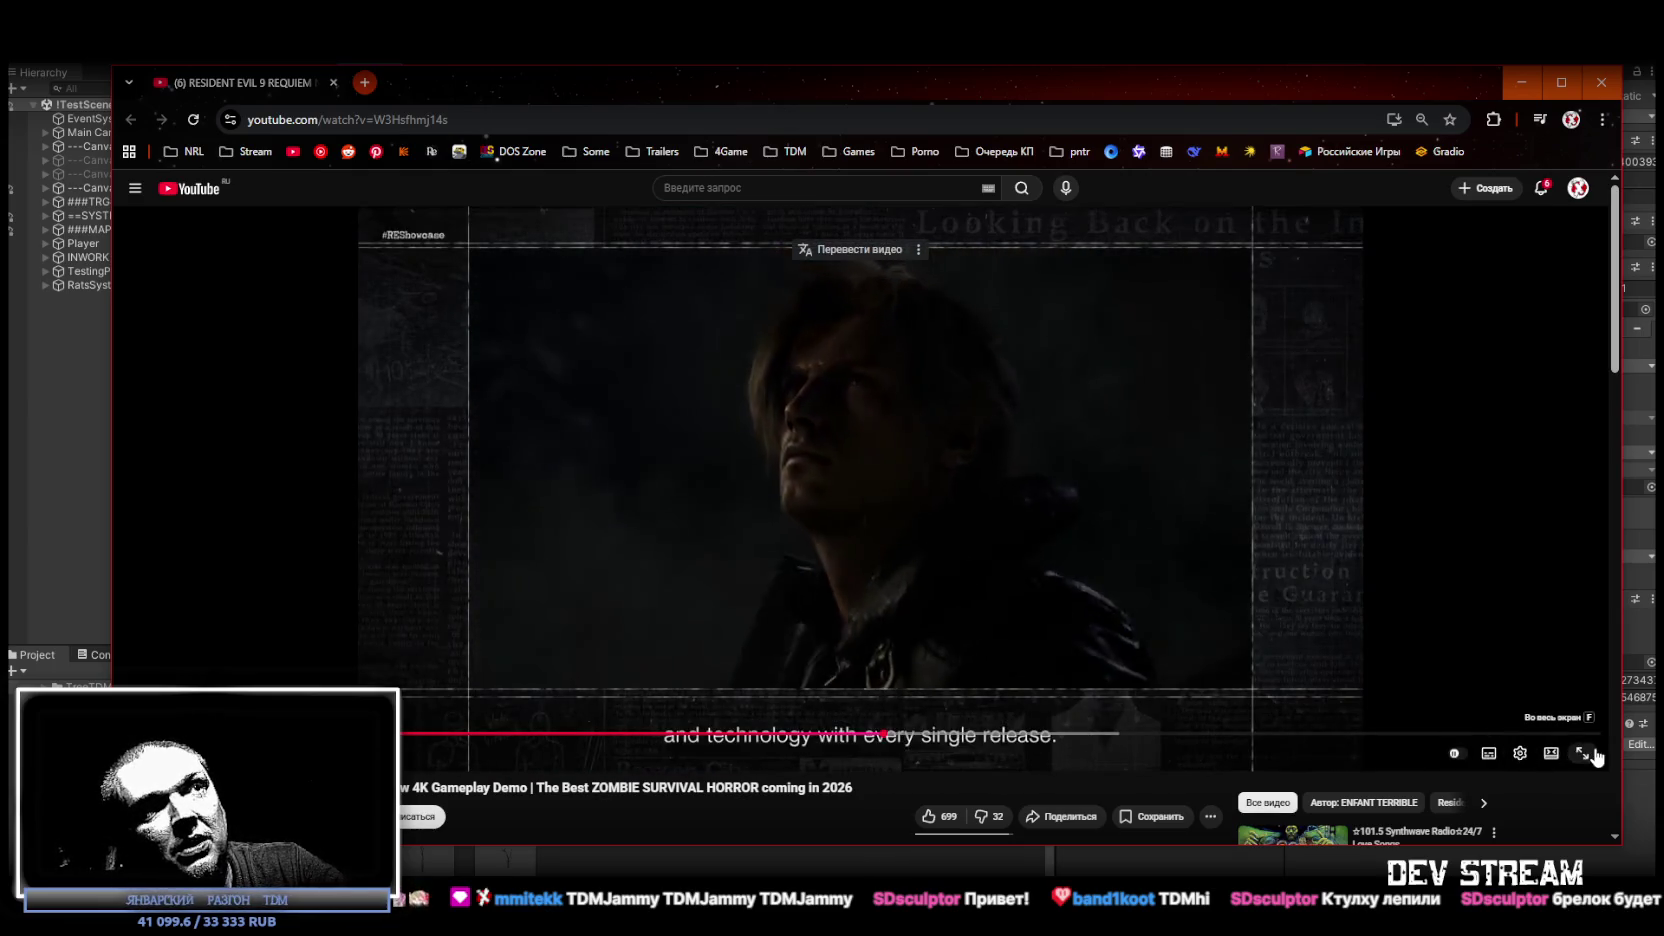
Watch the Resident Evil 9 Requiem demo full screen from the rain-soaked street scene, then exit full screen.
click(1594, 755)
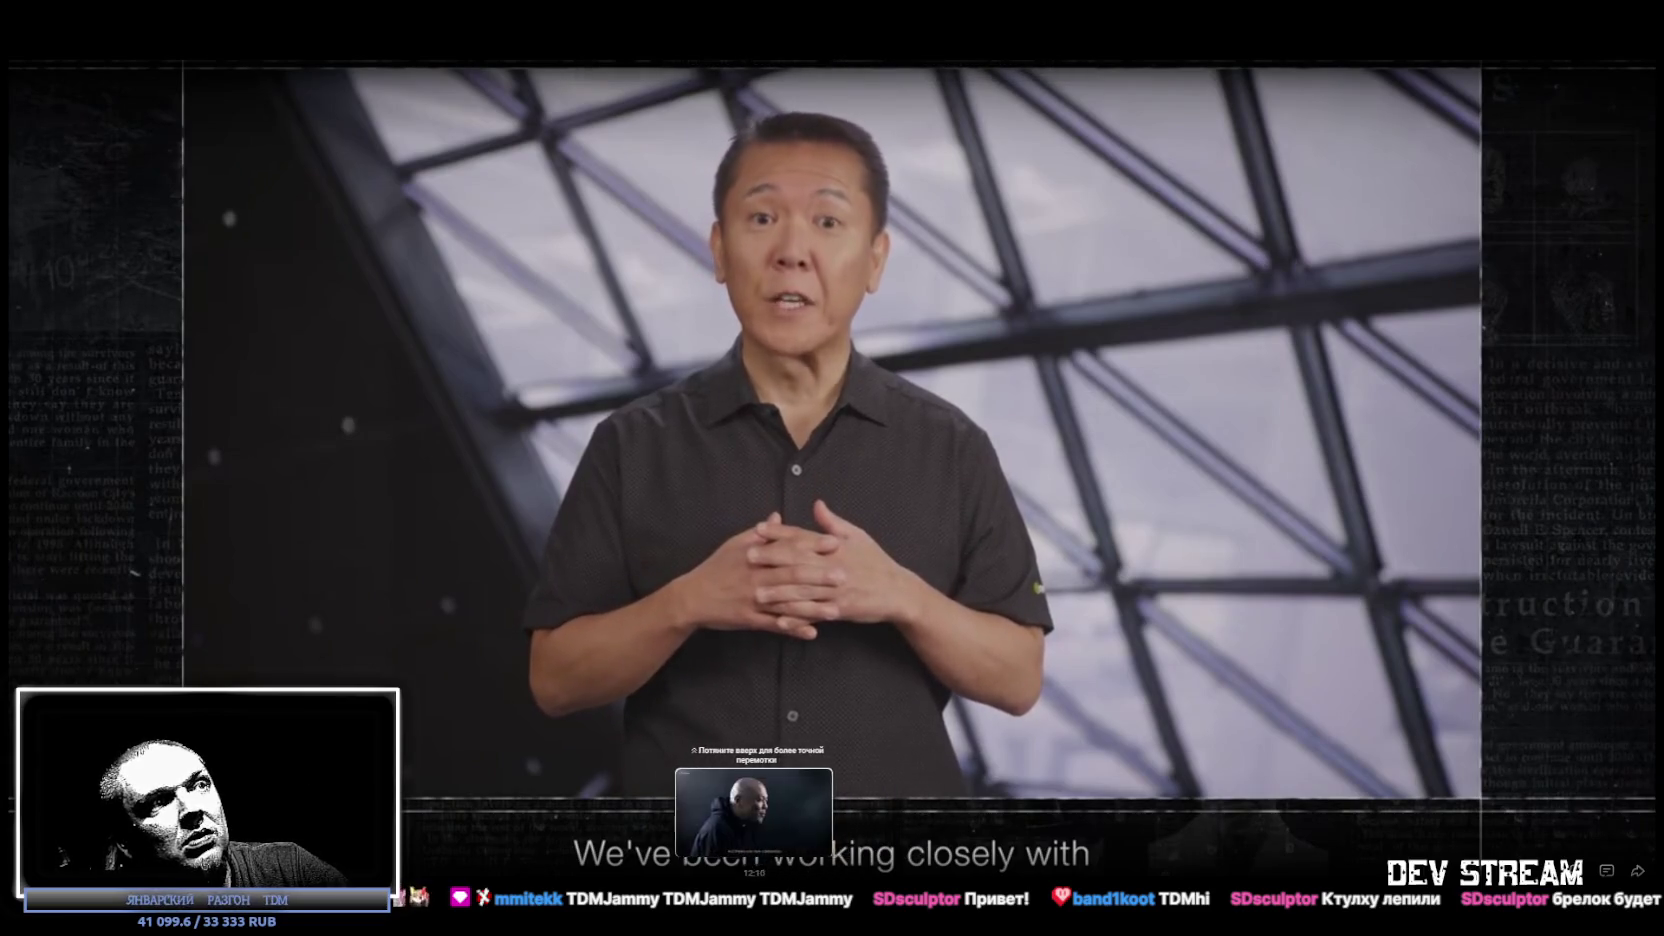
drag(702, 872, 701, 872)
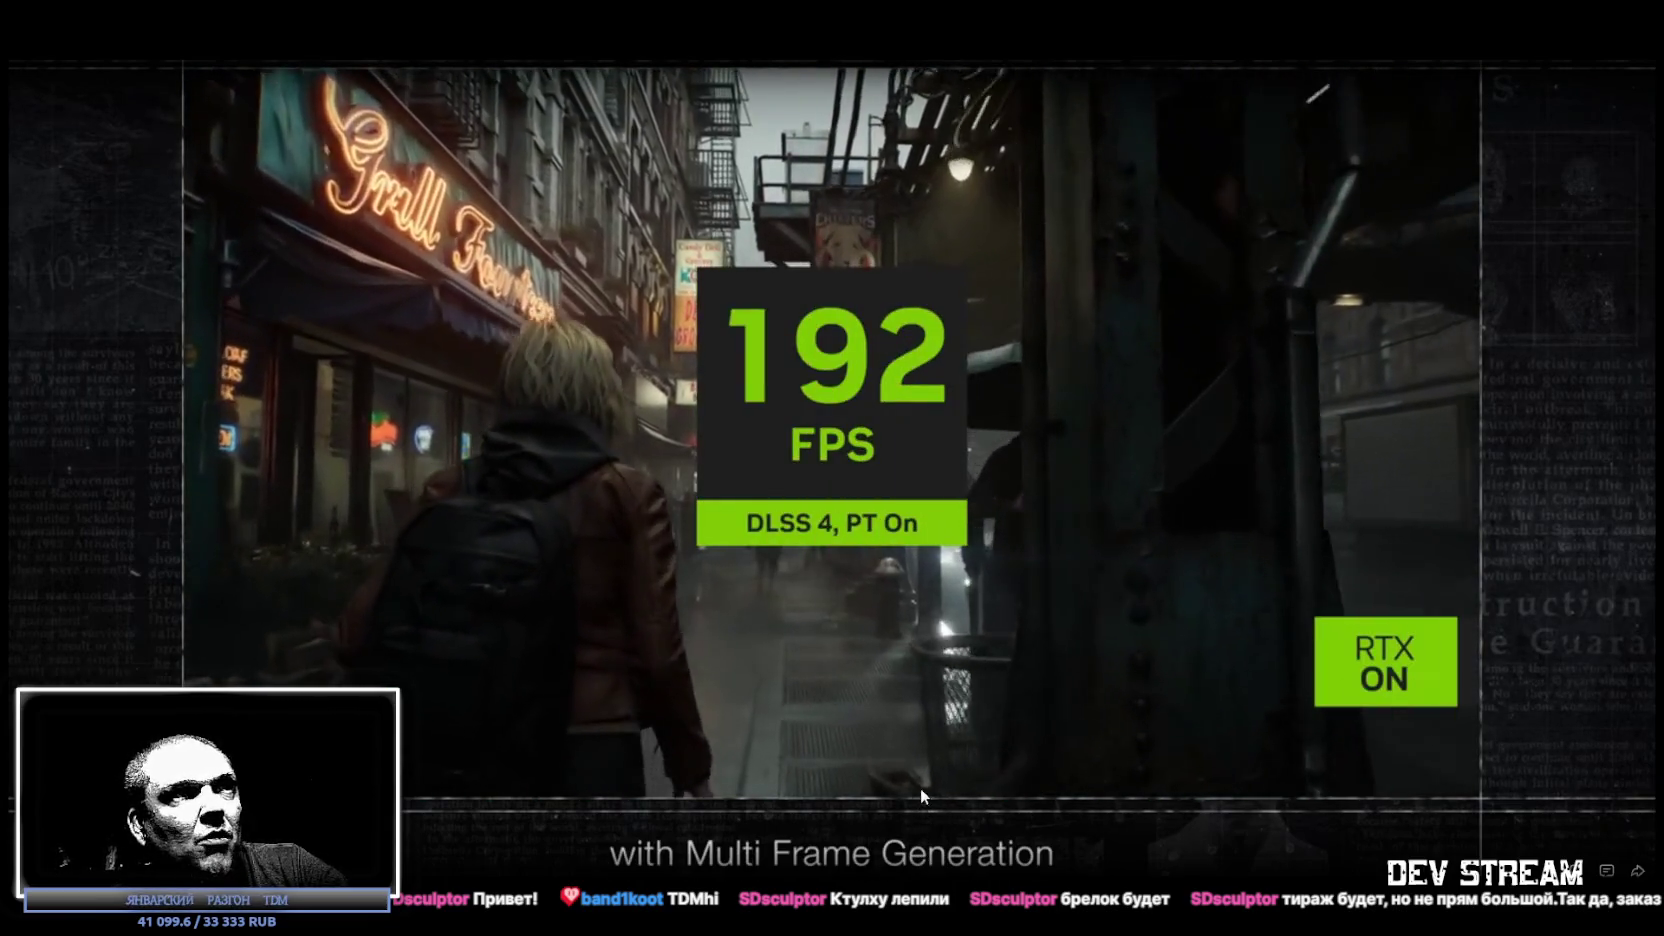
click(1011, 530)
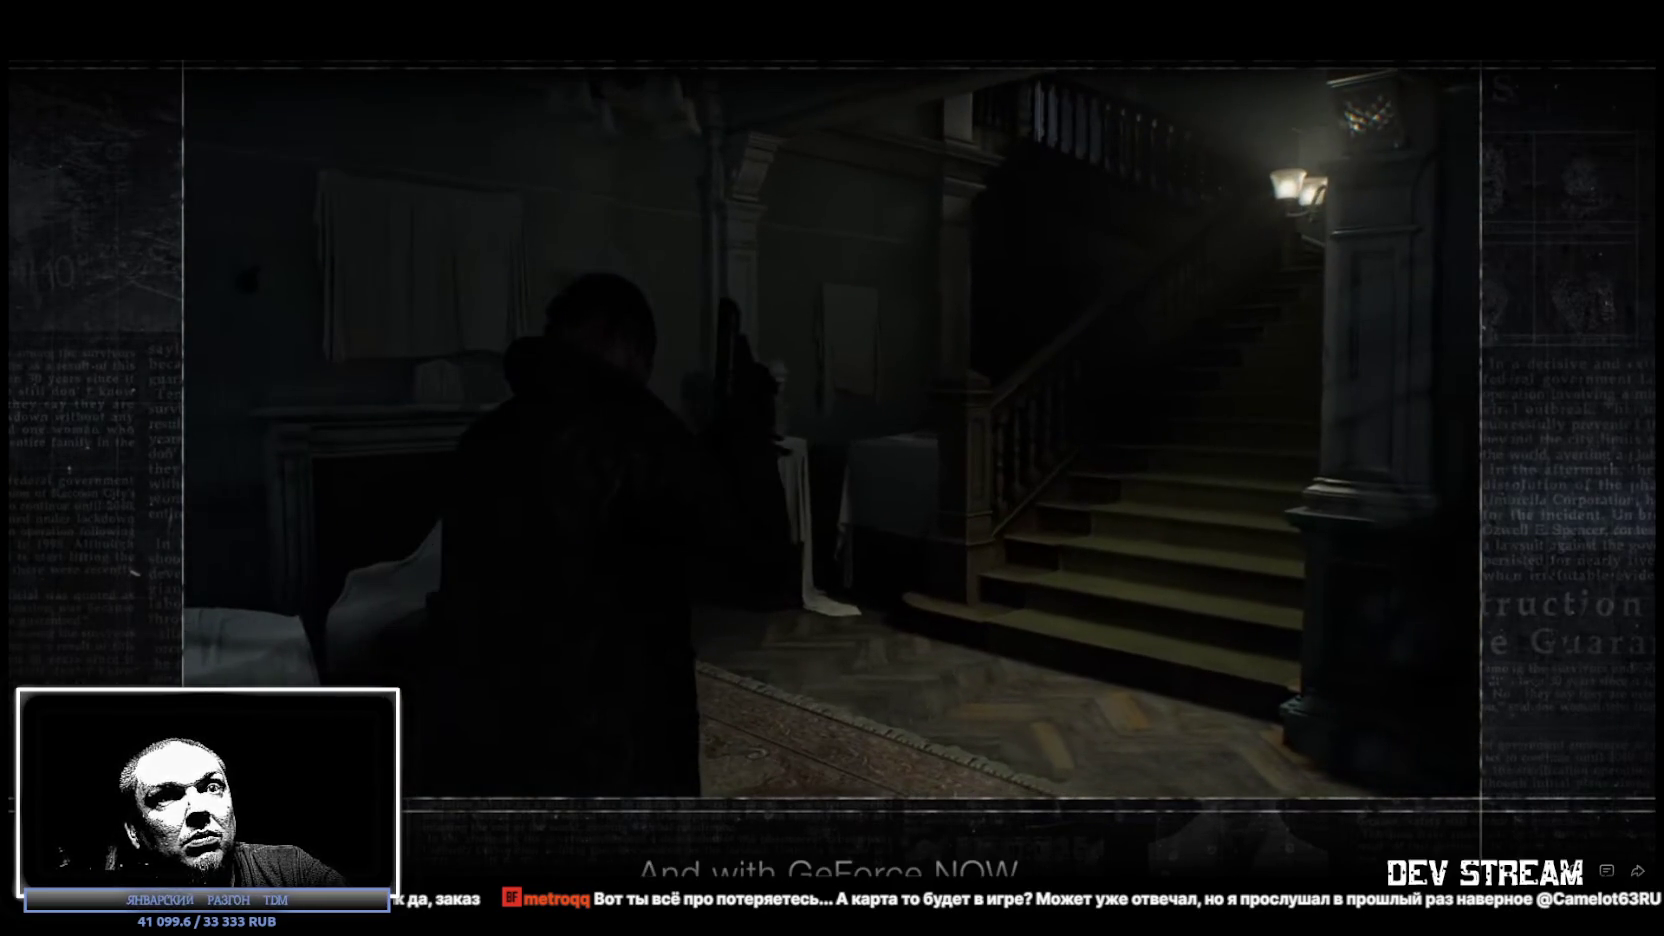
key(Escape)
Switch back to Unity and fly the Scene camera in toward the wall-mounted town map board.
key(alt+Tab)
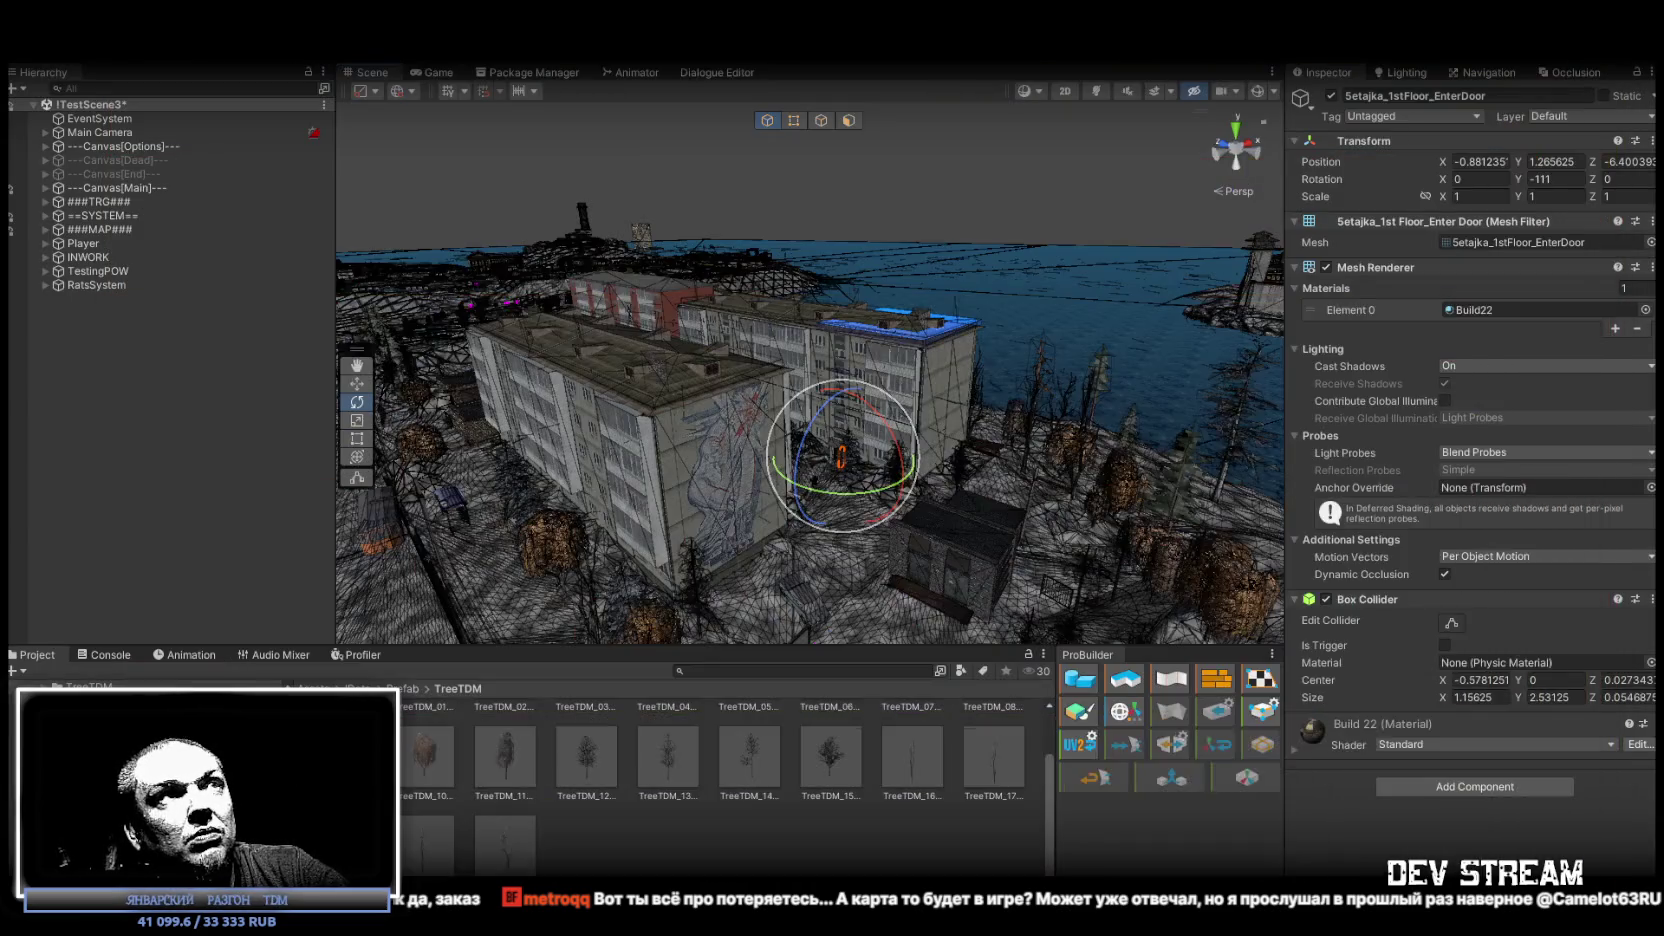
mouse_move(716, 640)
mouse_down()
mouse_move(1150, 390)
mouse_move(1394, 280)
mouse_move(1284, 259)
mouse_move(1331, 313)
mouse_move(872, 281)
mouse_move(956, 366)
mouse_move(891, 319)
mouse_move(1227, 361)
mouse_up()
scroll(1227, 361, up, 5)
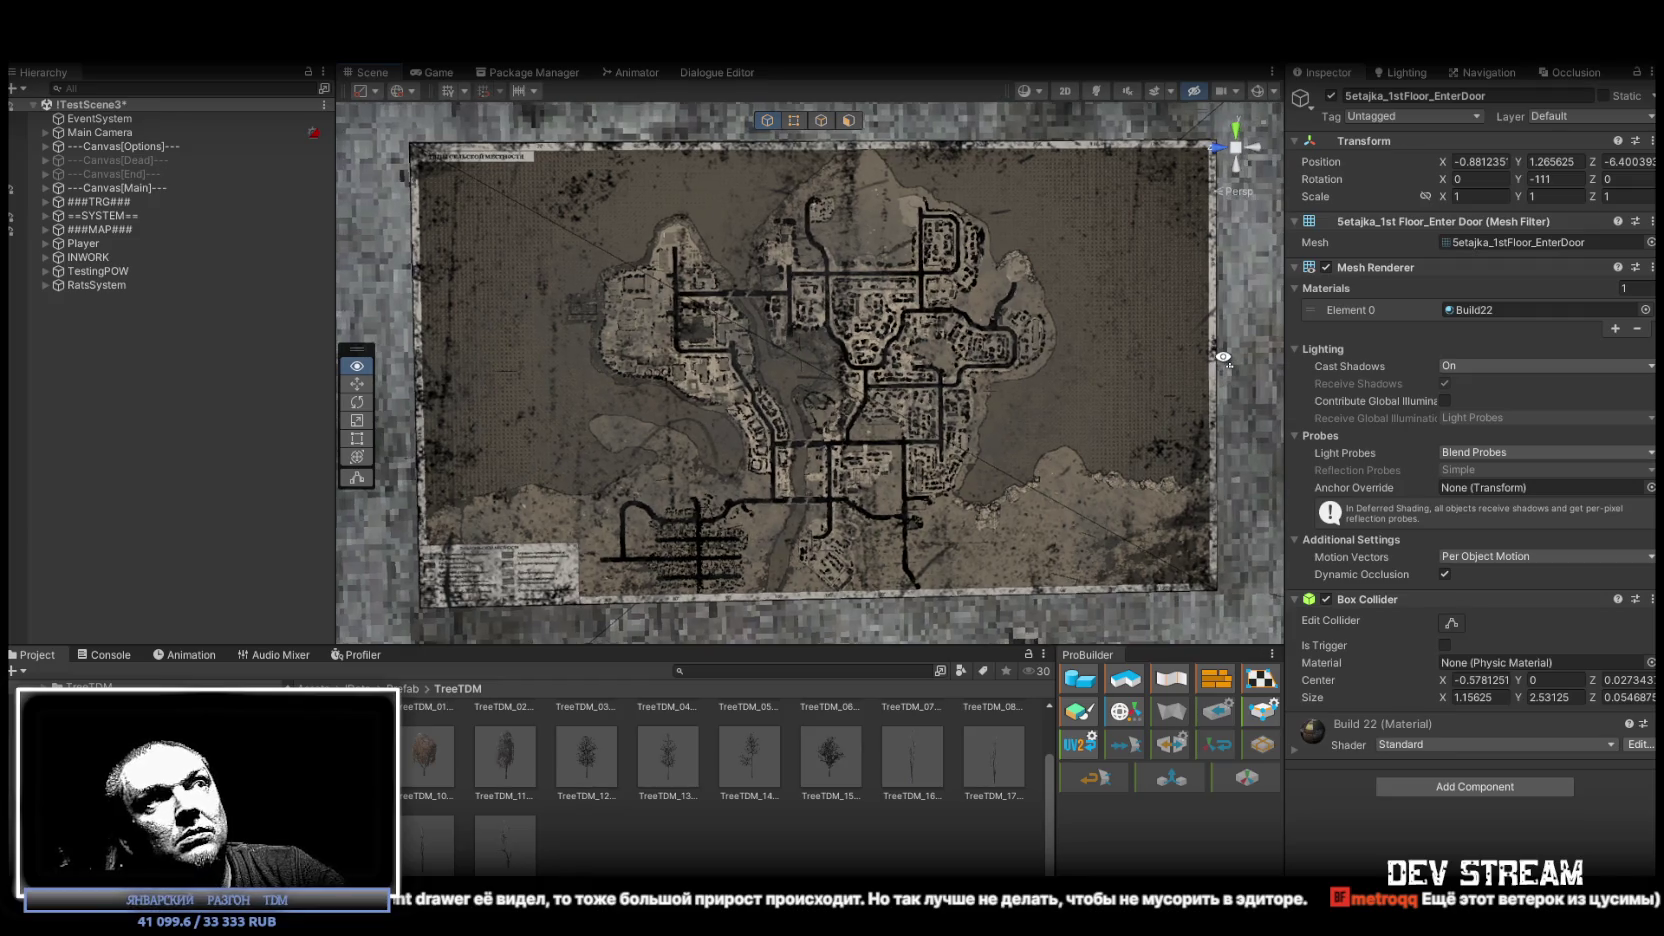
Frame the entrance door and orbit to face the town map board and its white triangle marker up close.
scroll(1210, 358, down, 3)
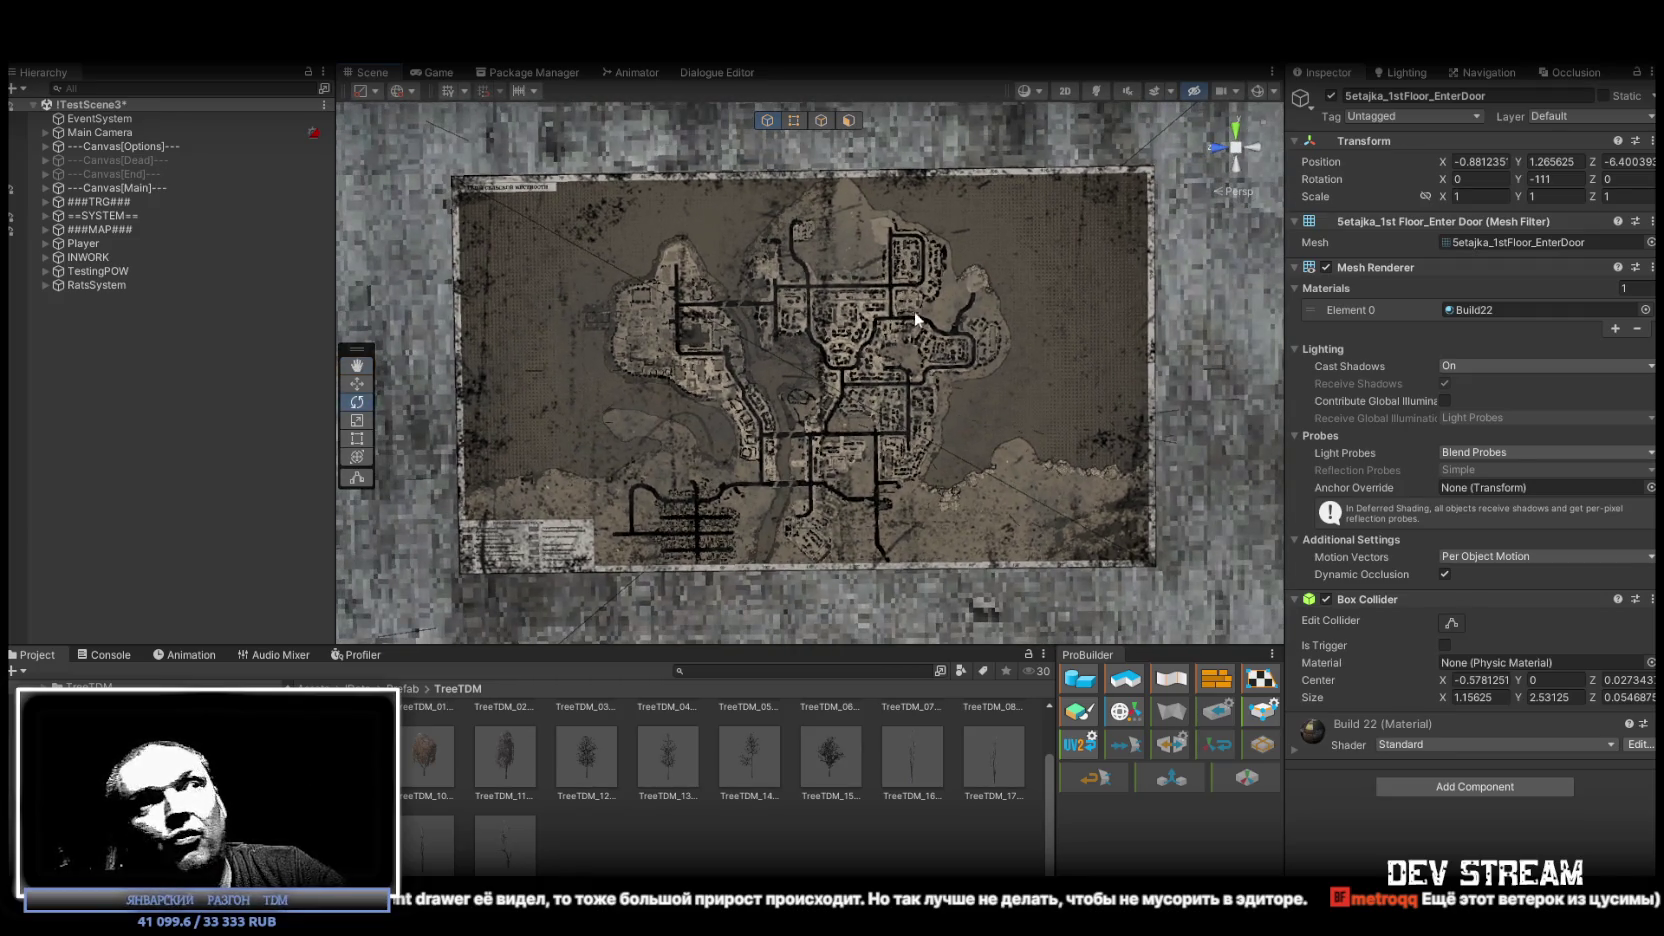
key(f)
mouse_move(914, 311)
mouse_down()
mouse_move(440, 381)
mouse_move(720, 384)
mouse_up()
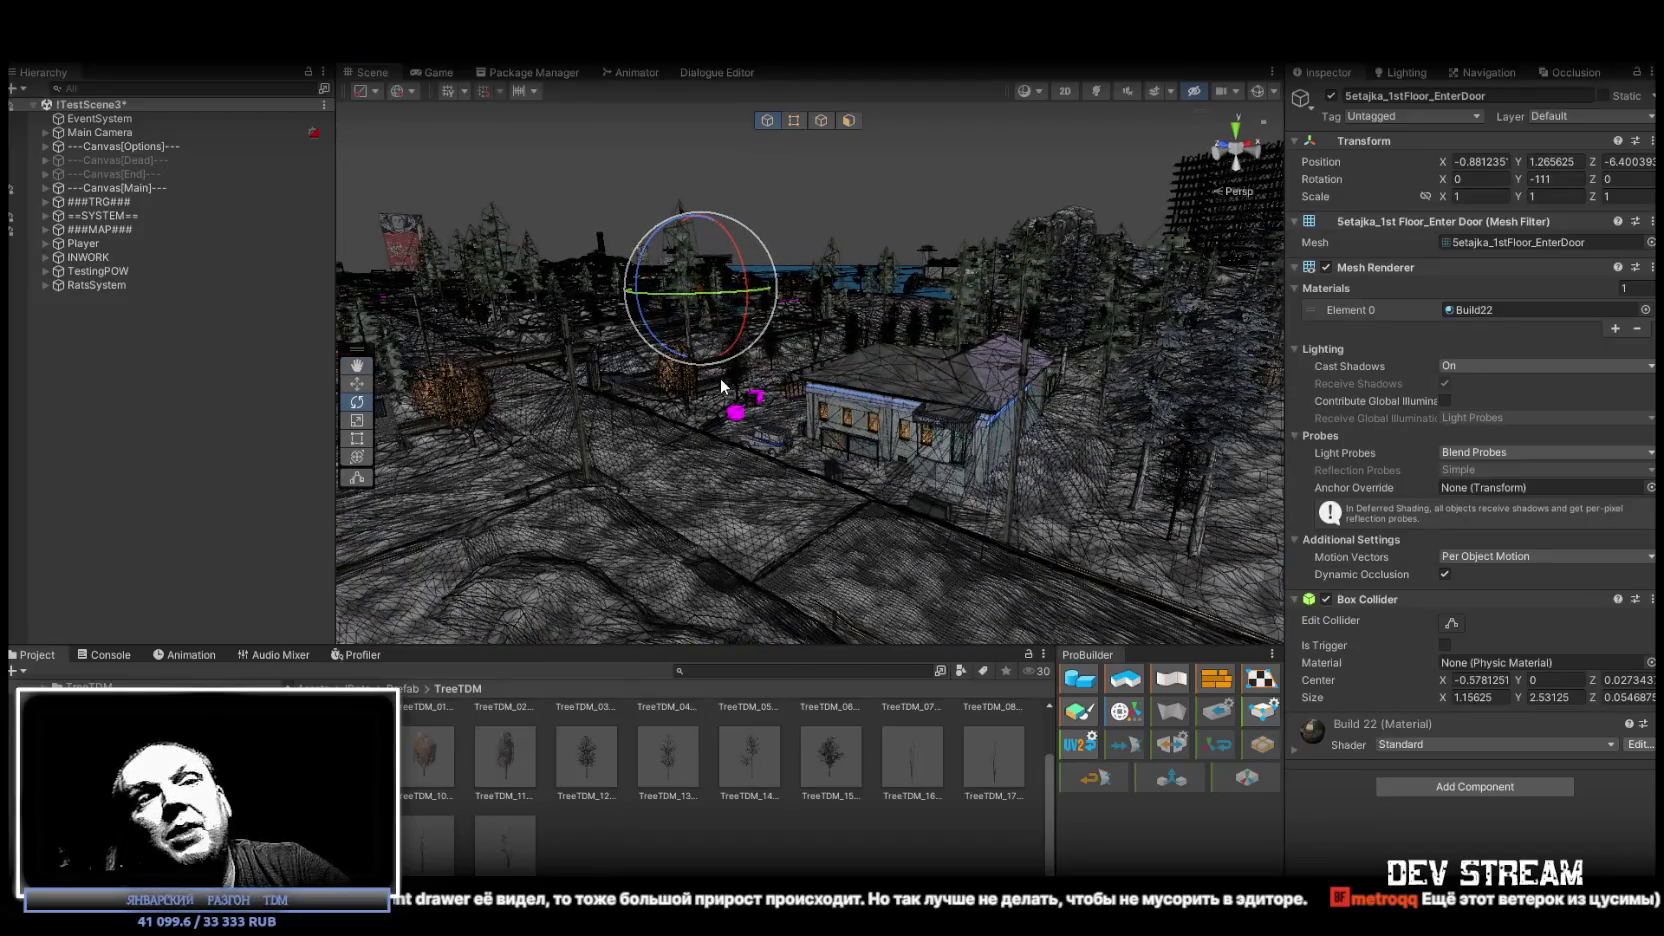
mouse_move(835, 418)
mouse_down()
mouse_move(970, 446)
mouse_move(1092, 418)
mouse_up()
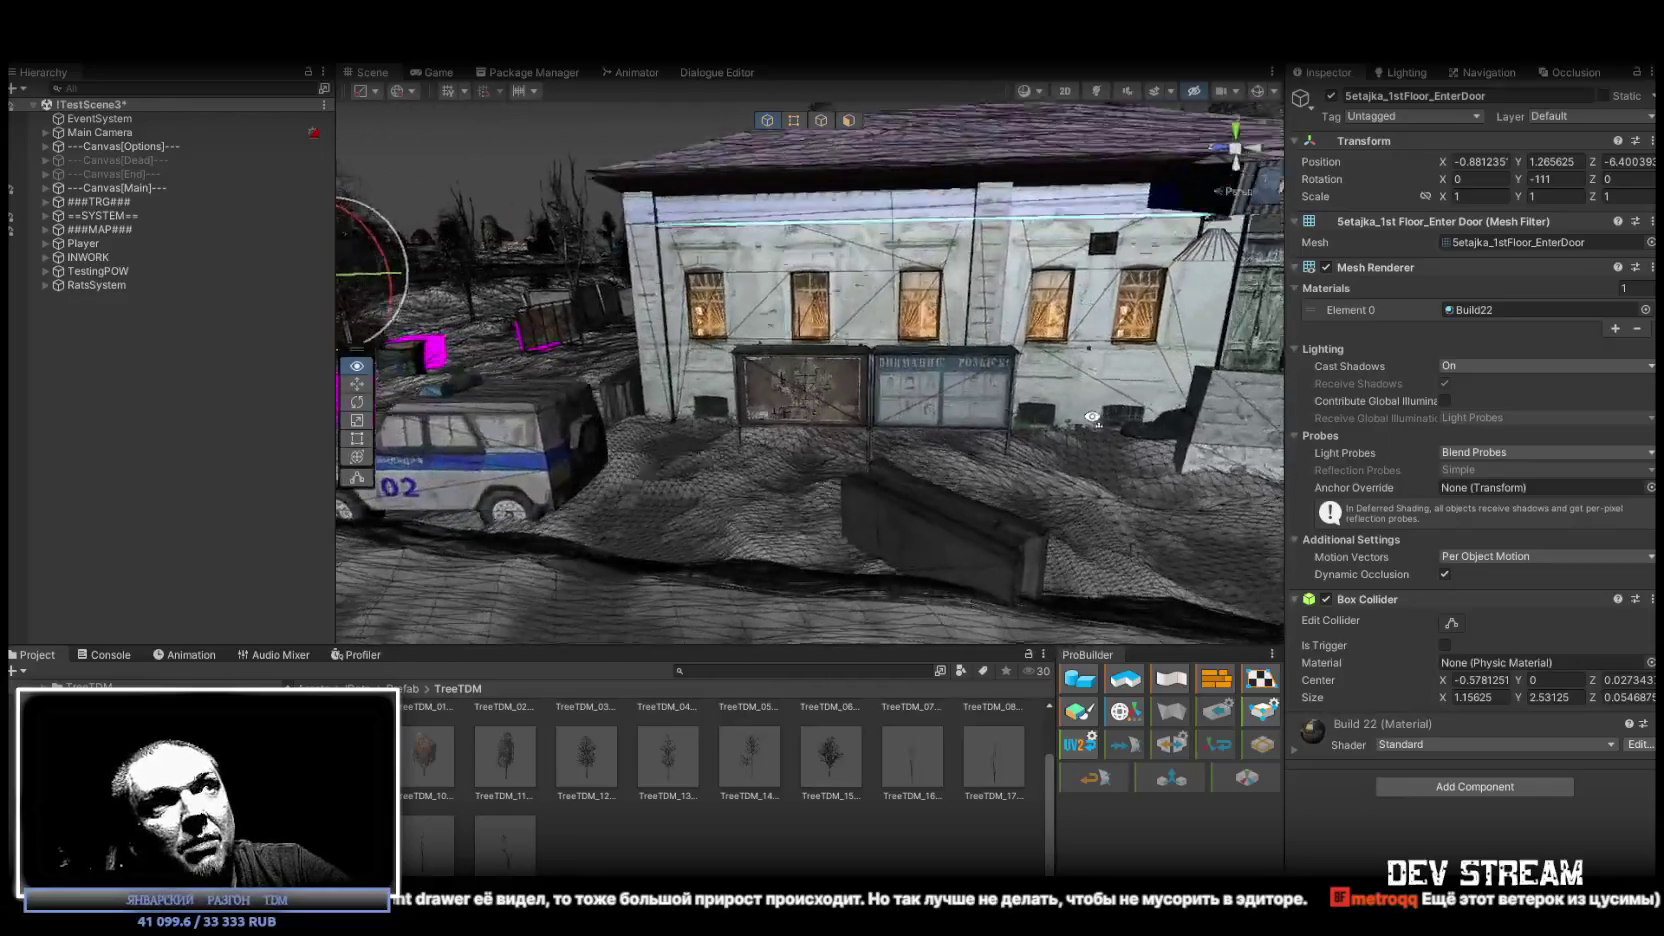
scroll(1092, 418, up, 10)
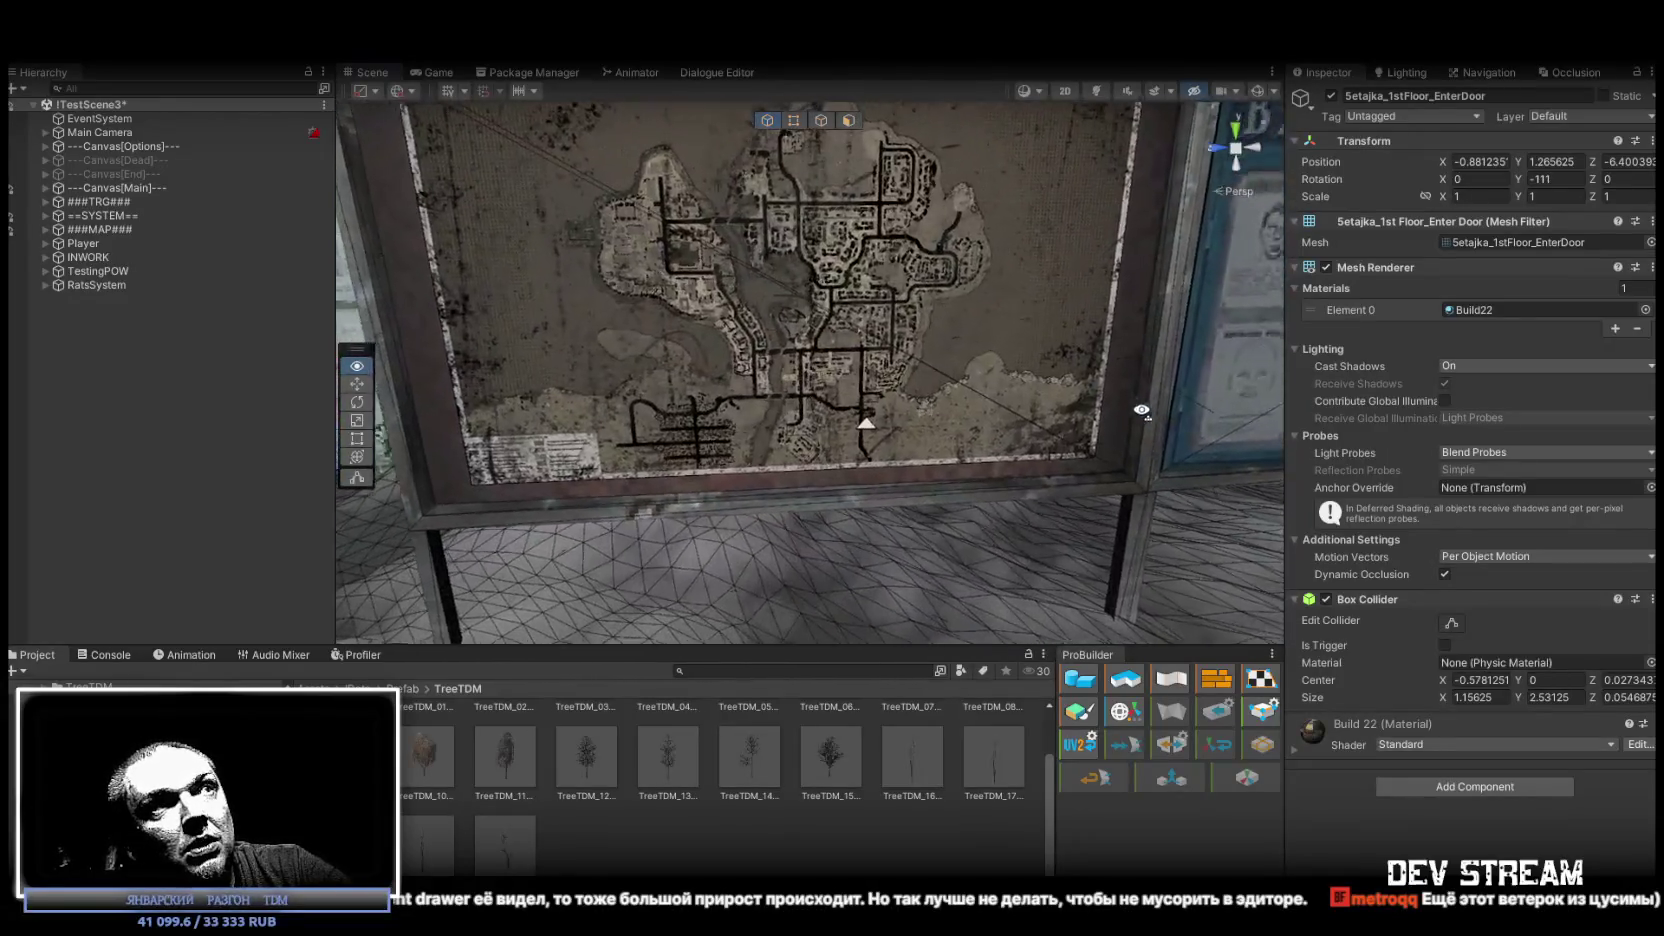
drag(1141, 410, 895, 537)
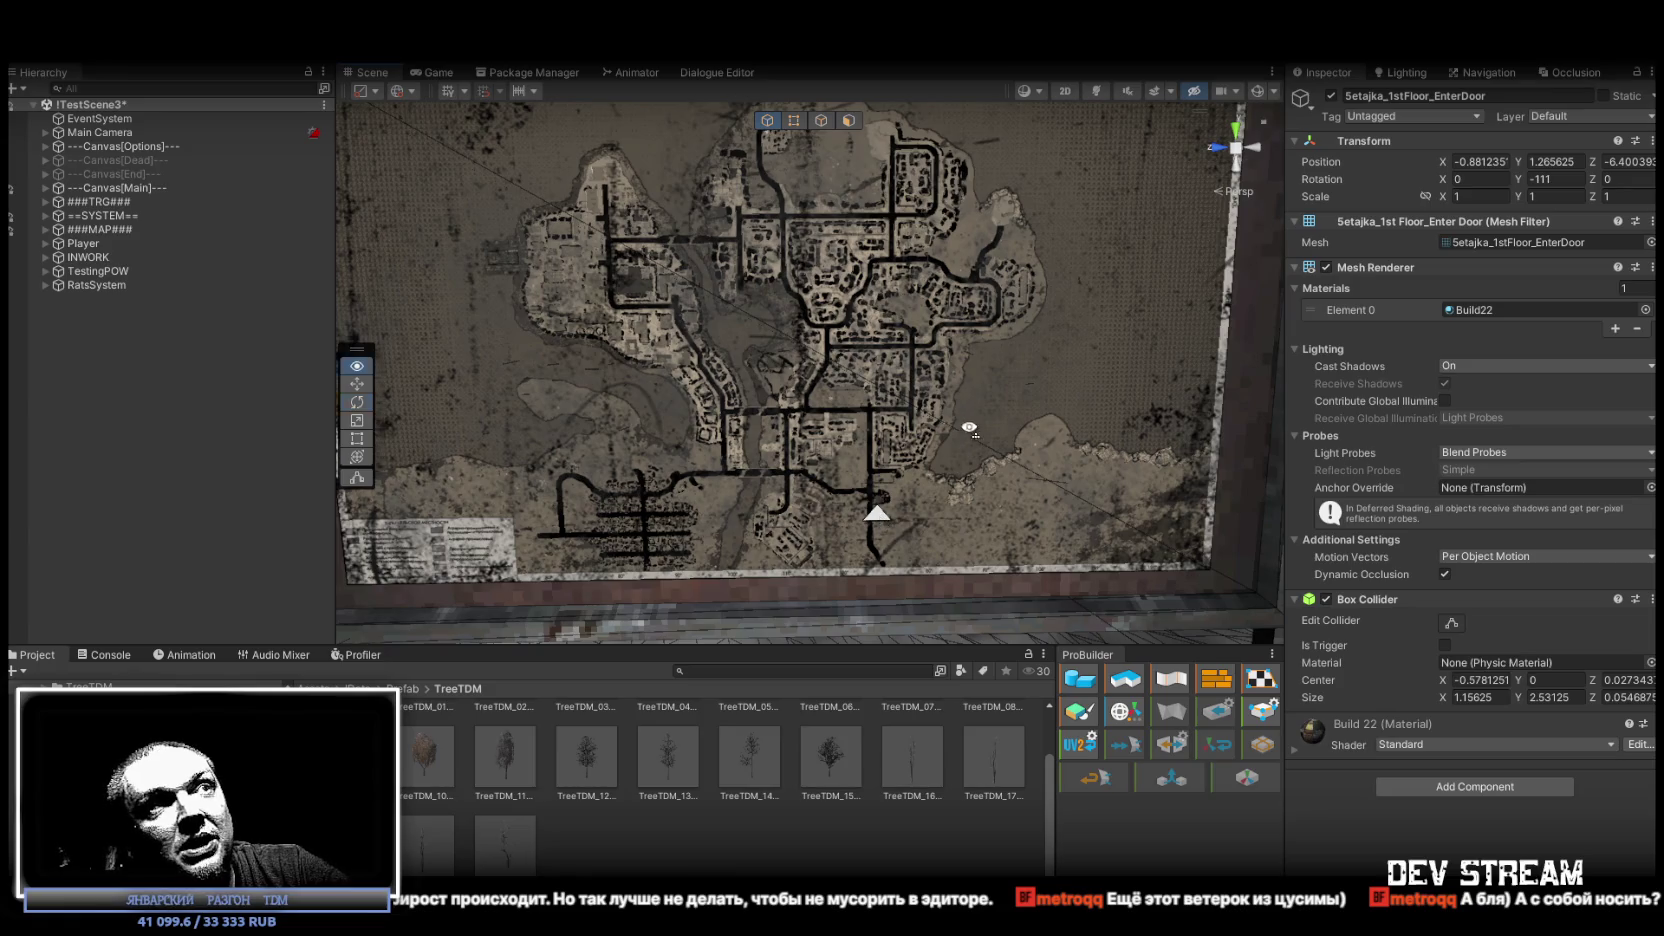
scroll(969, 428, up, 10)
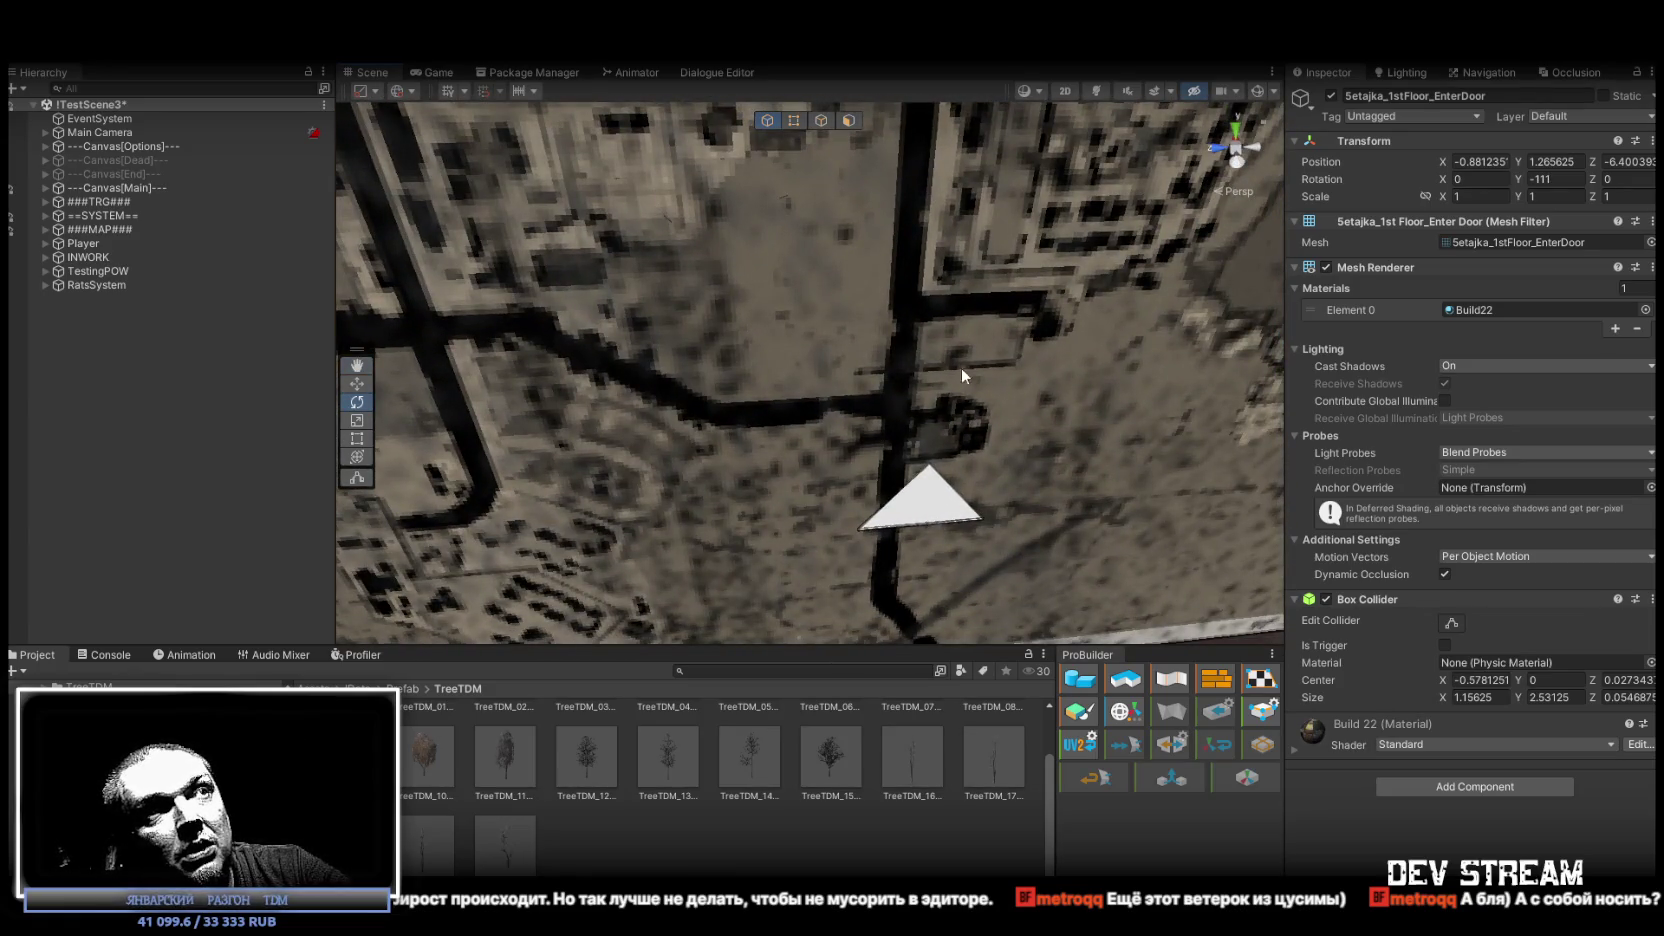
scroll(962, 372, down, 5)
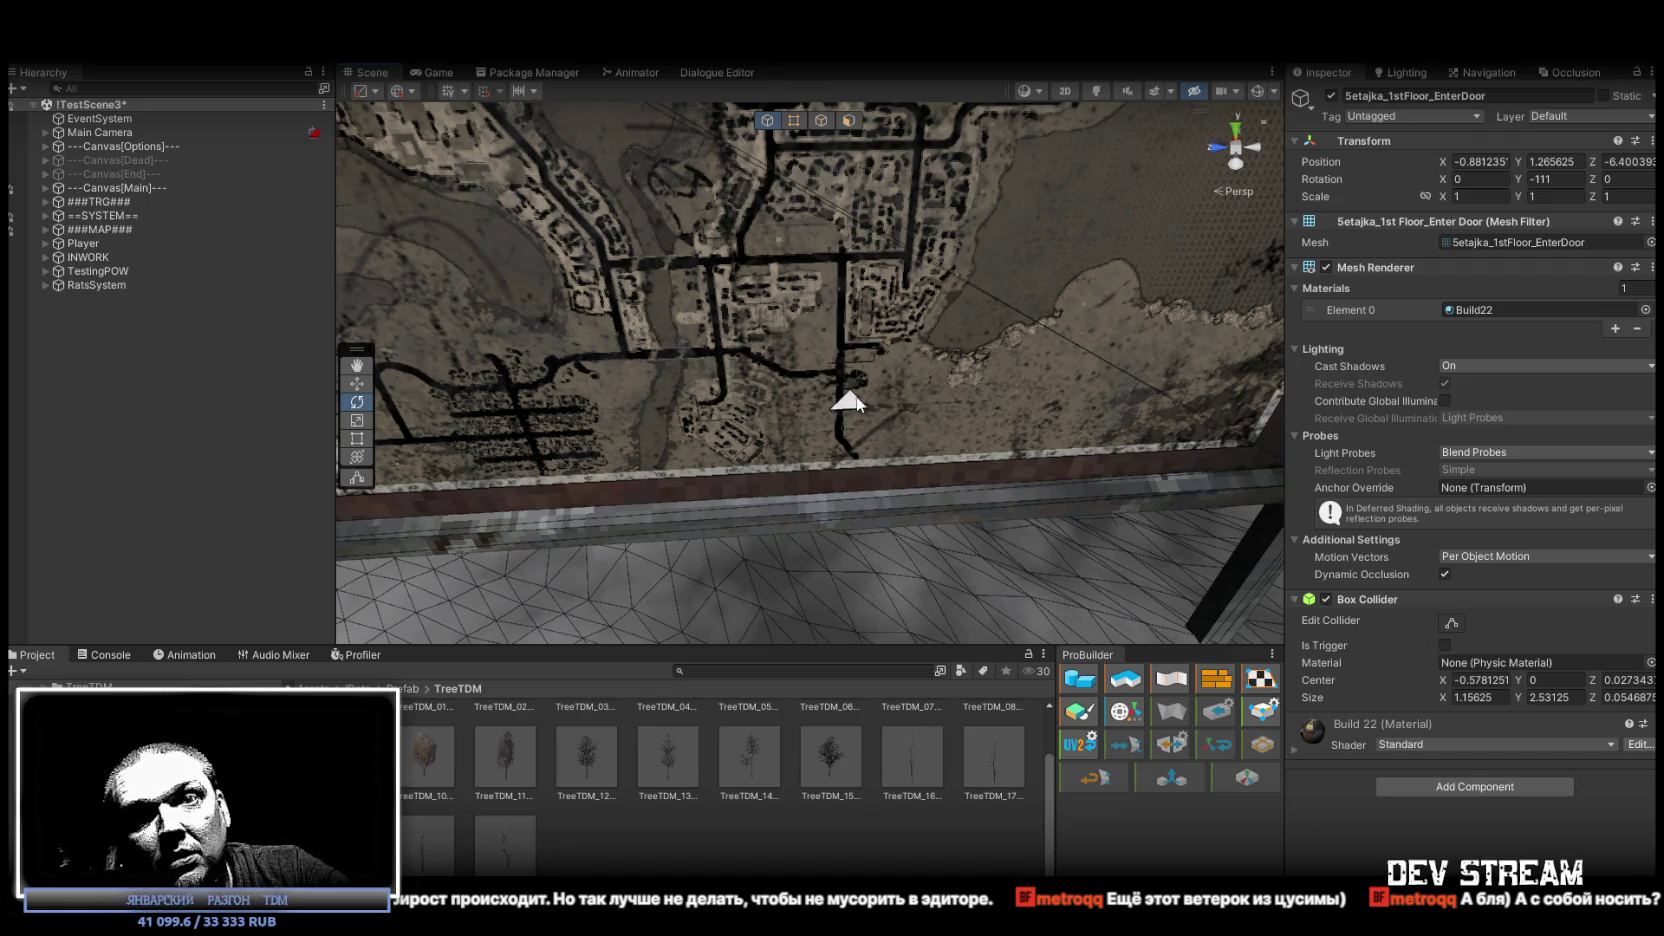
scroll(904, 366, down, 5)
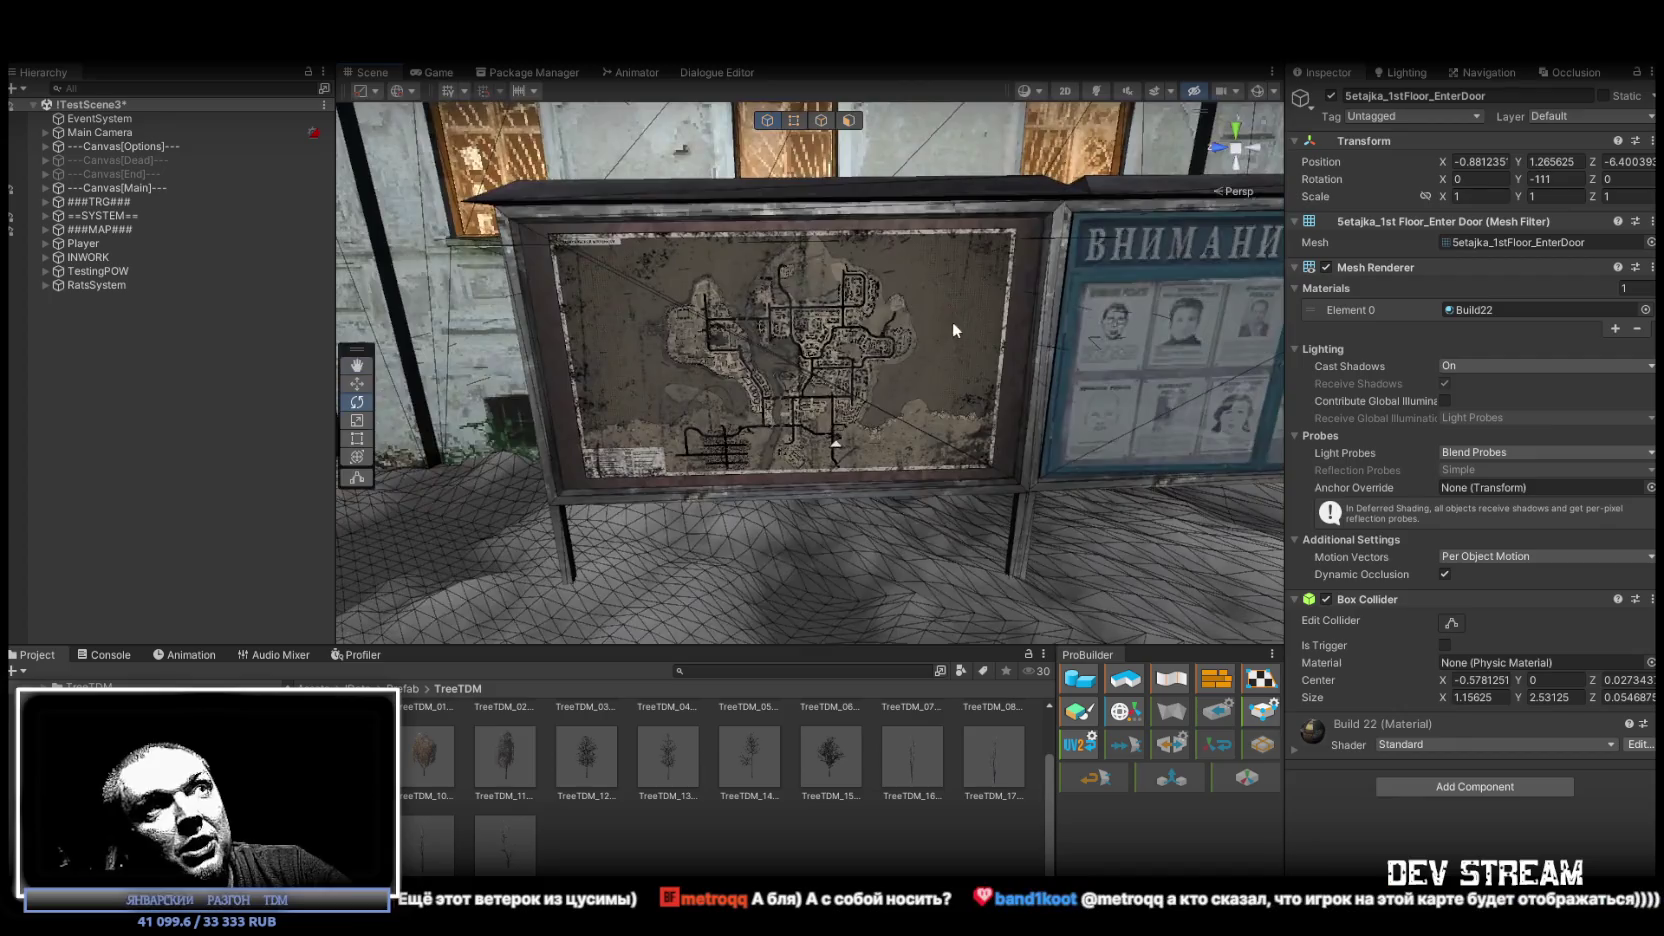
Fly from the map board out to a raised overview of the town square streets.
mouse_move(952, 321)
mouse_down()
mouse_move(560, 270)
mouse_move(904, 405)
mouse_move(847, 386)
mouse_move(858, 364)
mouse_move(1184, 333)
mouse_move(987, 360)
mouse_move(983, 389)
mouse_move(1080, 398)
mouse_move(1143, 374)
mouse_move(974, 336)
mouse_move(868, 357)
mouse_move(582, 345)
mouse_move(1020, 367)
mouse_move(229, 384)
mouse_move(445, 374)
mouse_move(809, 402)
mouse_move(712, 368)
mouse_up()
scroll(643, 283, up, 5)
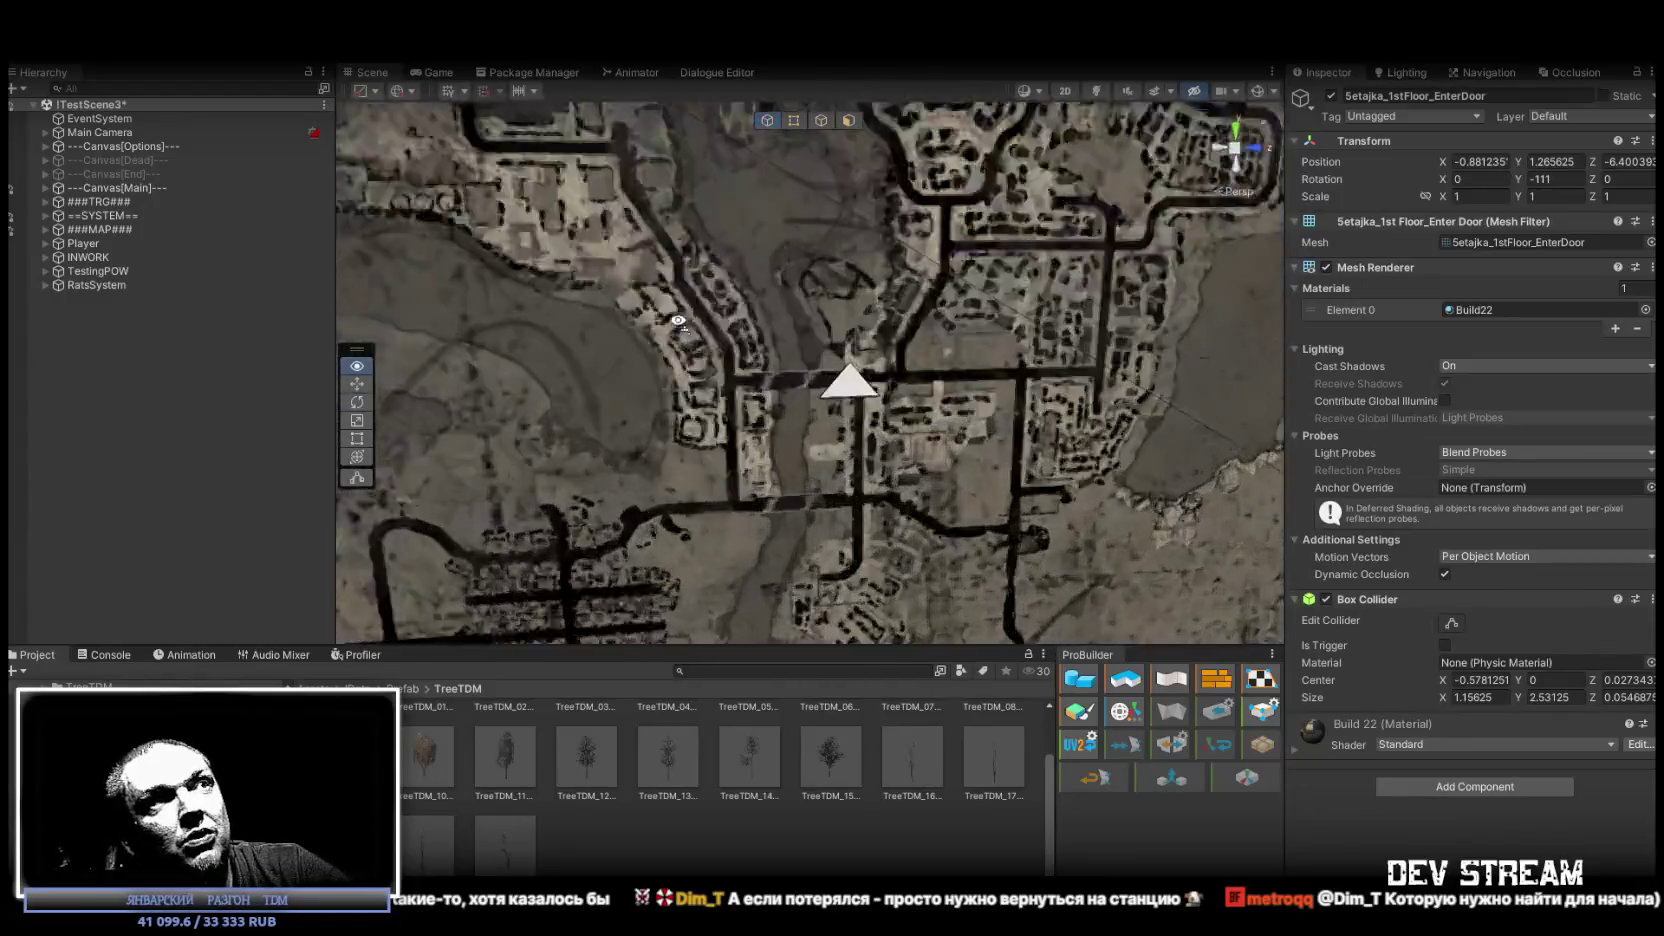
scroll(860, 366, down, 10)
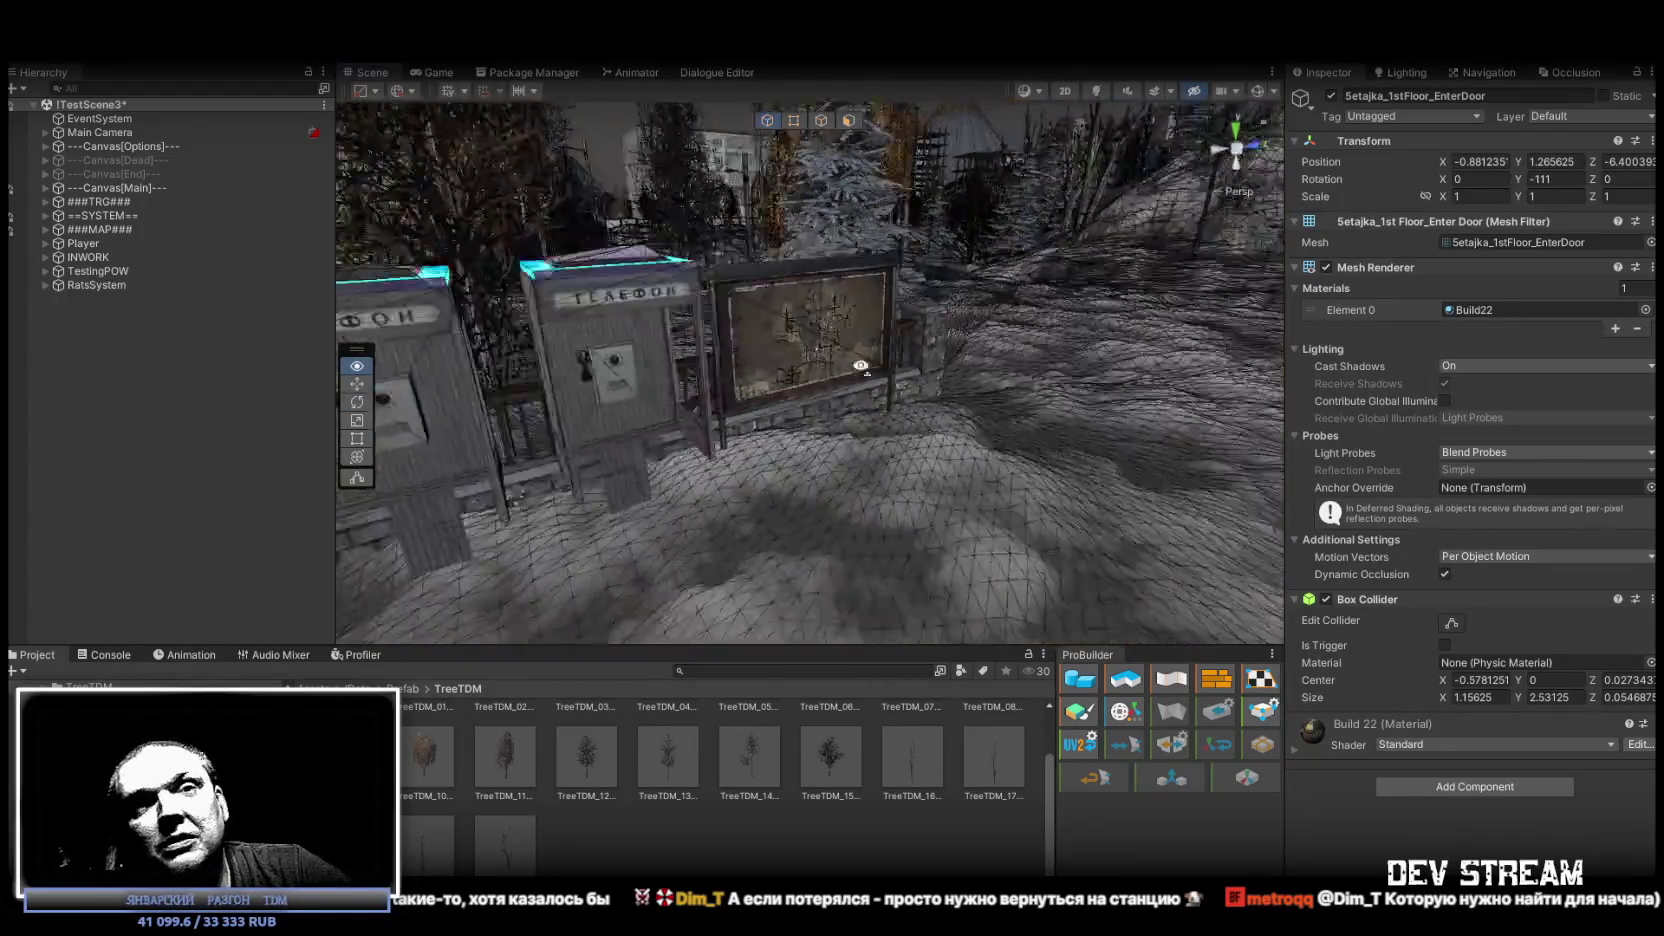
drag(860, 366, 1117, 399)
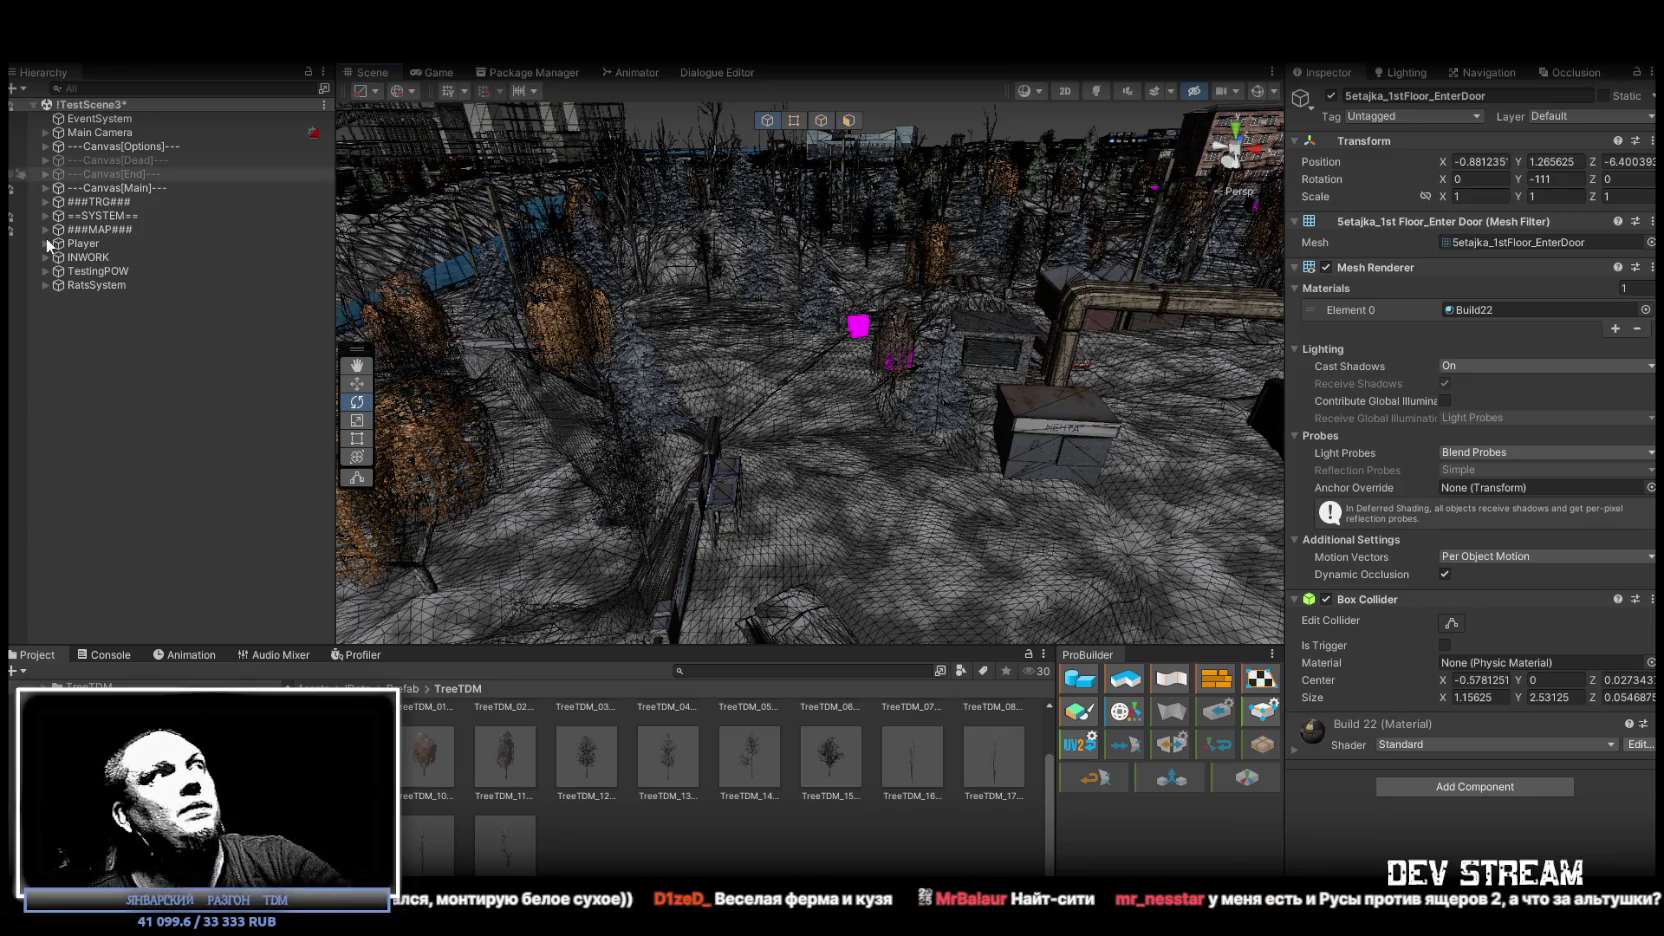
Expand ###TRG###, =!=START=!= and !!StartTRG in the Hierarchy and inspect the GP-5 pickup.
click(46, 203)
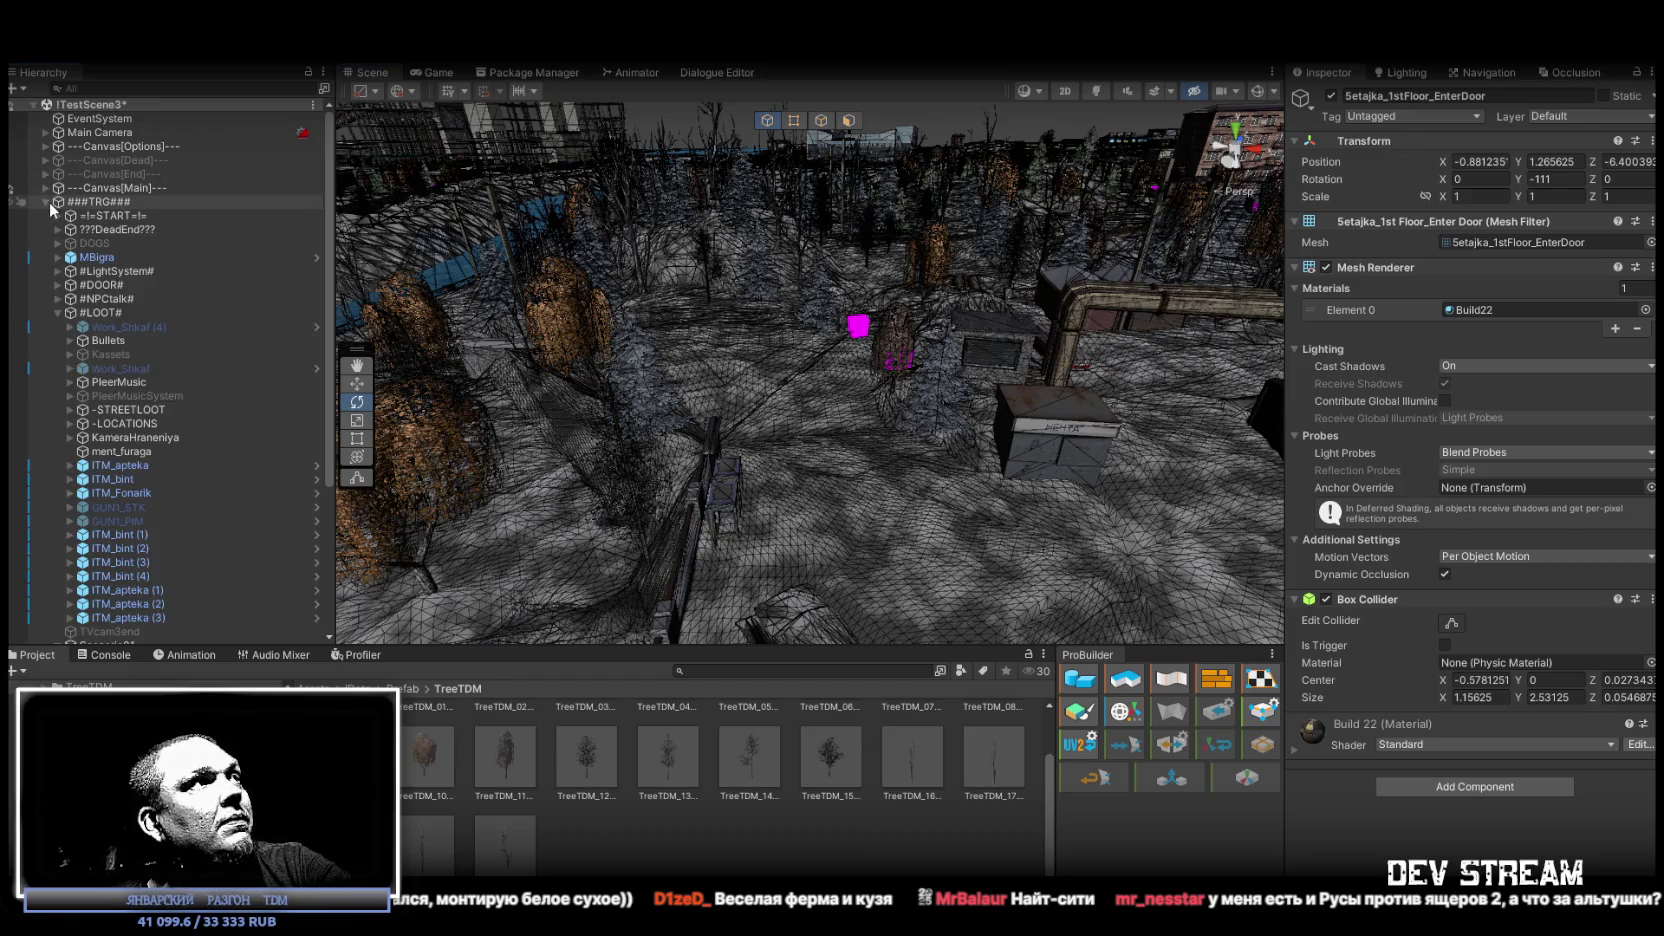
click(57, 216)
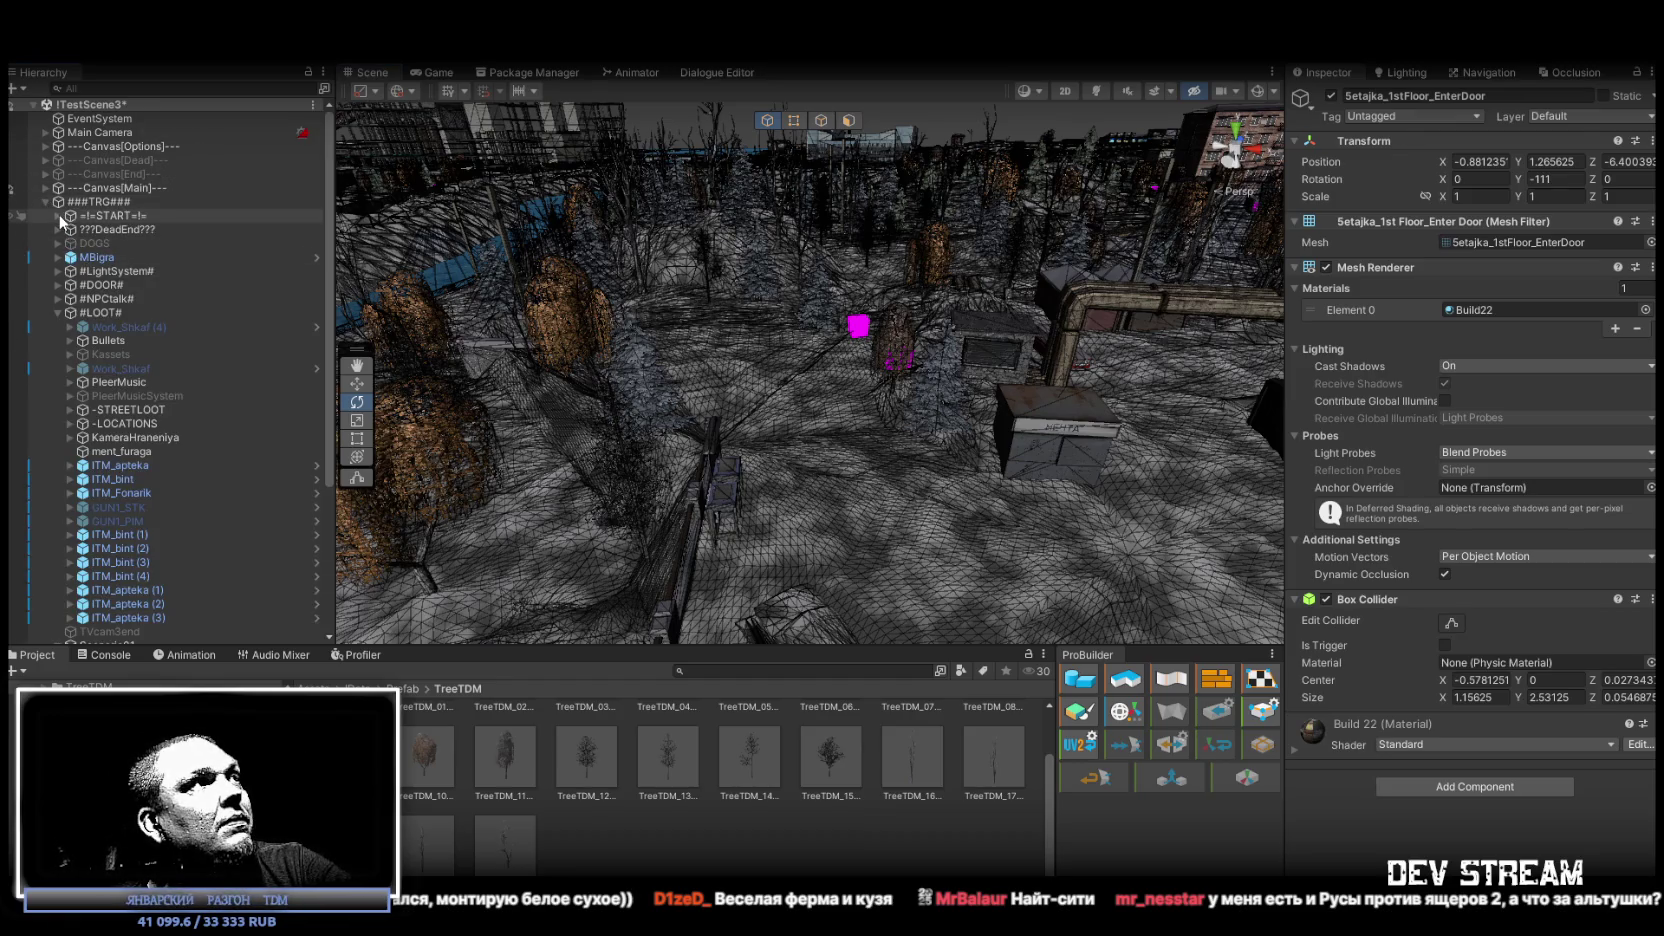
click(70, 230)
scroll(183, 479, down, 10)
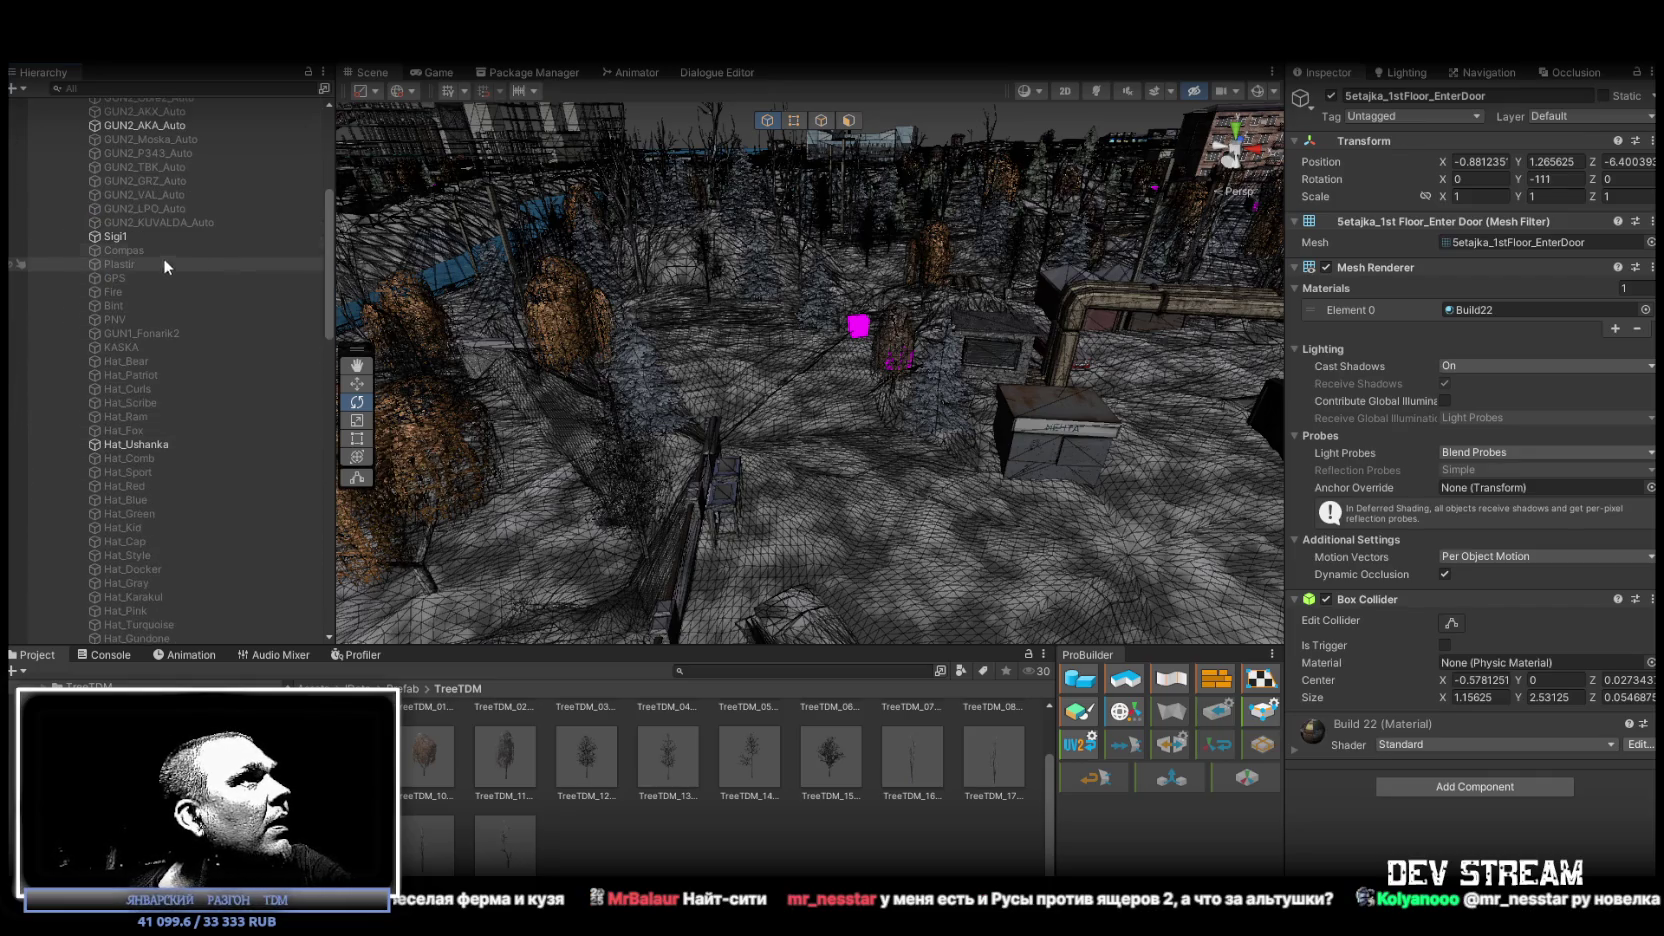
scroll(156, 400, down, 5)
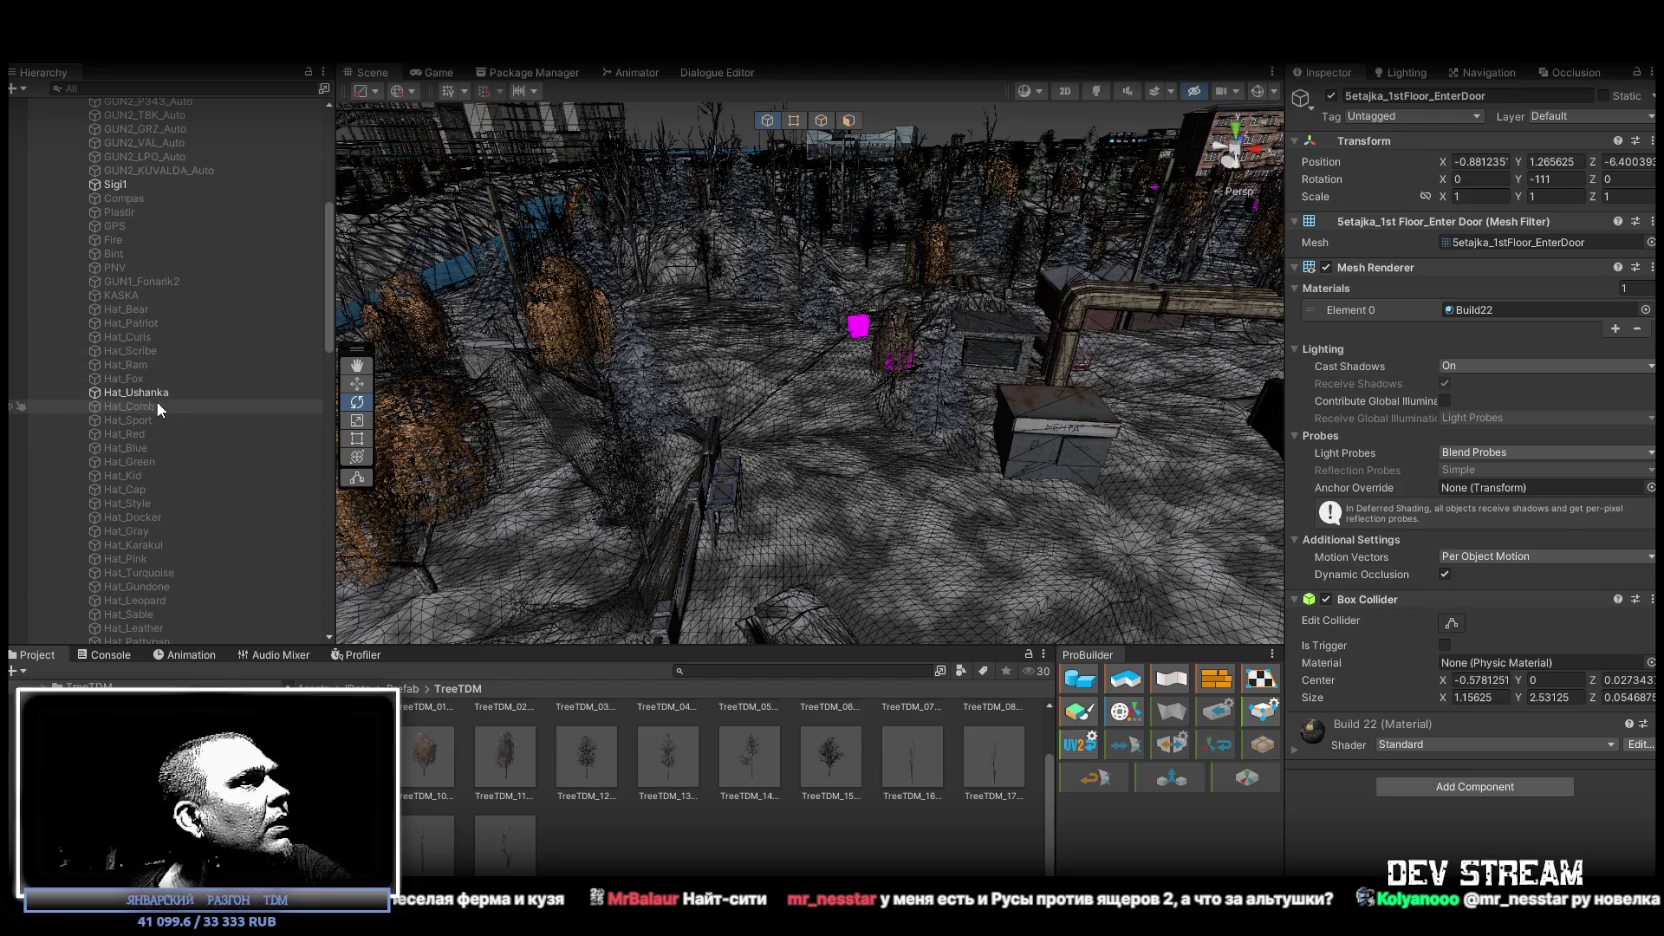
scroll(159, 403, down, 3)
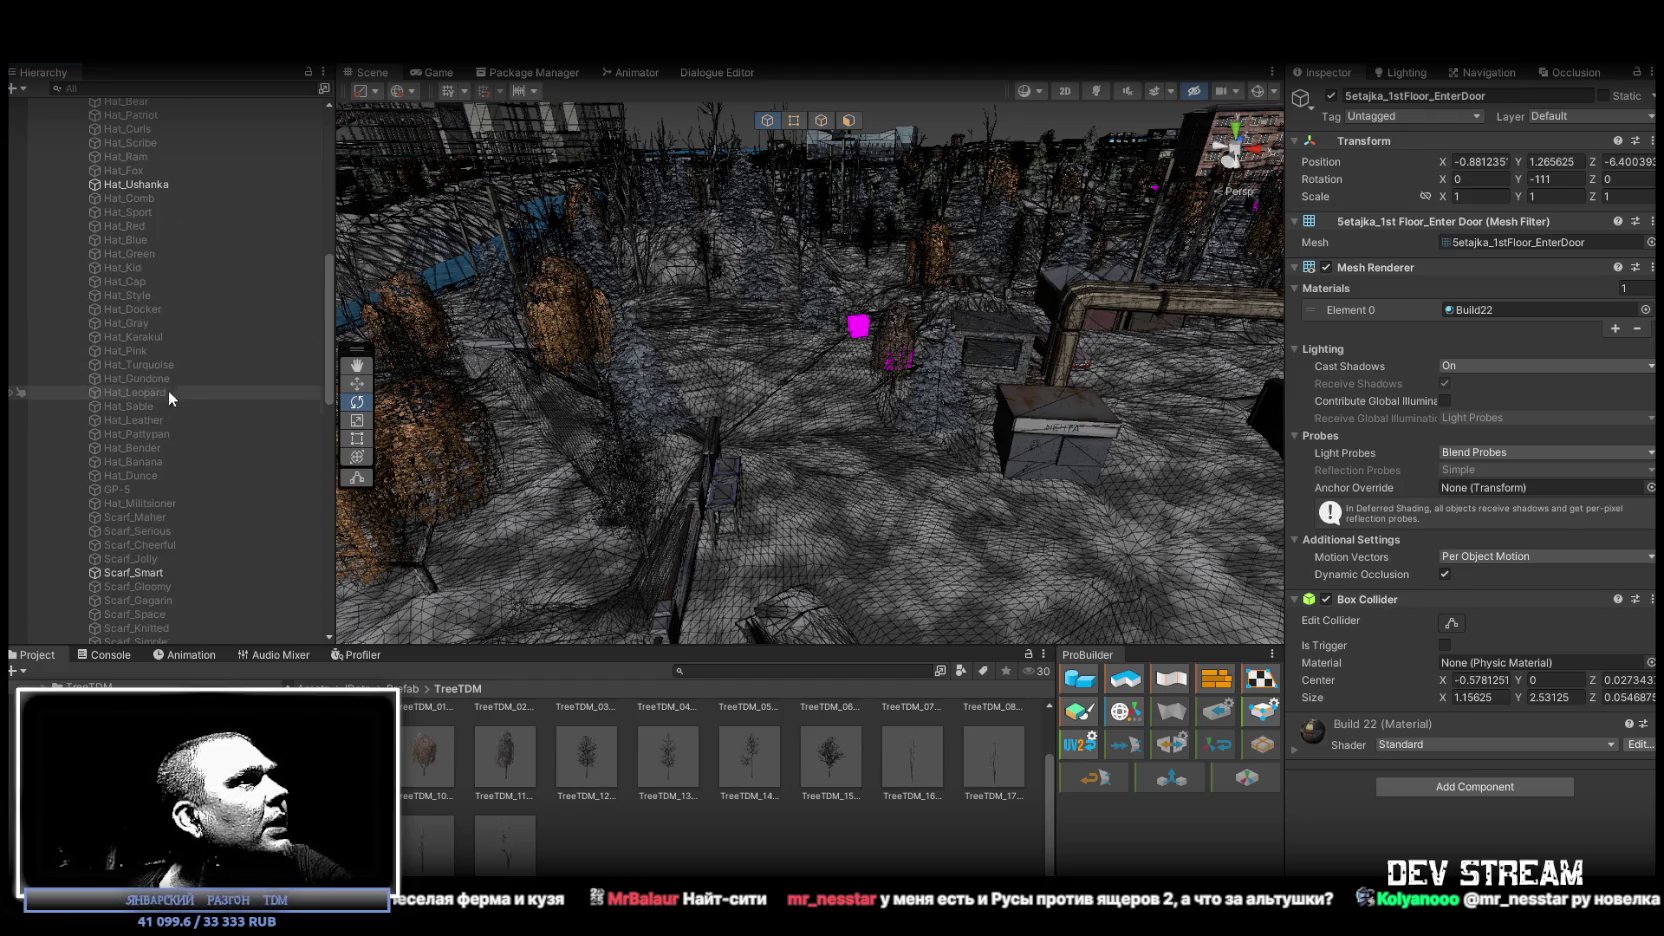
click(136, 488)
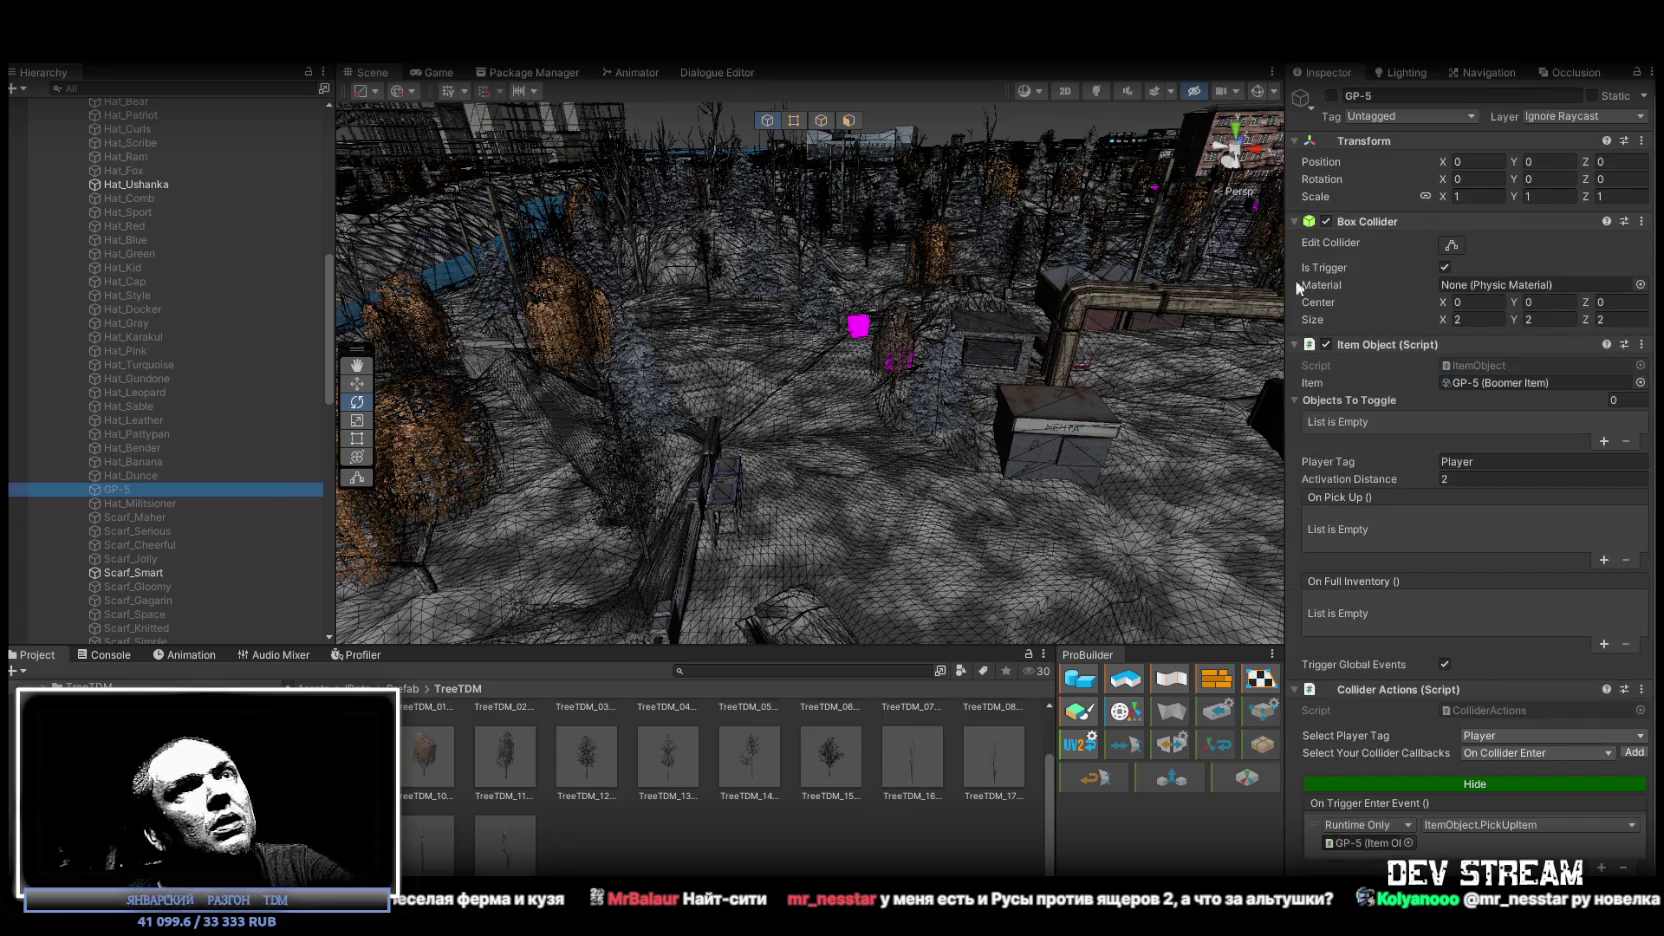
Review the GPS pickup's trigger Box Collider, ITM_gps Item Object and Collider Action, then enter Play mode.
scroll(136, 402, down, 3)
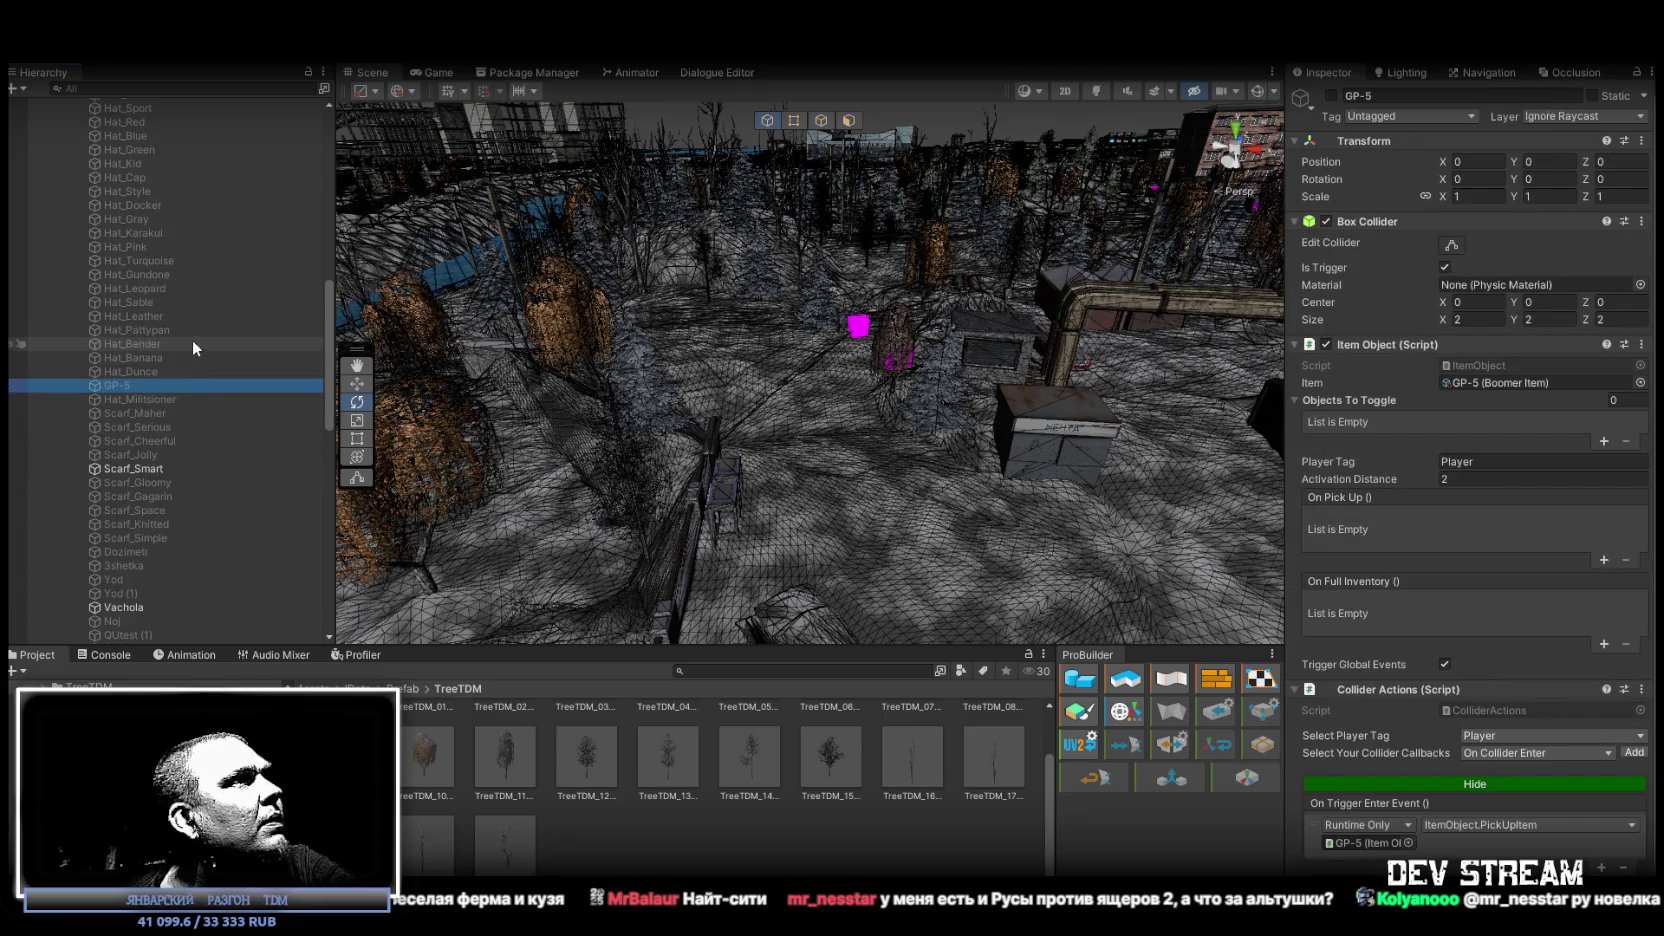
scroll(192, 341, down, 3)
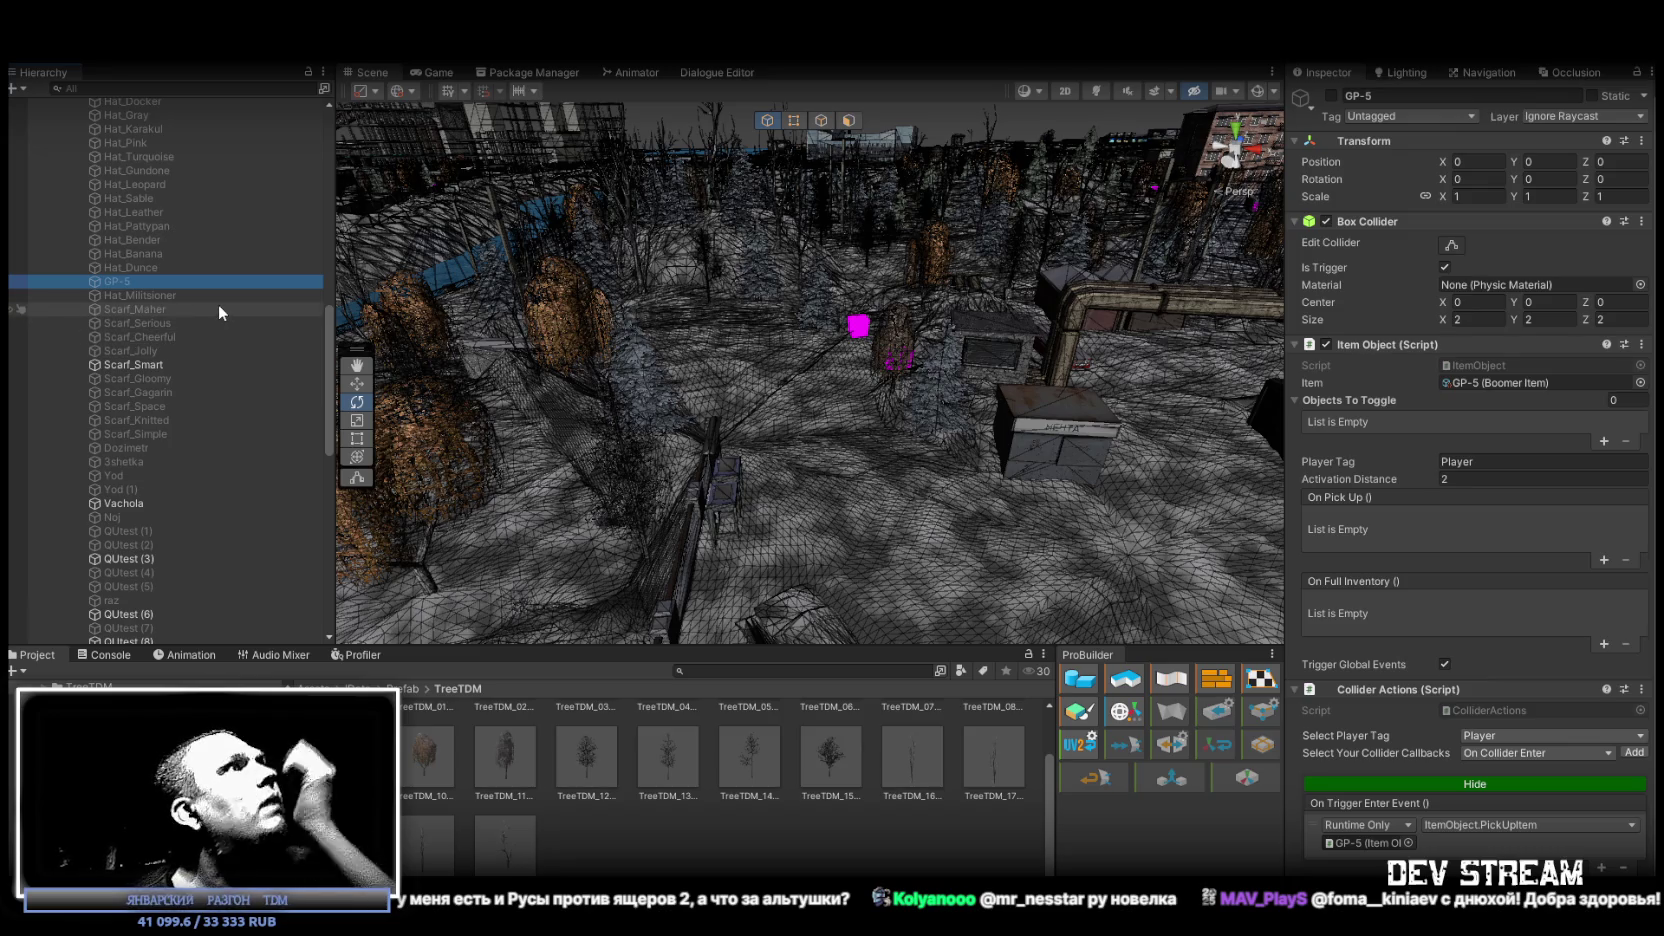
scroll(202, 292, up, 5)
scroll(202, 292, up, 6)
click(168, 170)
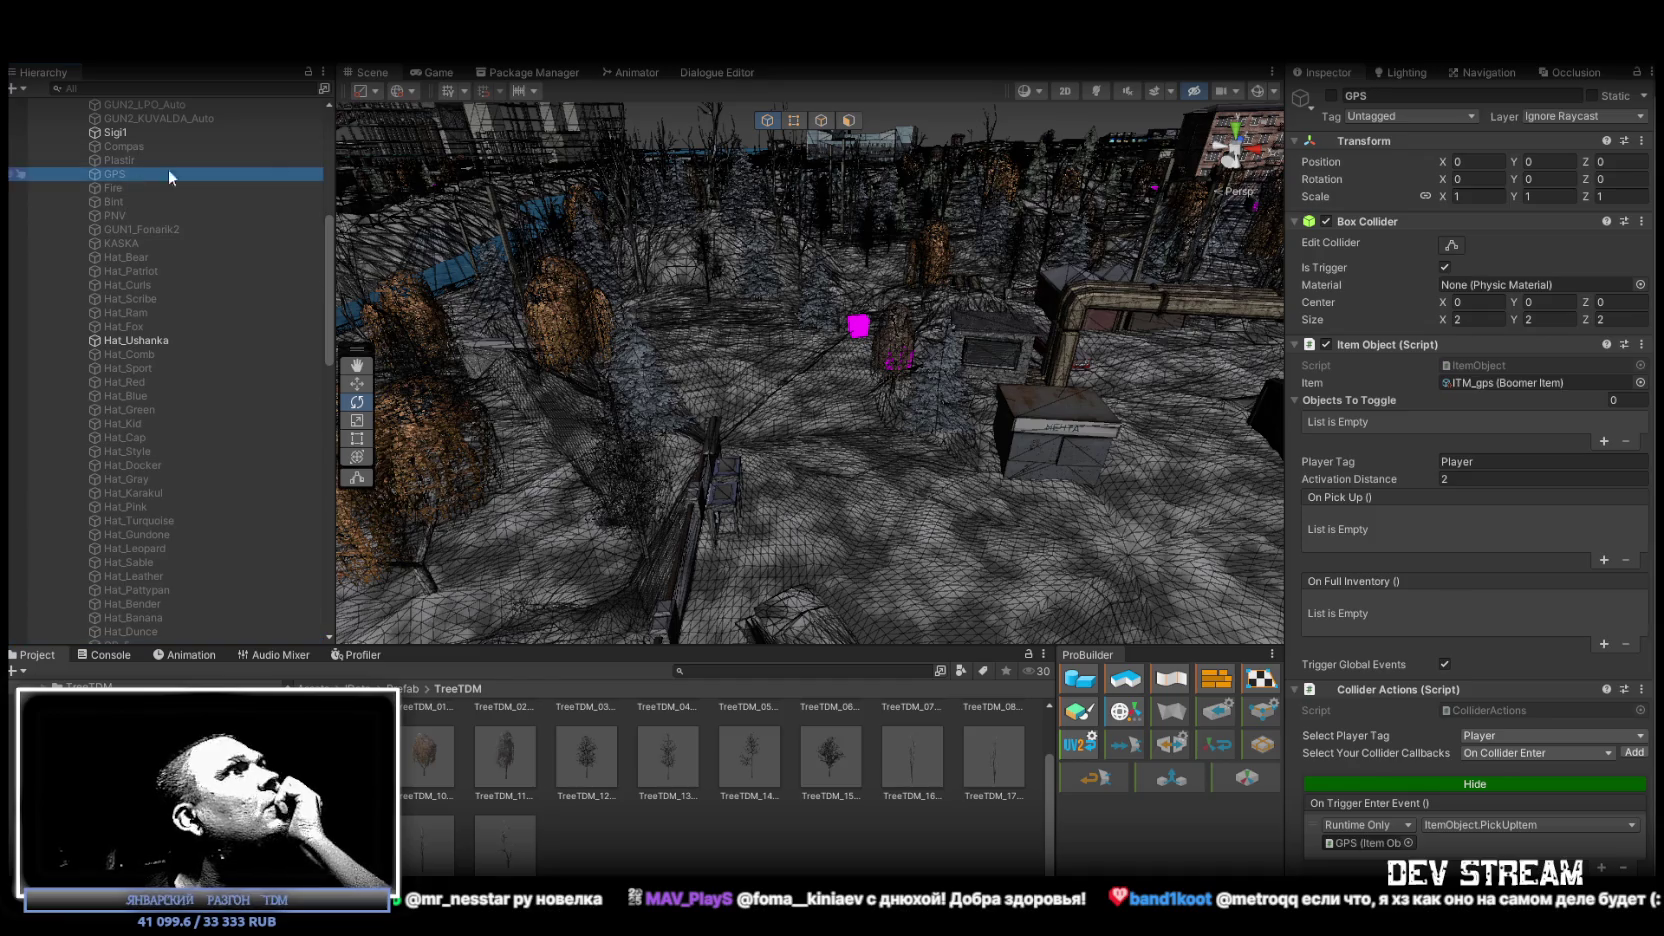
click(813, 63)
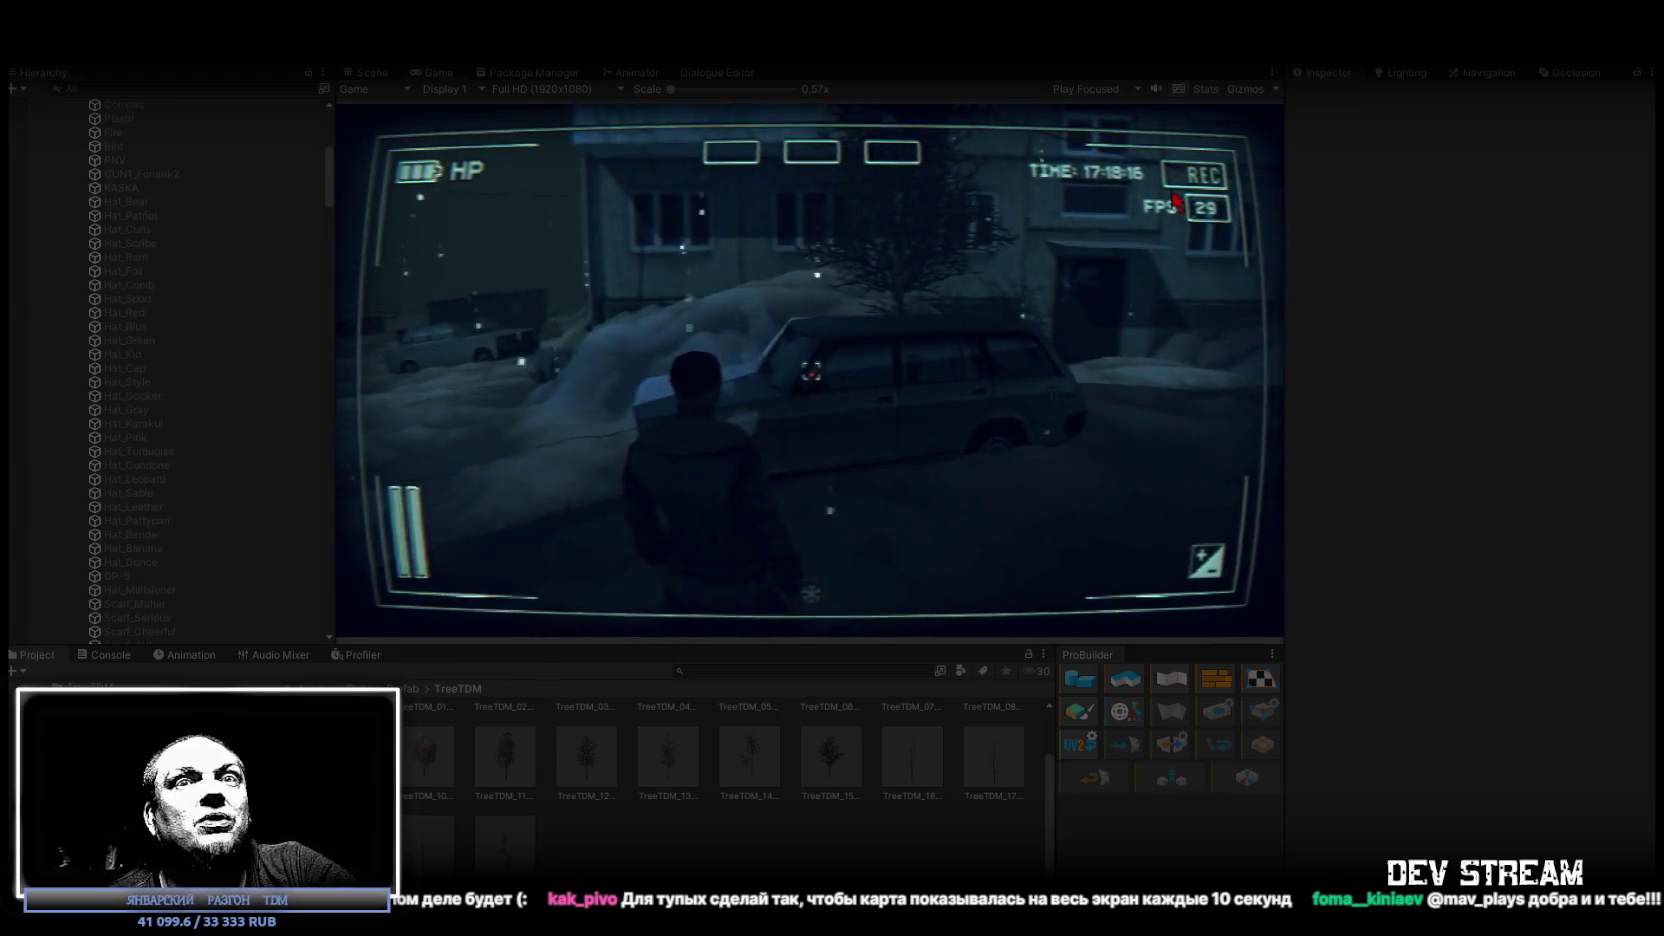
Walk the character past the parked car and maximize the Game view.
key(w)
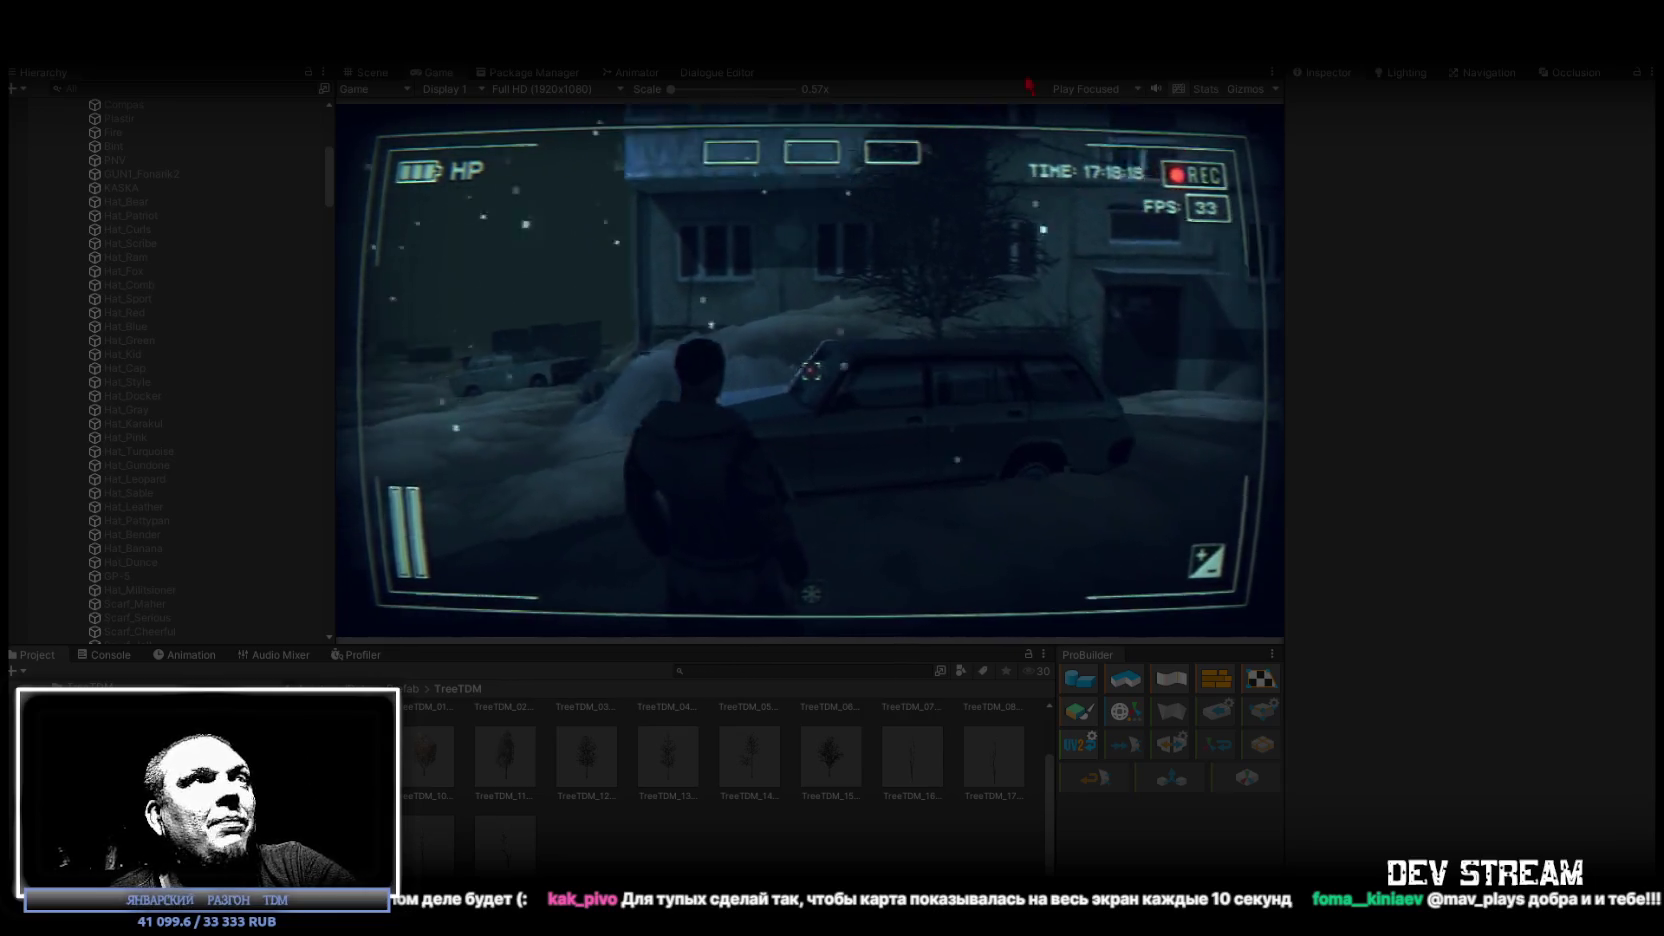
key(w)
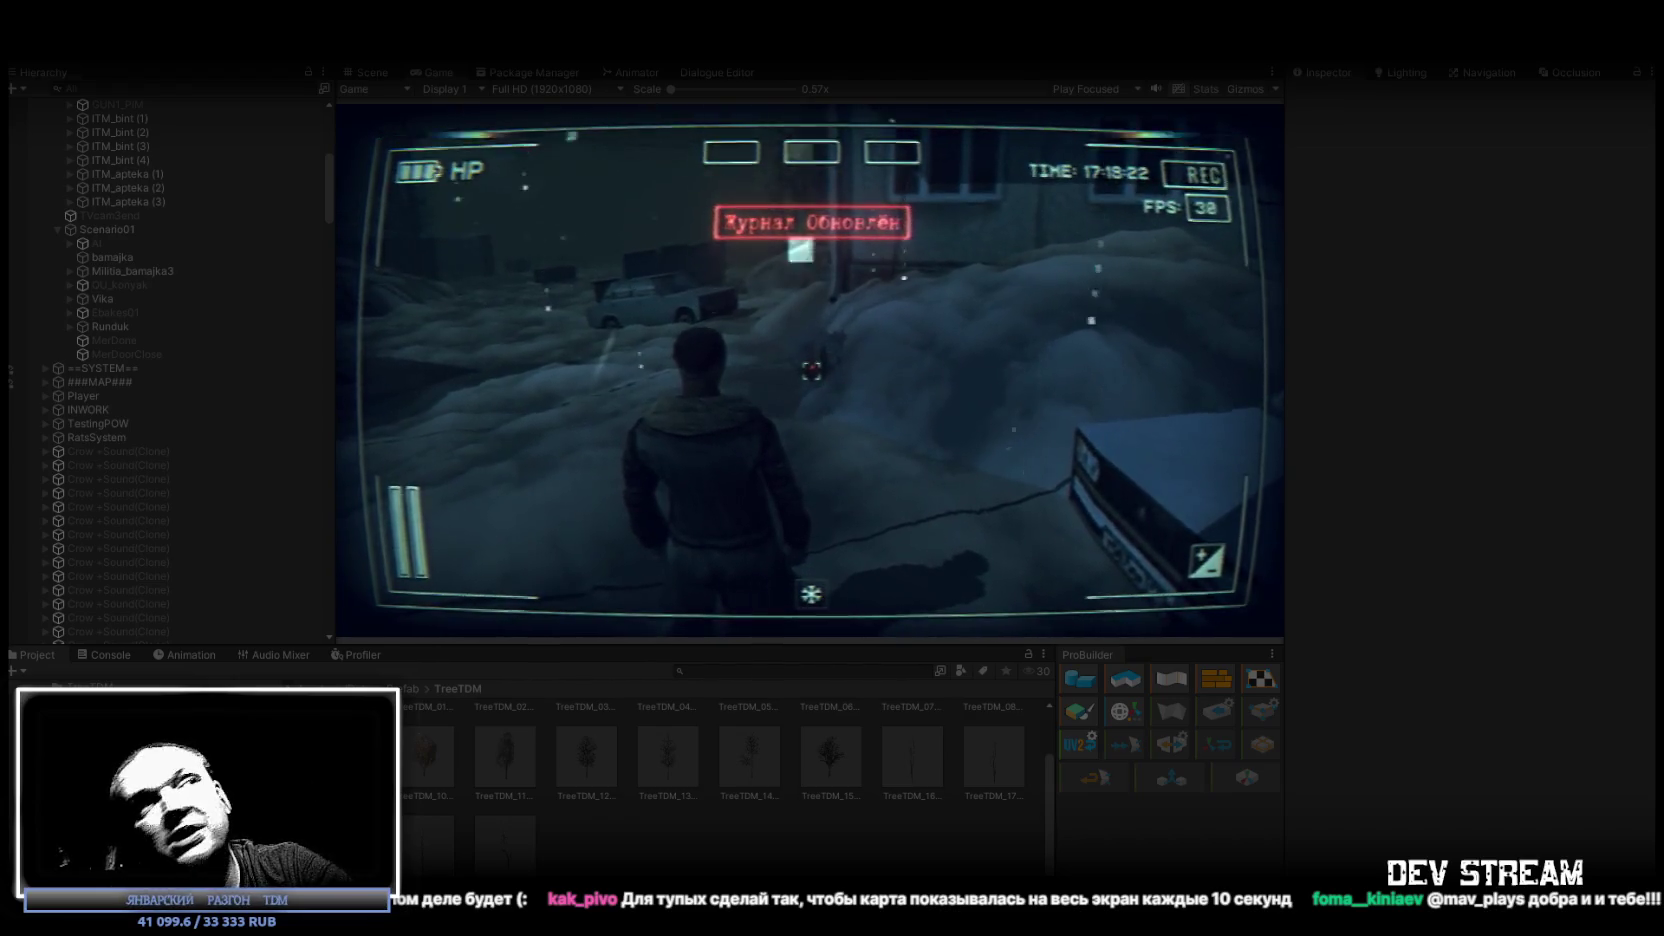
key(Escape)
double_click(420, 69)
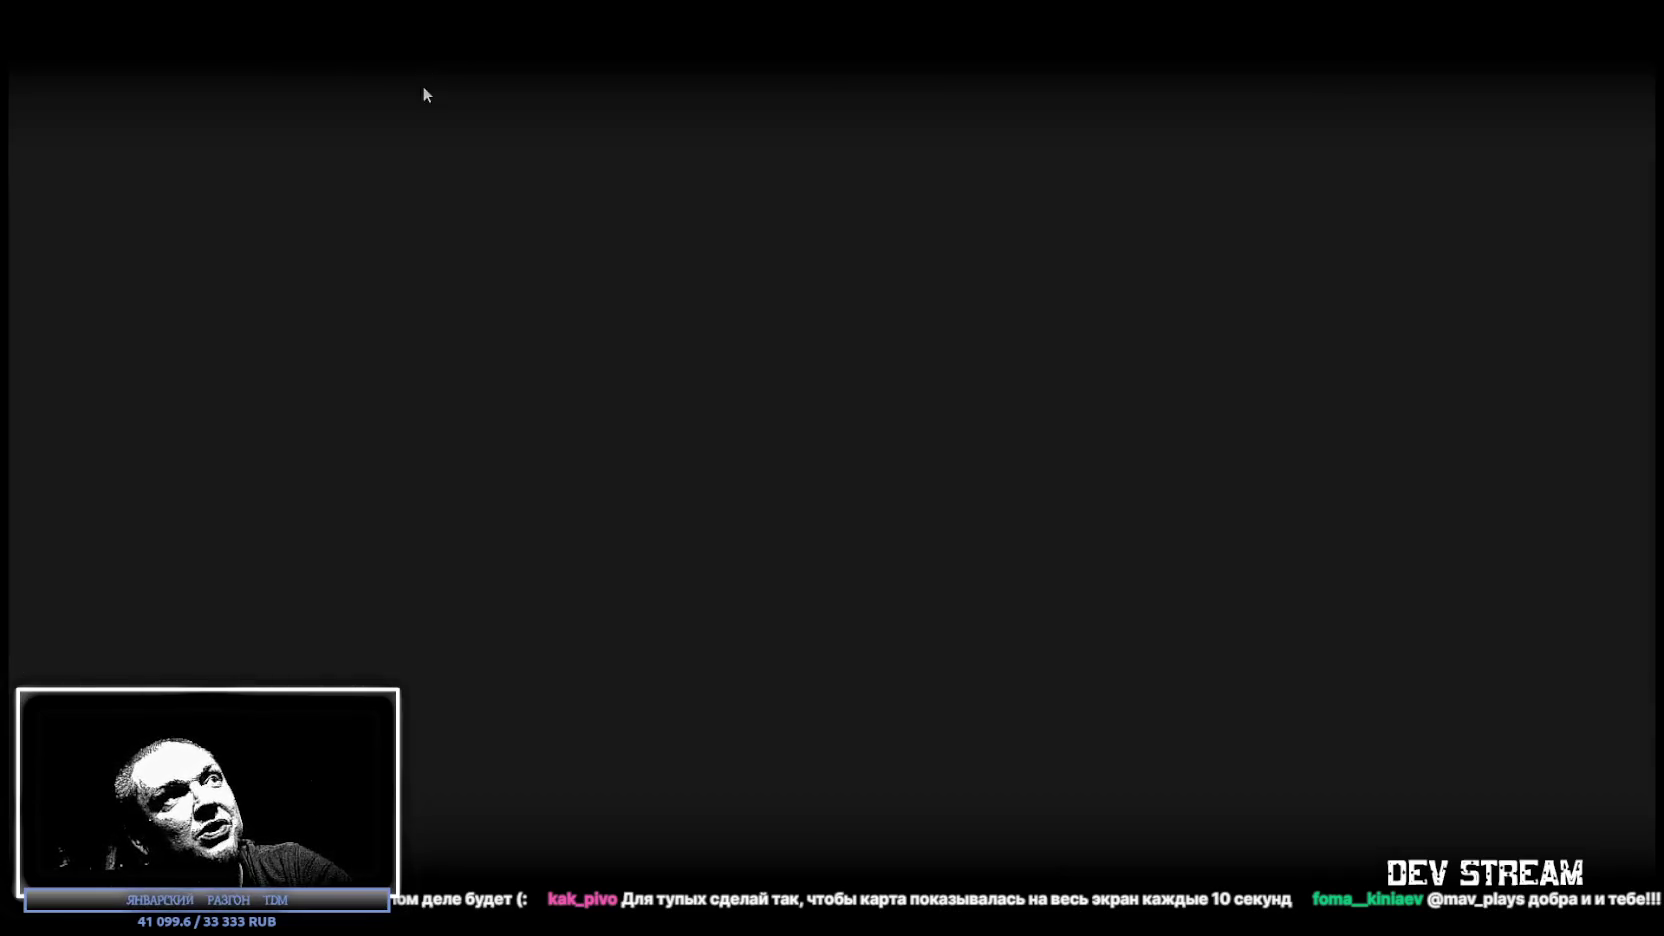
Walk up to the car and open the in-game bag showing 20 rubles and collected items.
key(w)
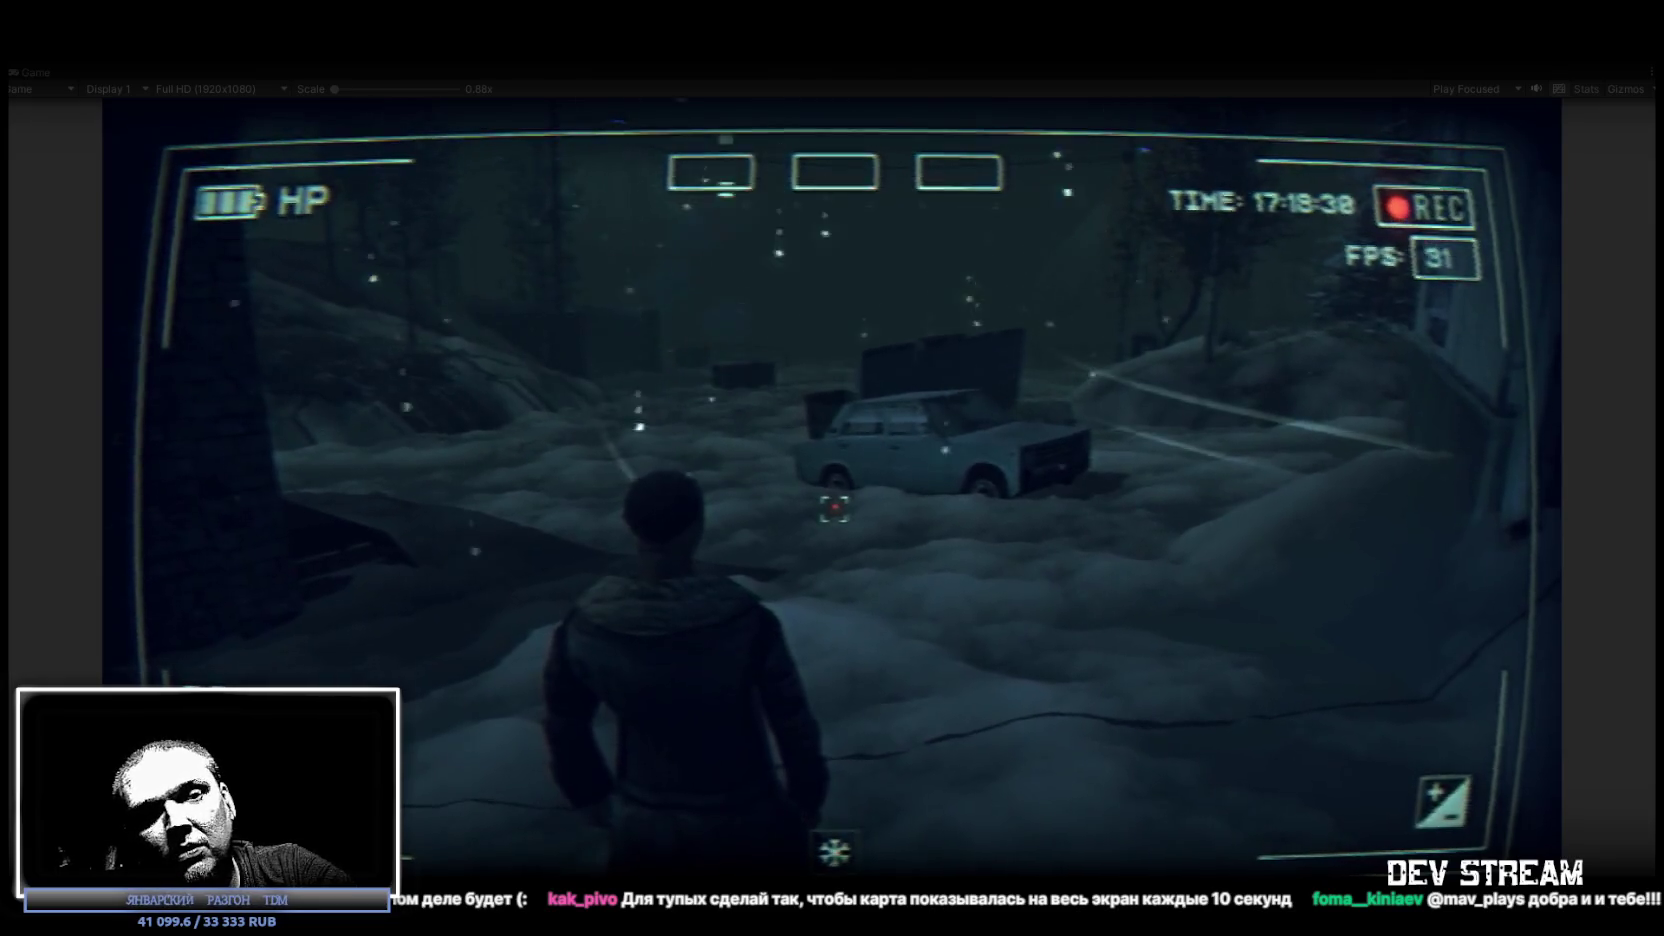
key(w)
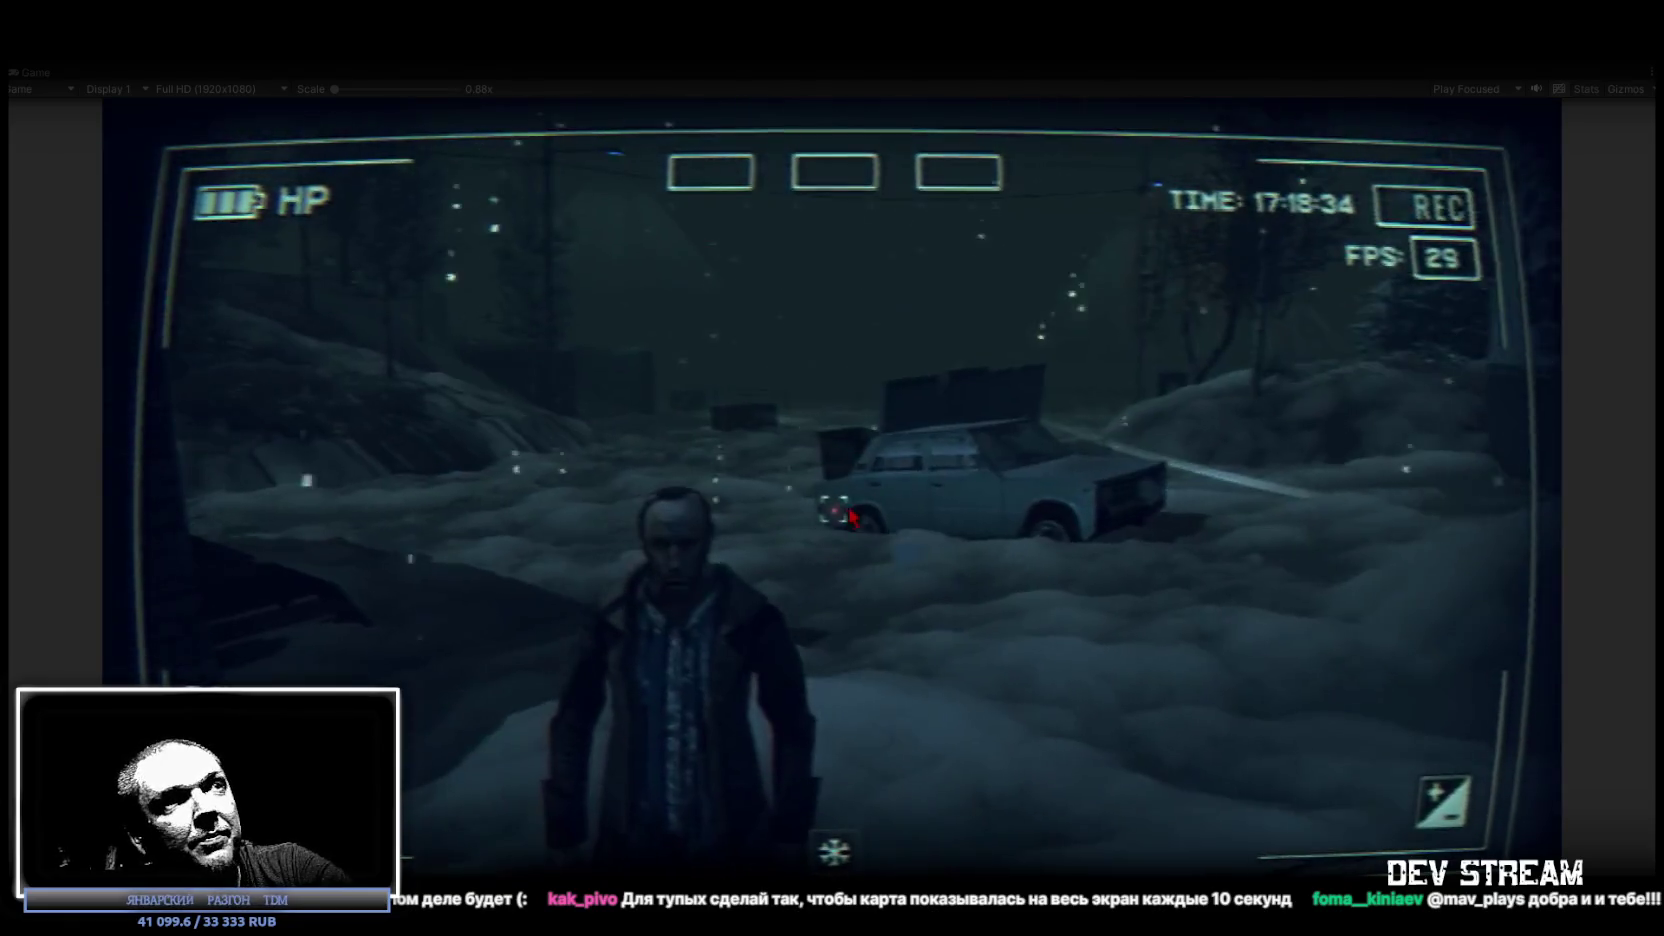
key(Escape)
key(Tab)
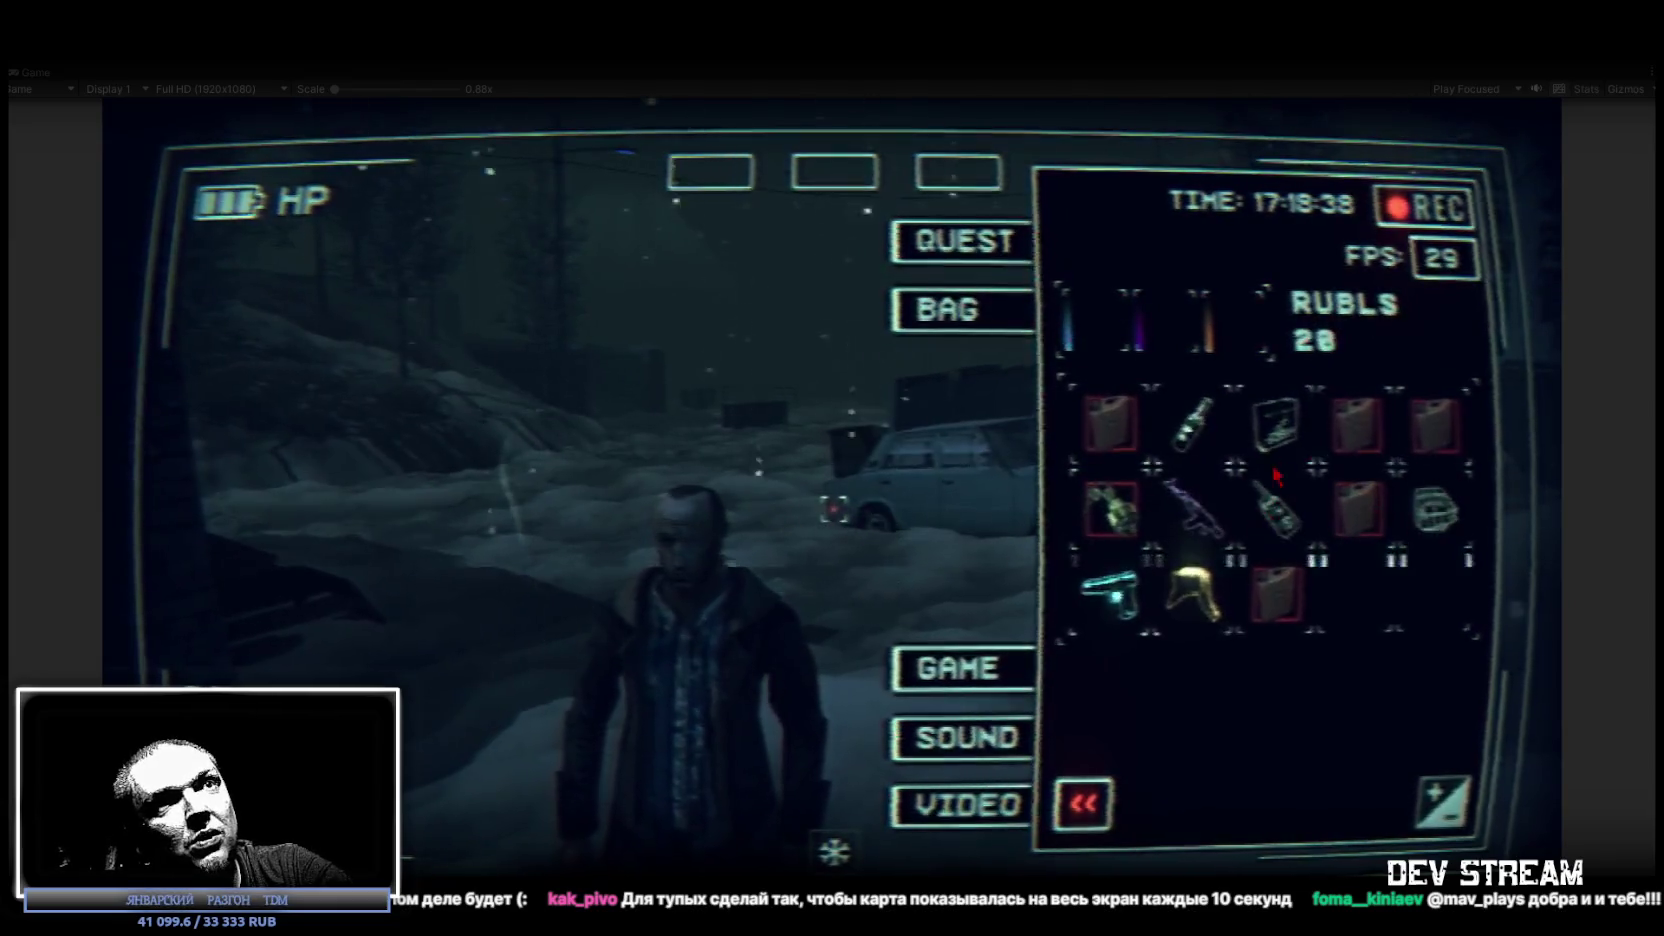
Equip the vest into an equipment slot and use the GPIS-987 device from the bag.
drag(1080, 235, 958, 175)
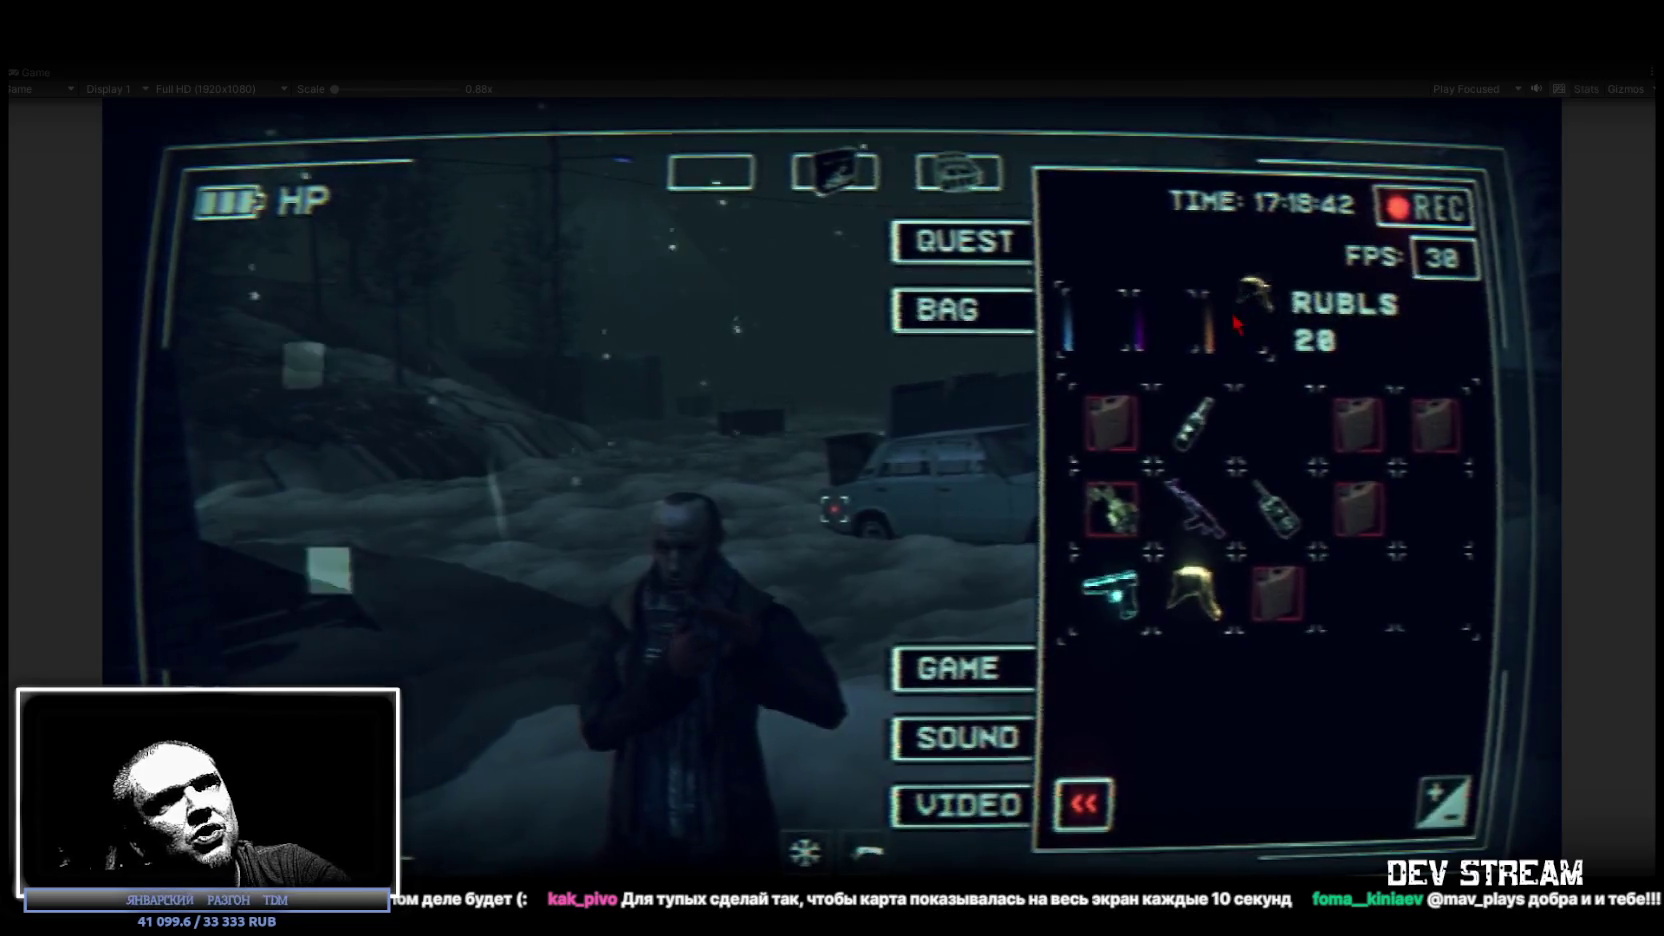
click(1280, 510)
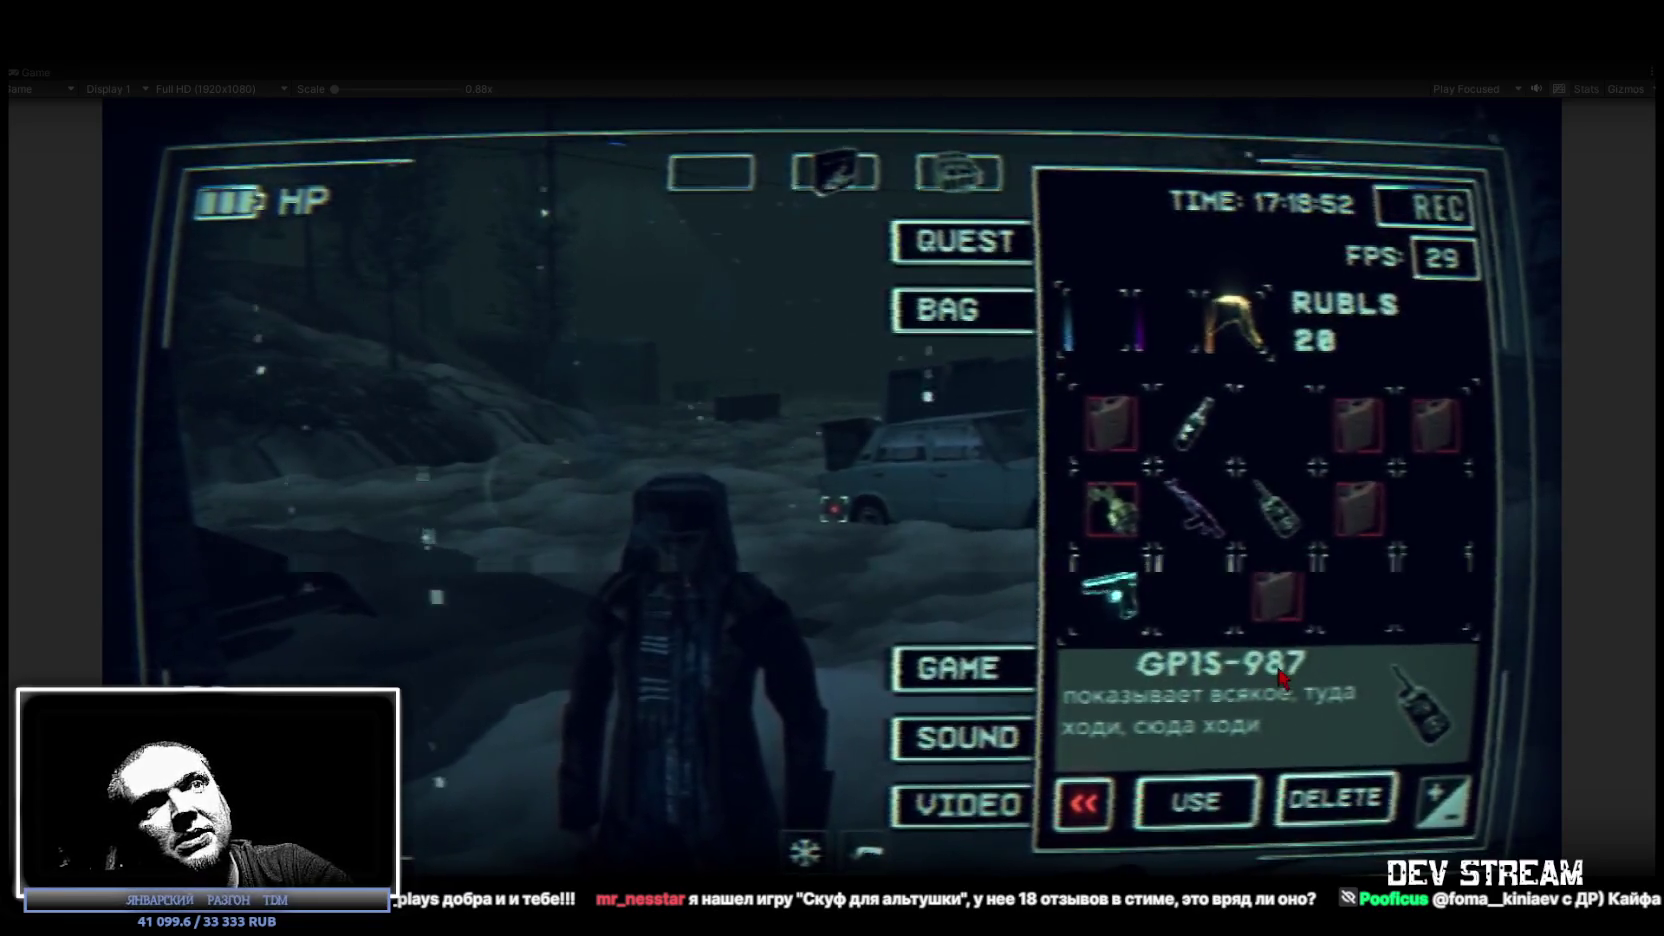
click(1255, 398)
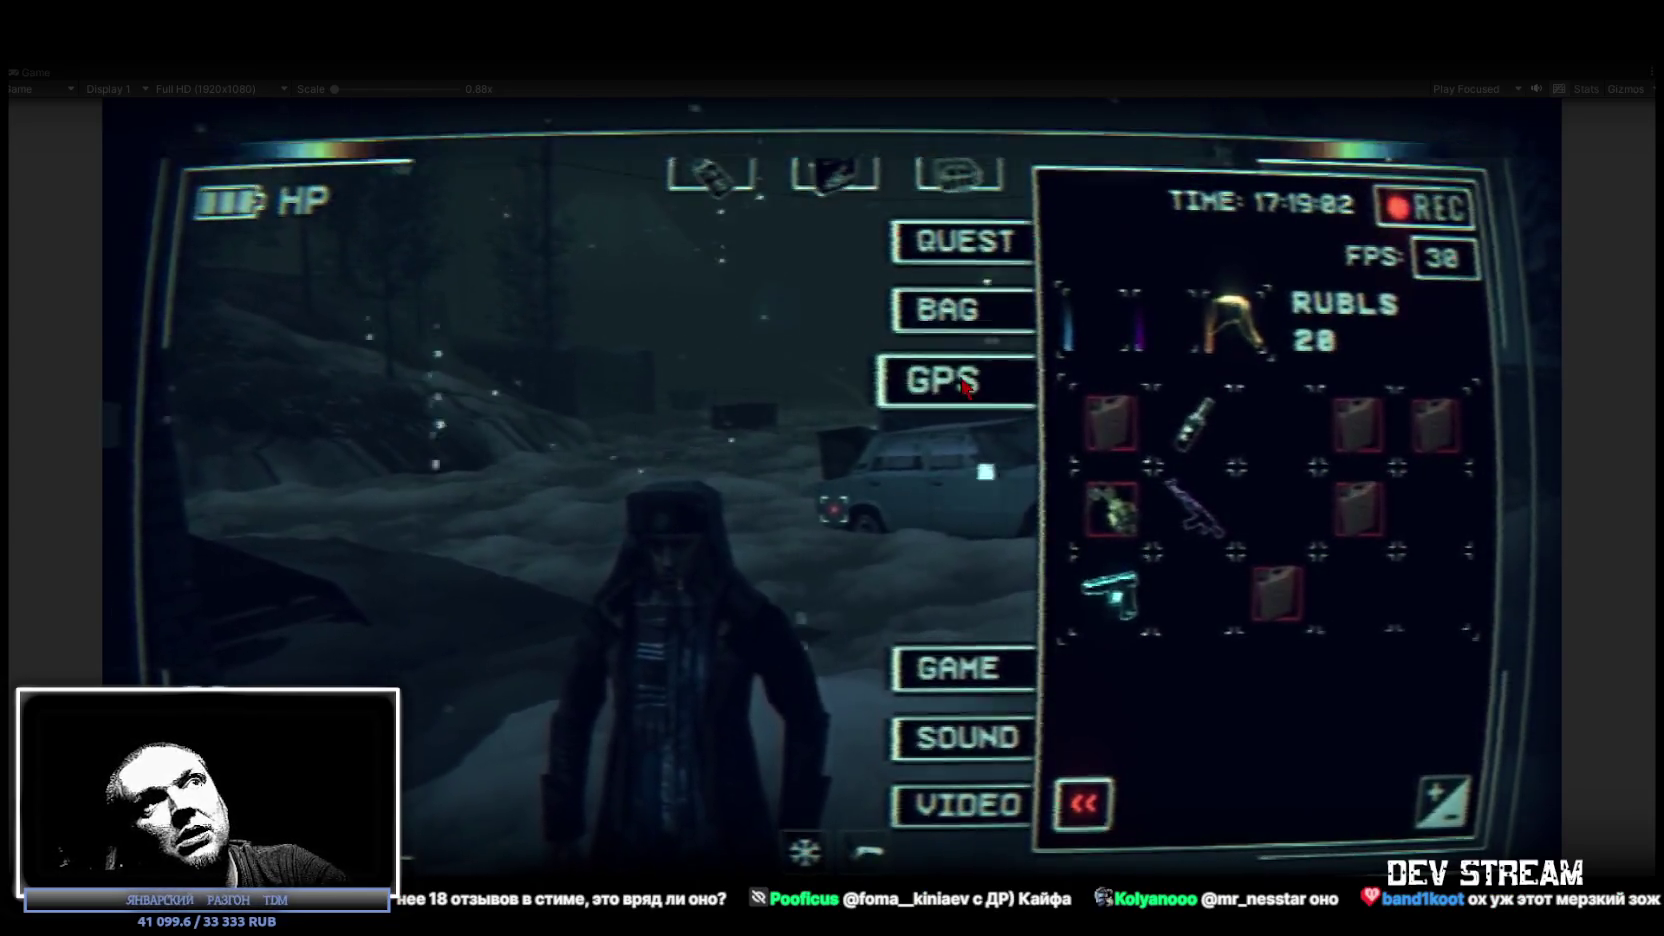
Open the GPS radar map, then walk past the car and burning dumpster toward the phone booth.
click(965, 385)
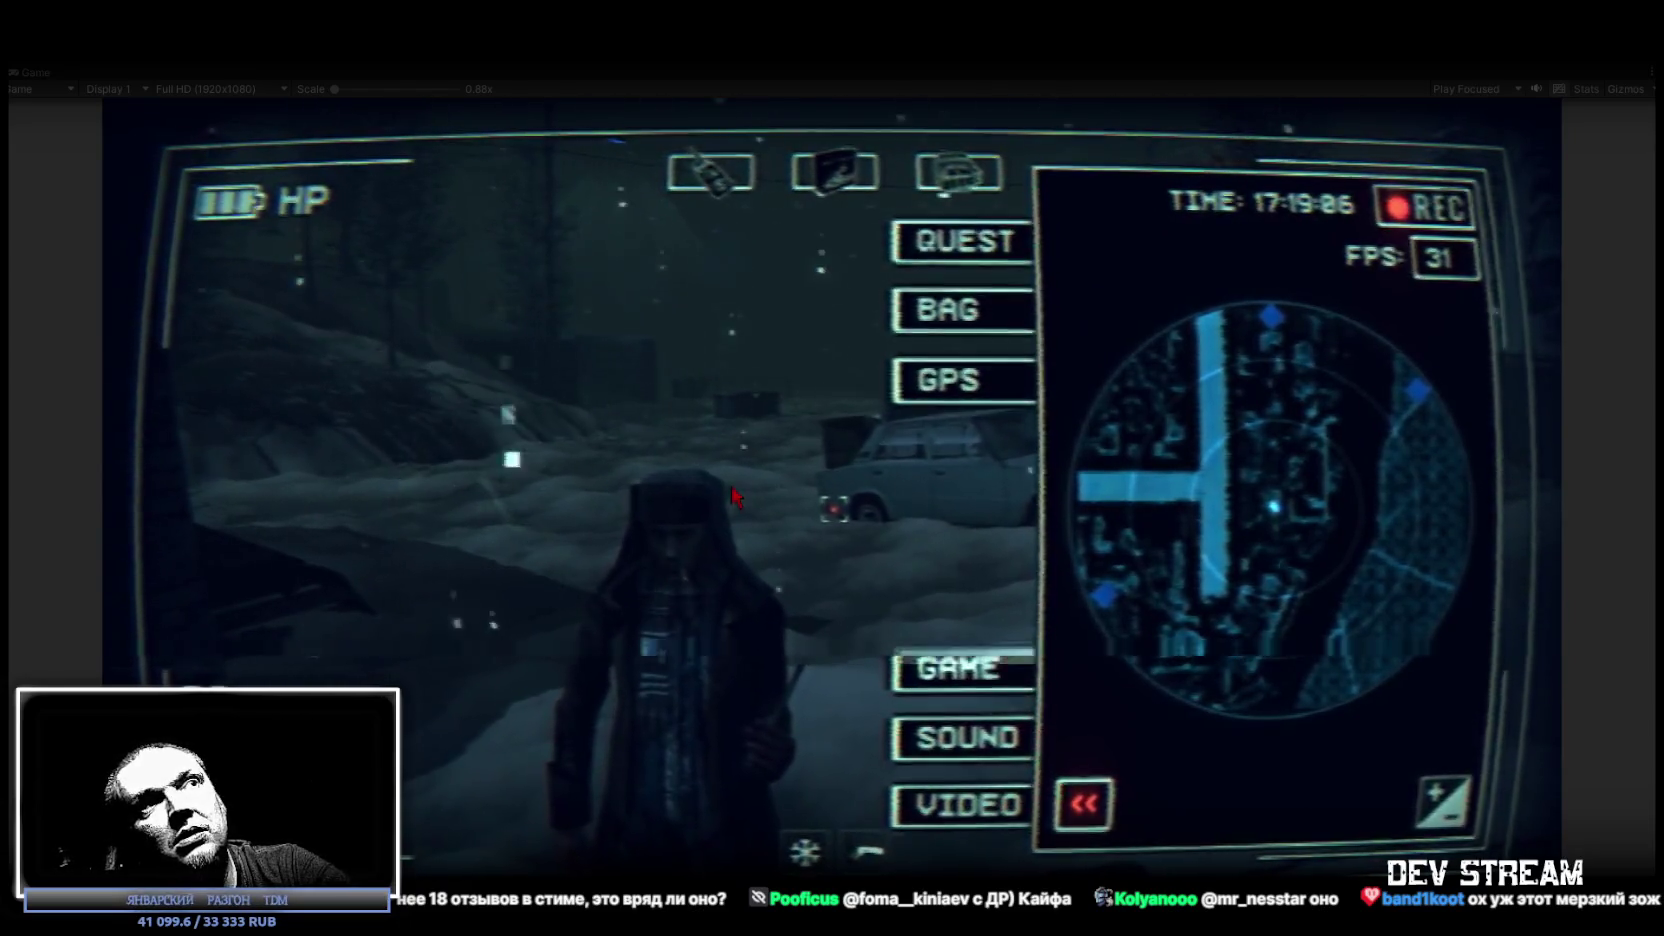
key(Escape)
key(w)
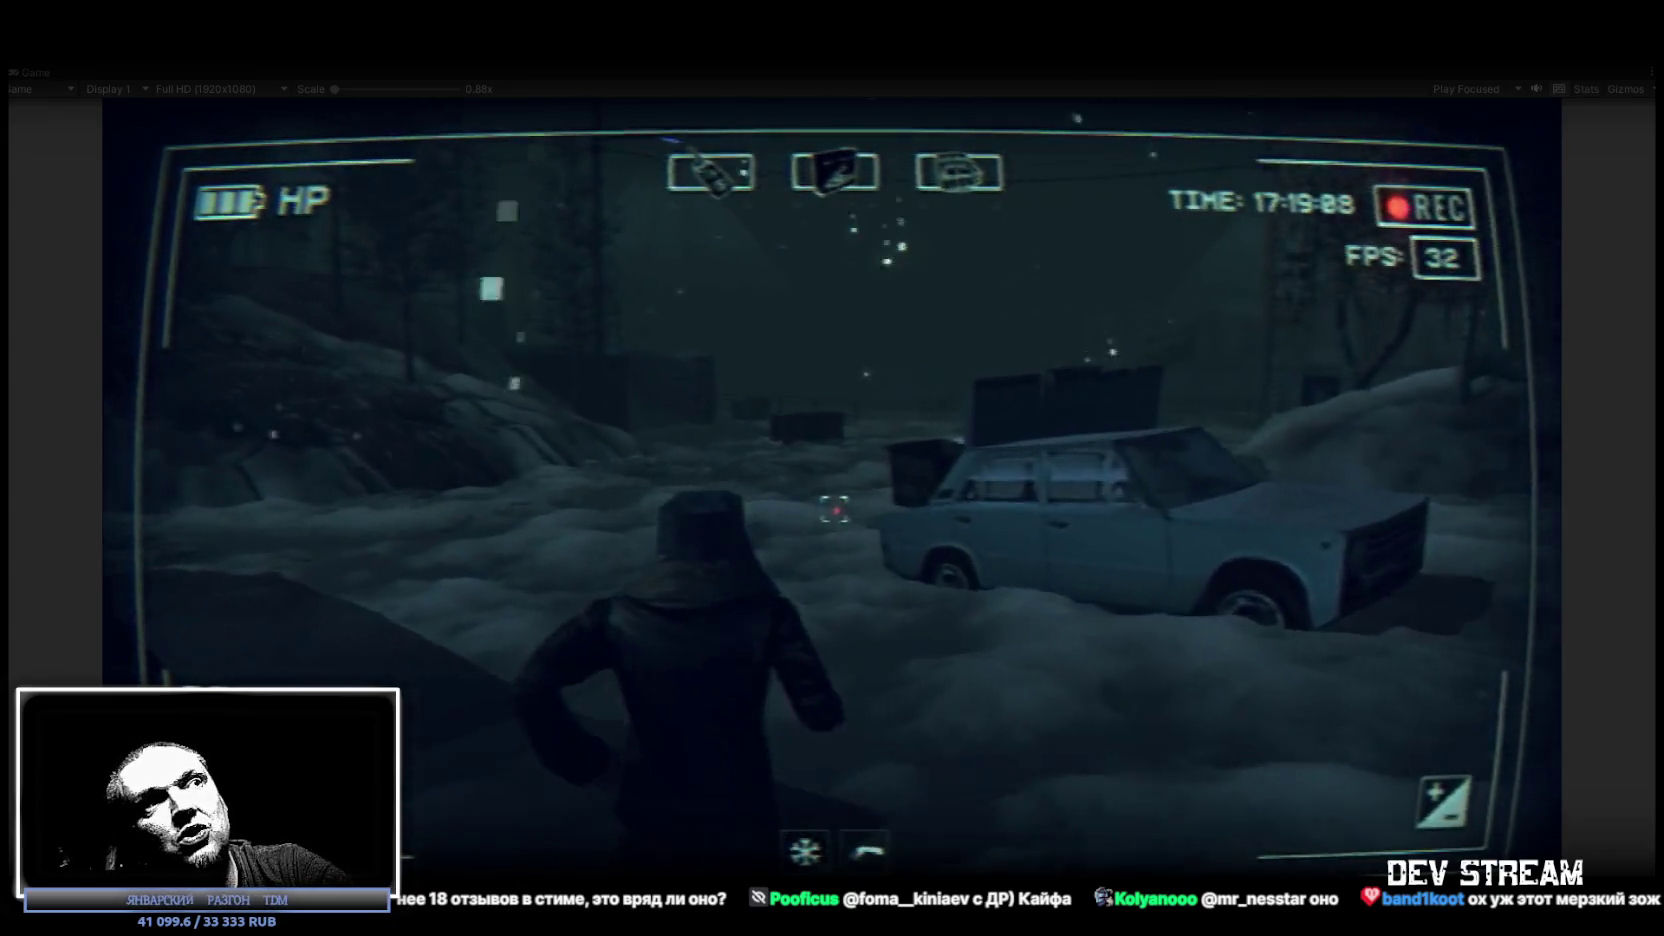
key(w)
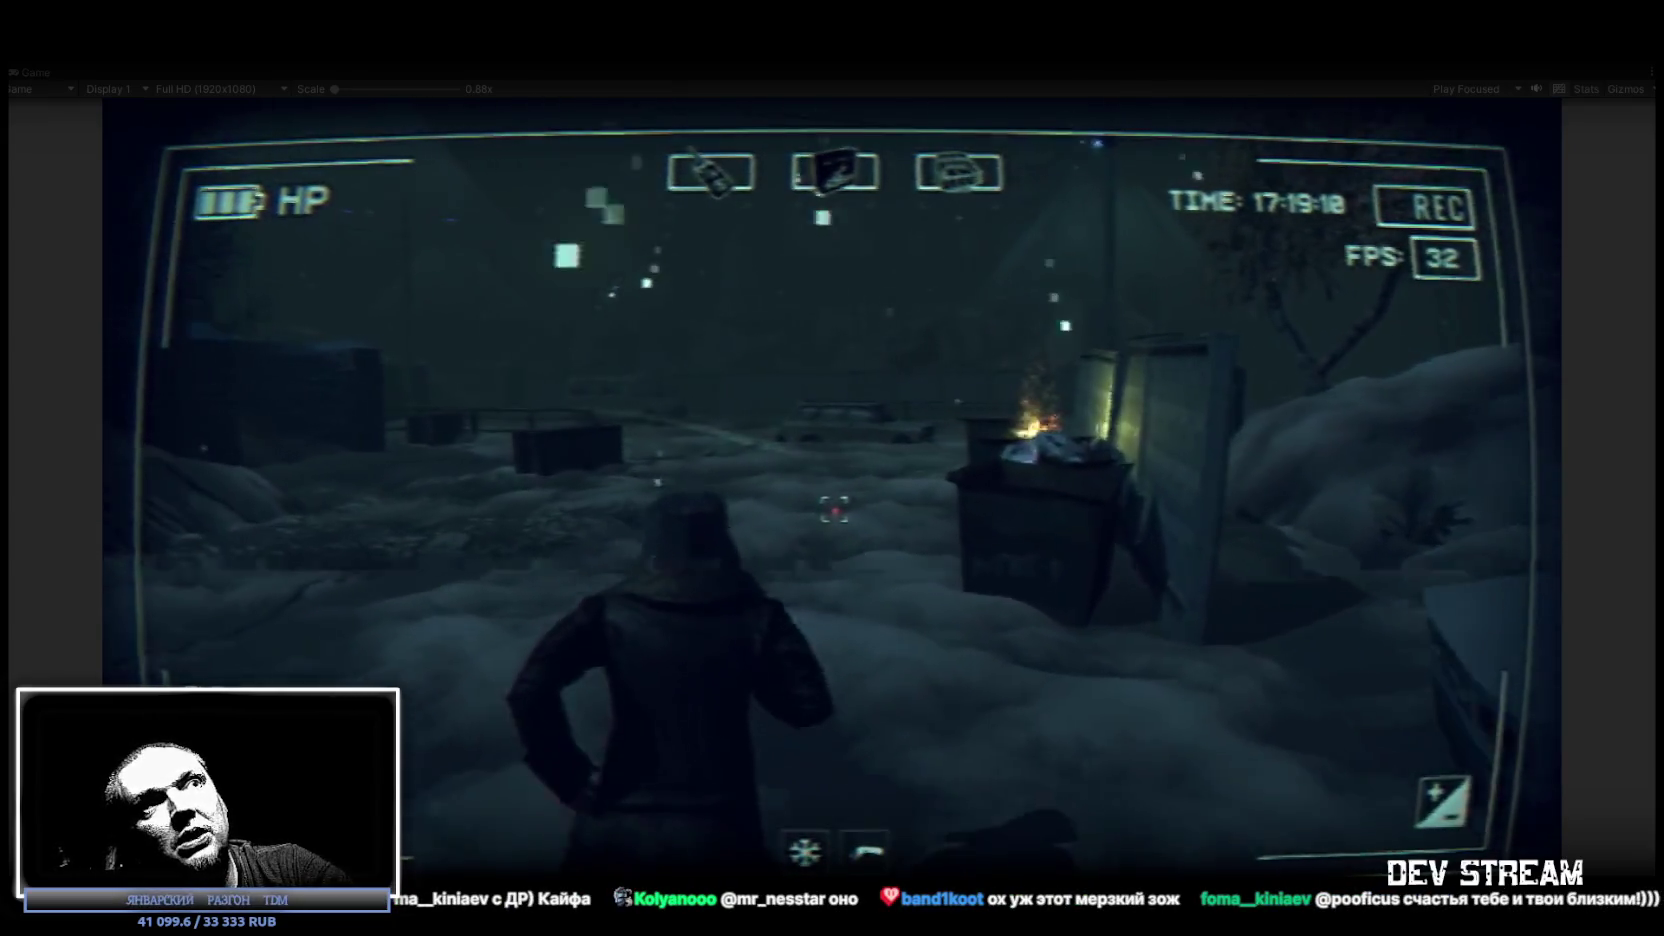
key(w)
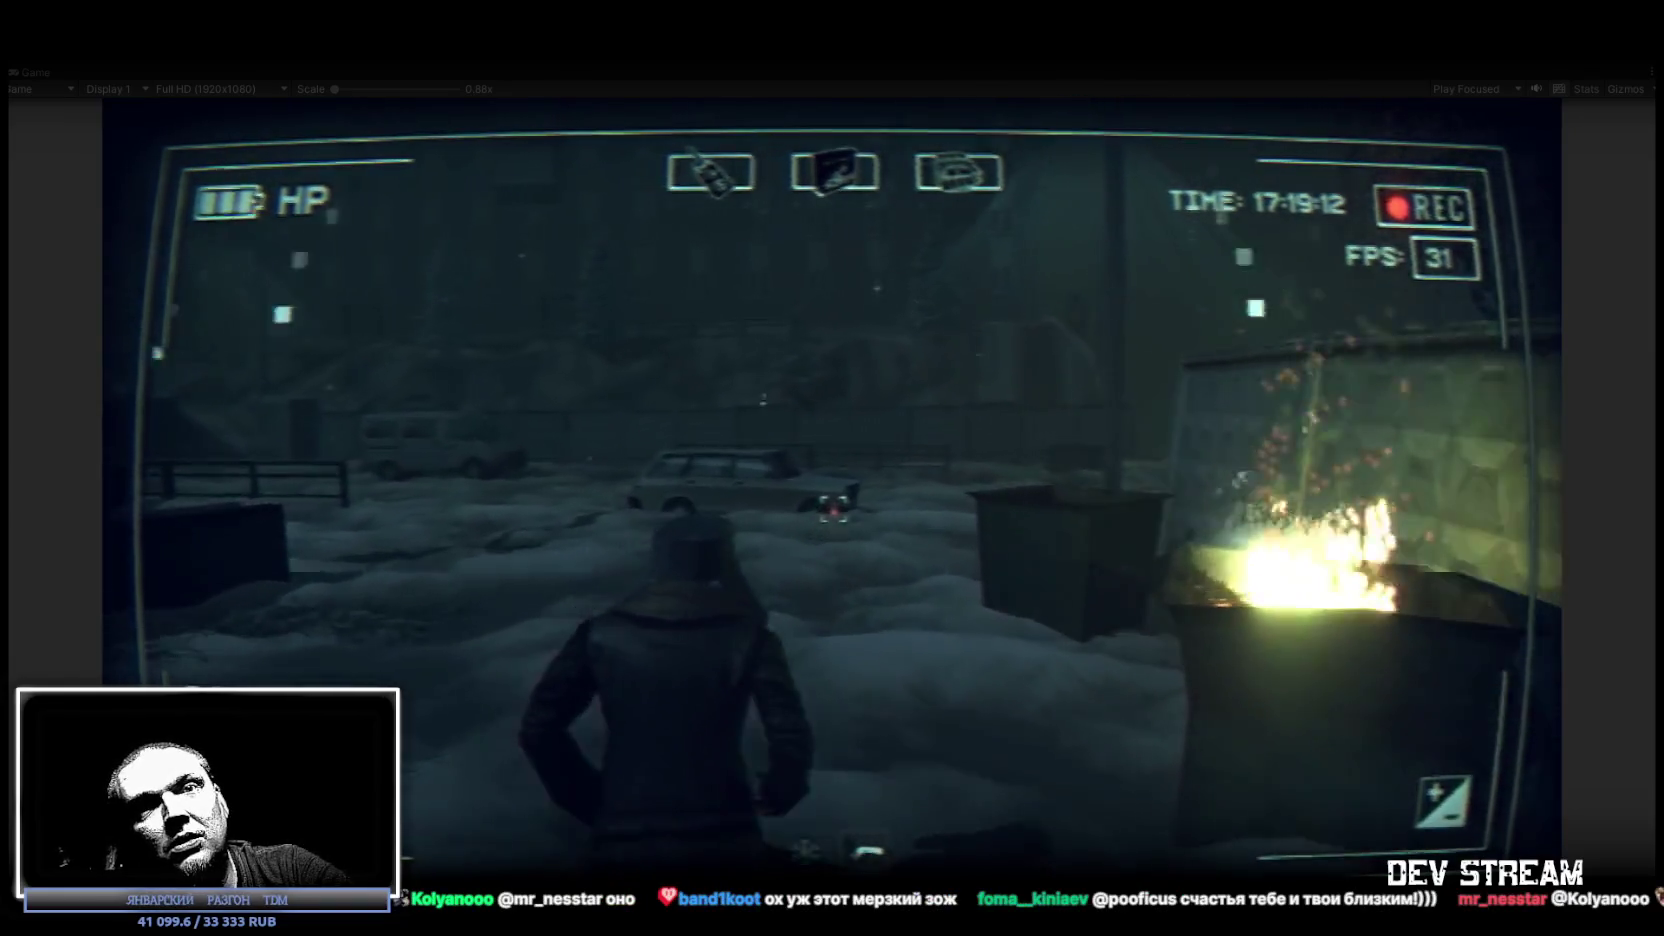
key(w)
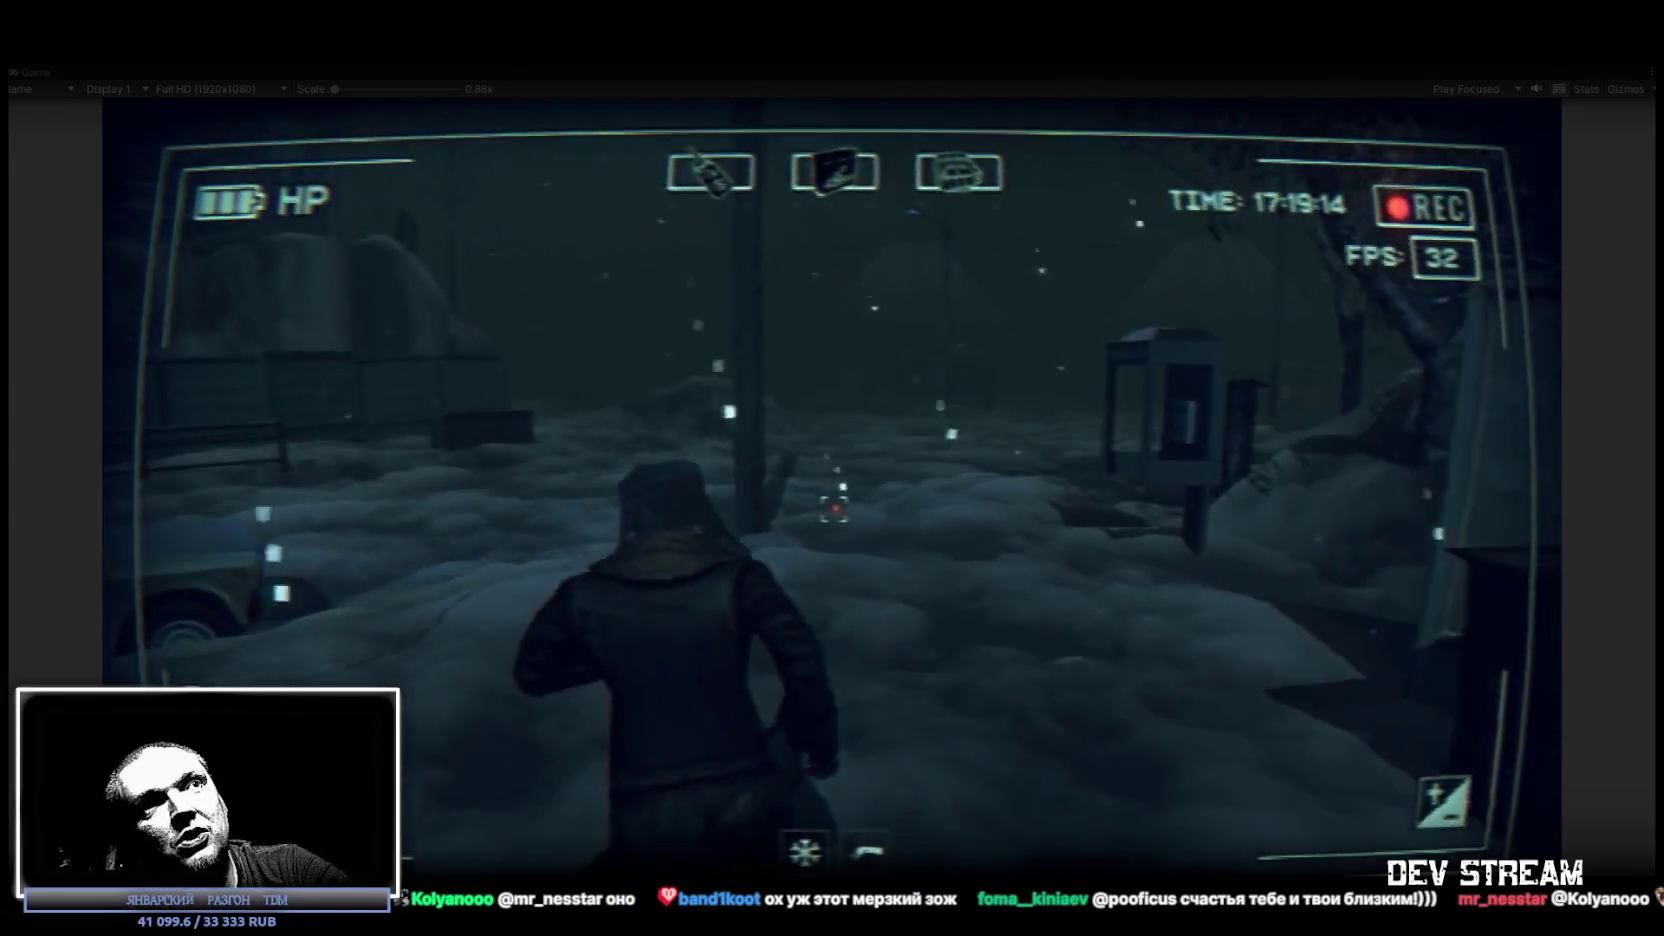
Check the GPS map, then walk past the building and fence down the snowy street.
key(Tab)
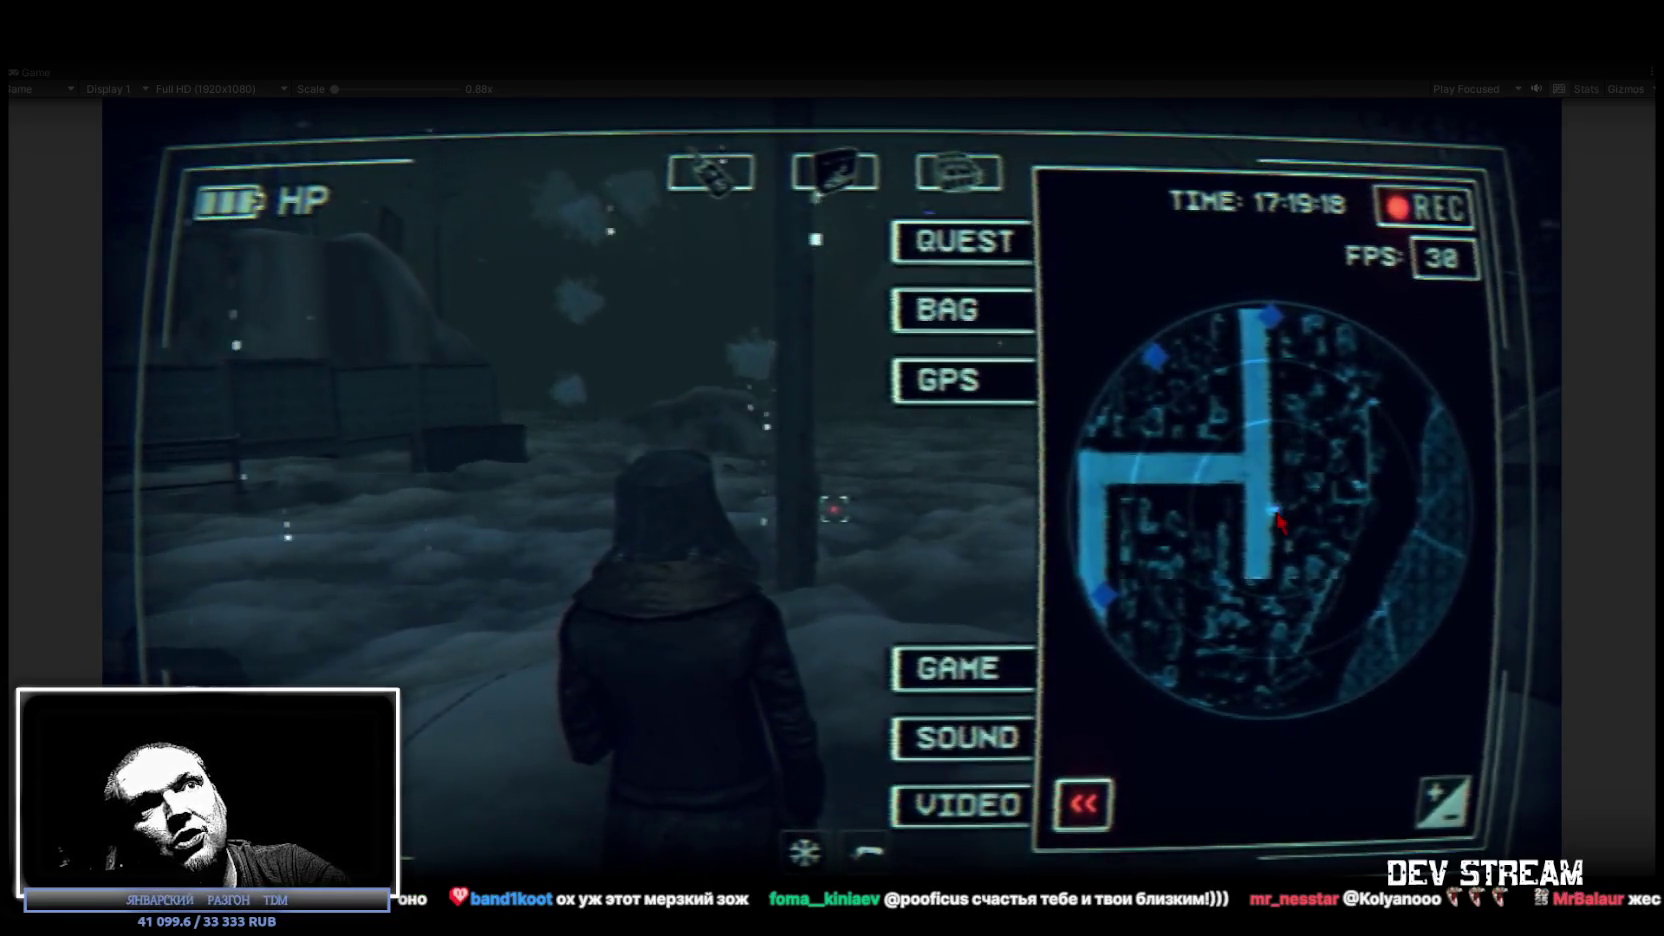
key(Tab)
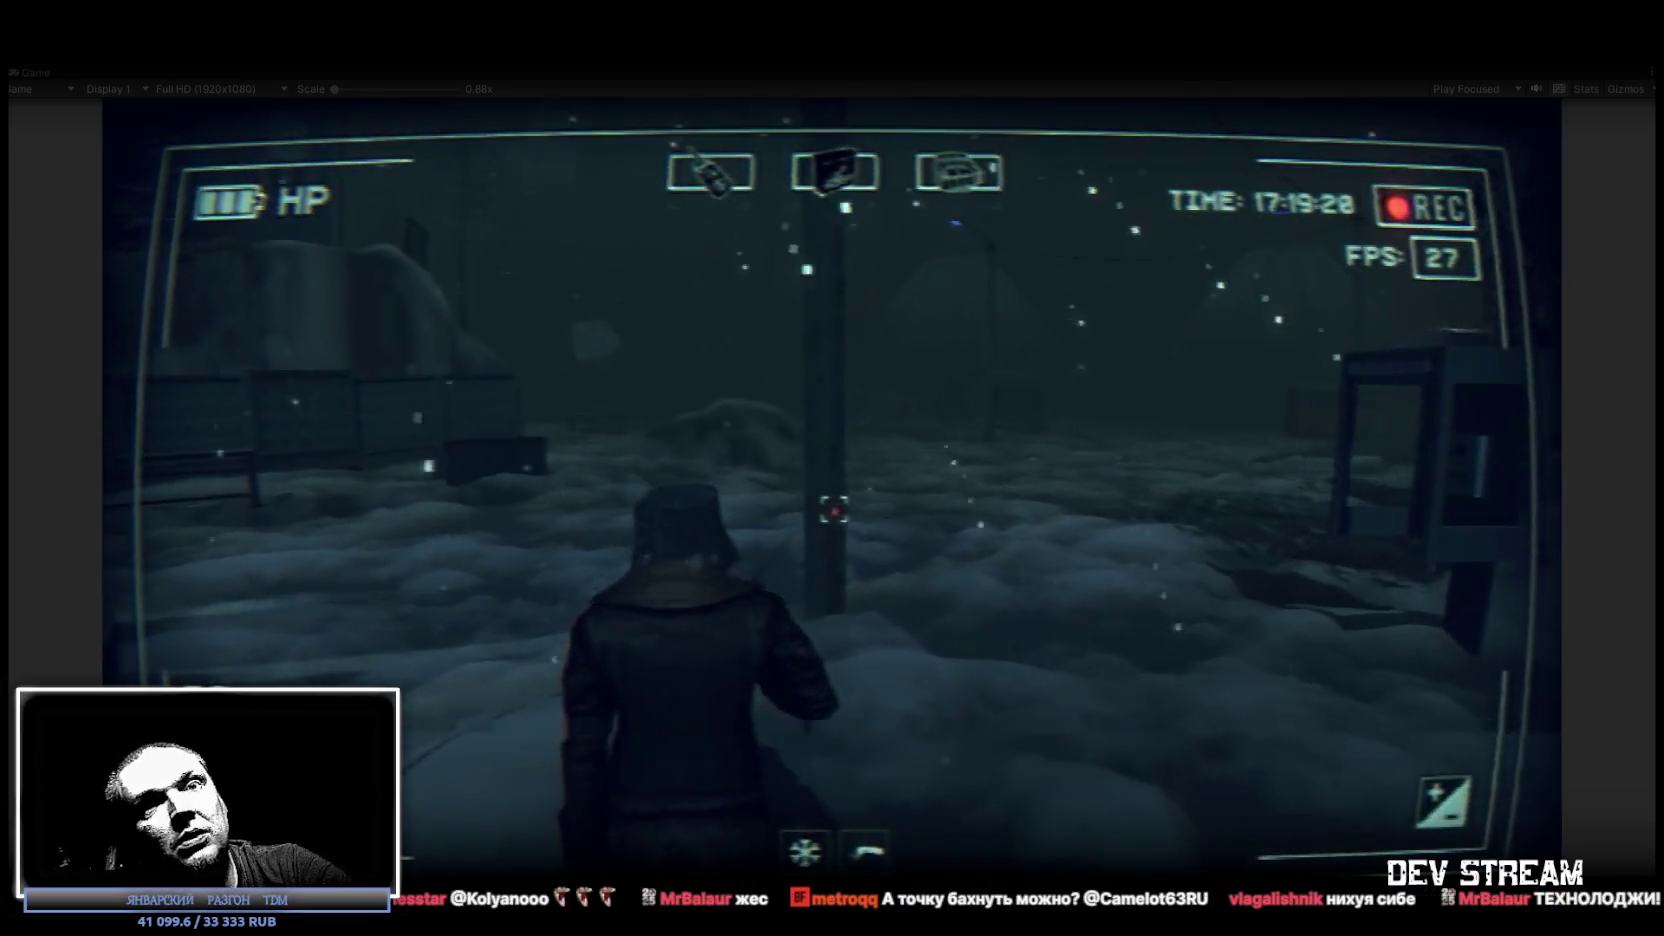
key(w)
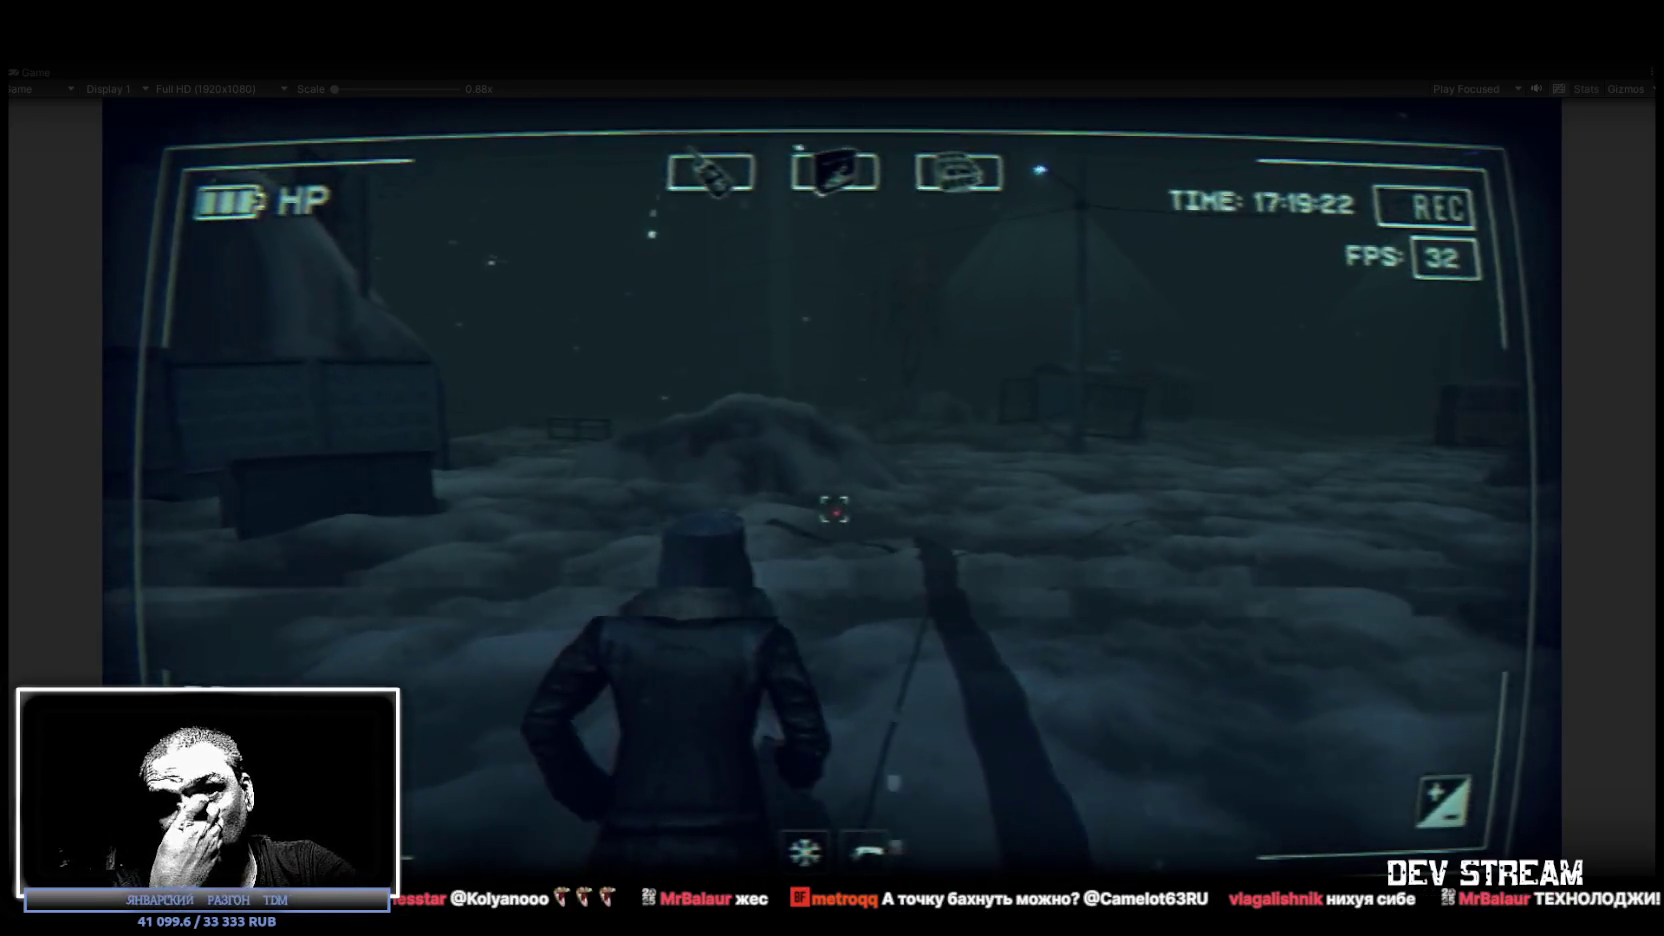
key(w)
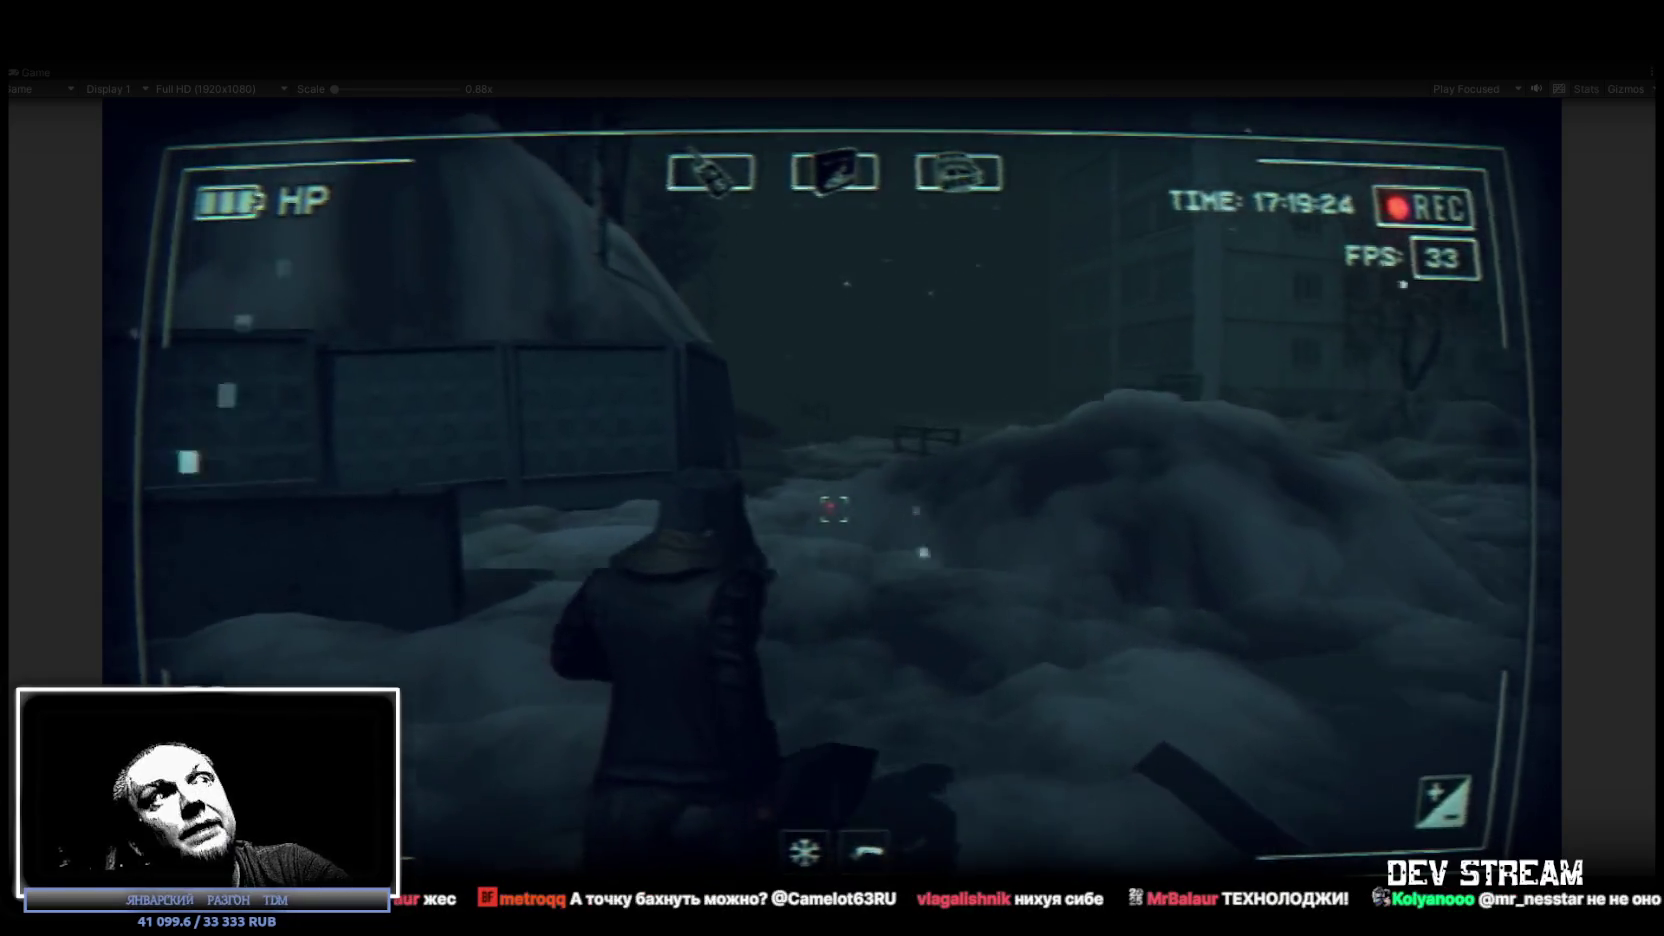
key(w)
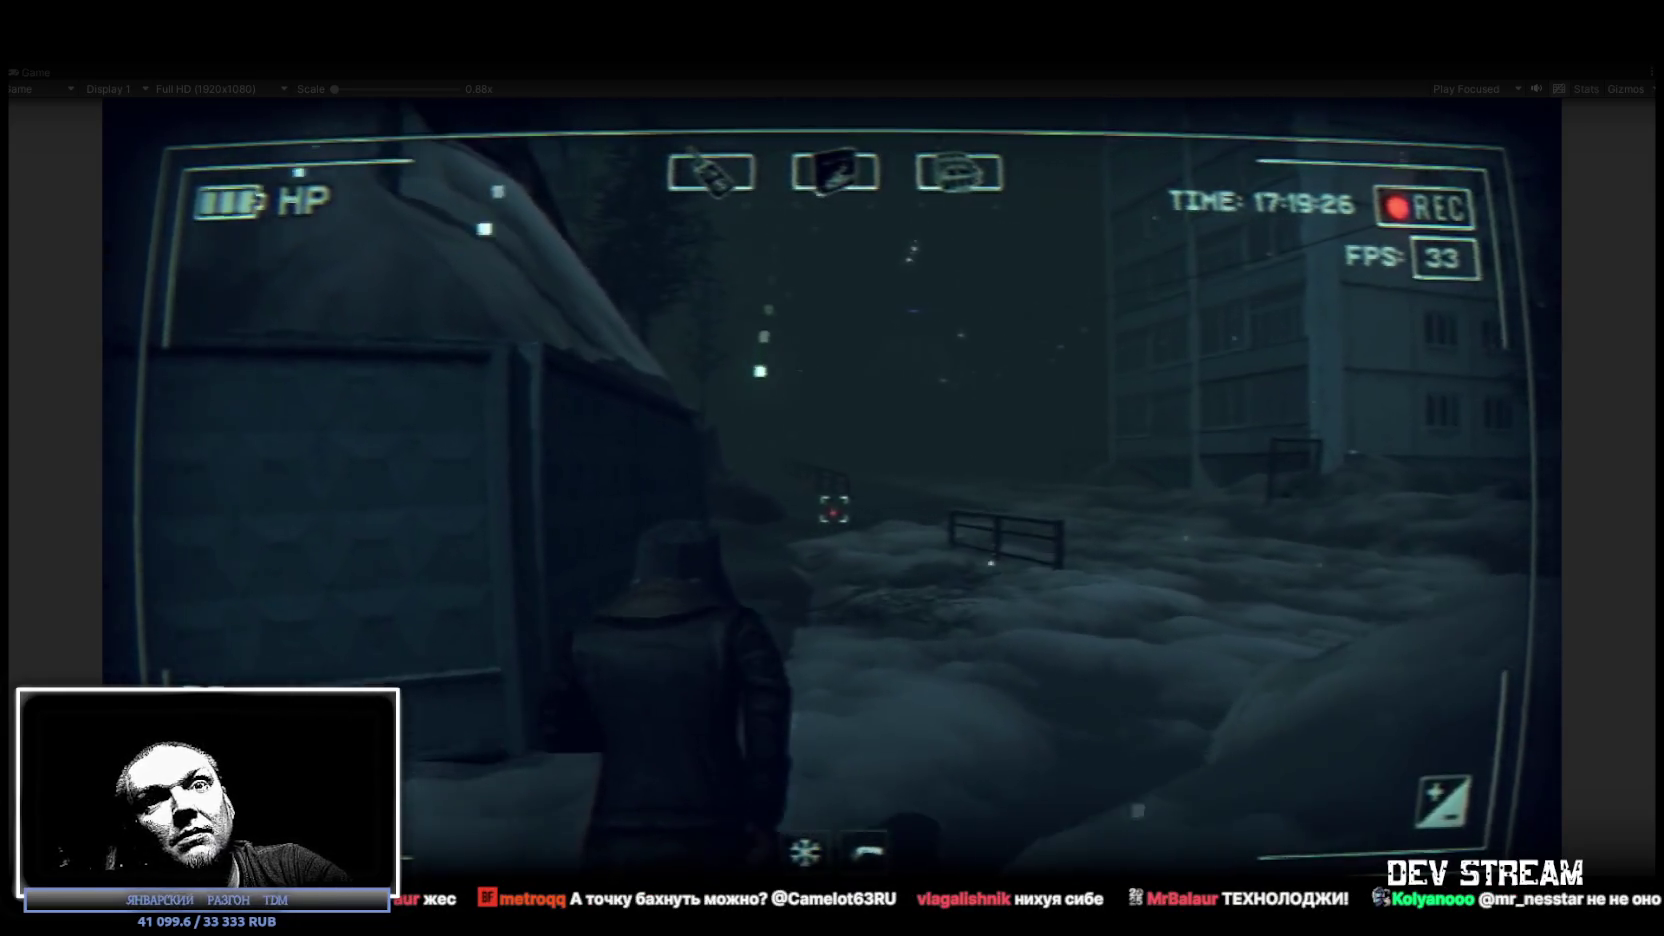
key(w)
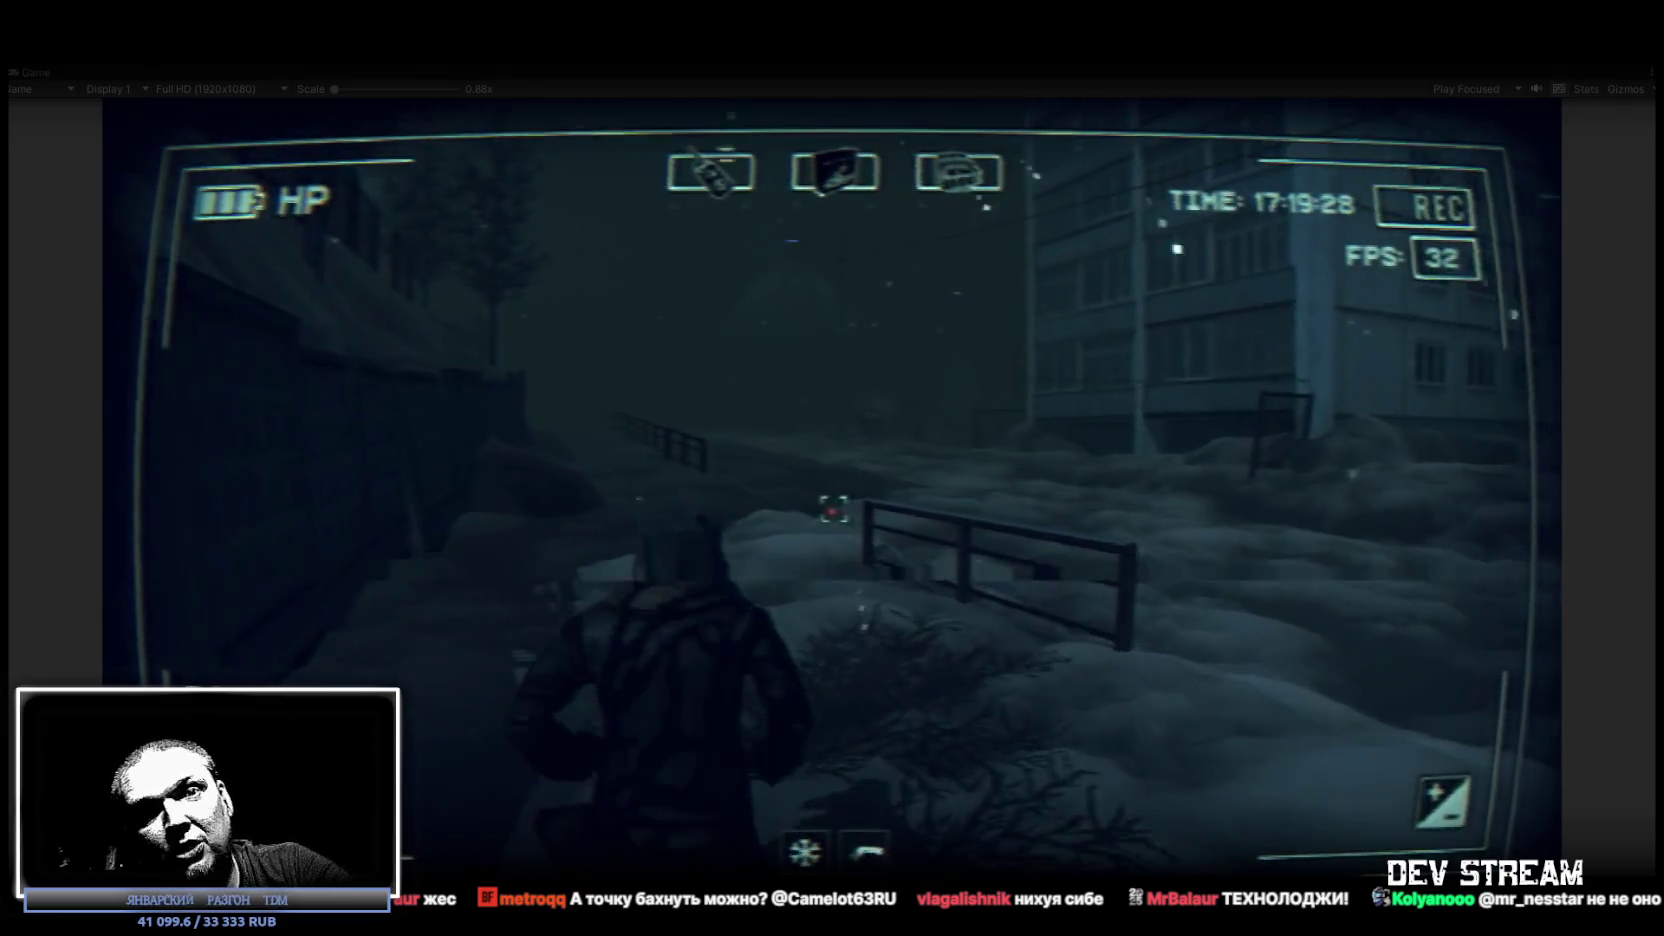
key(w)
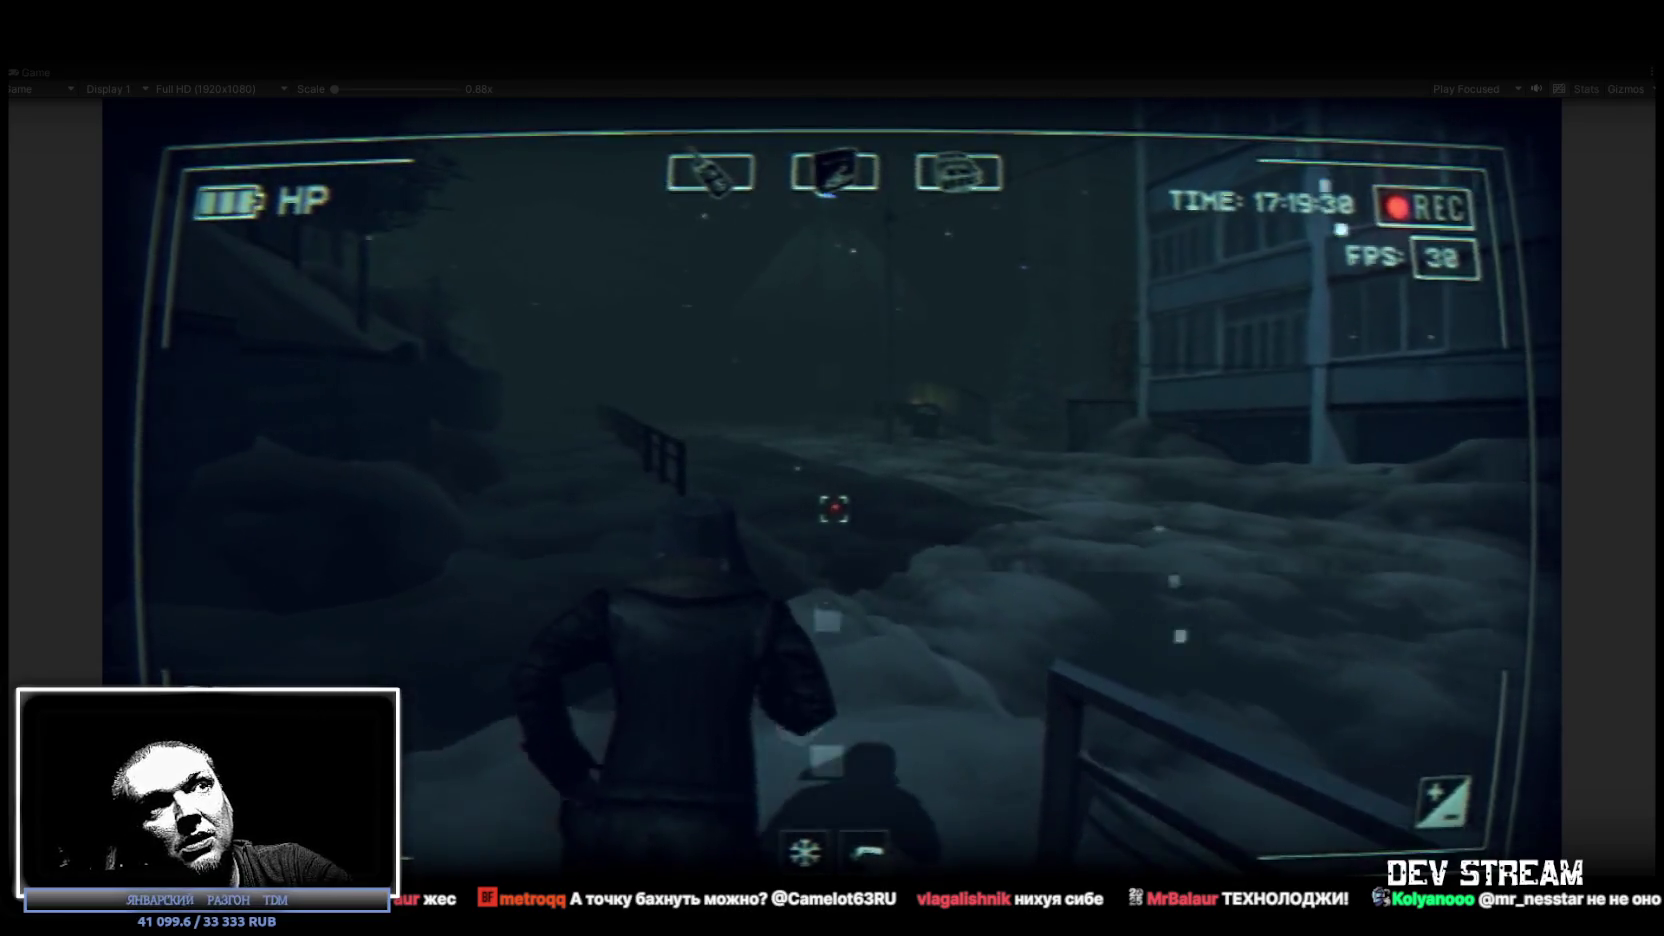
key(w)
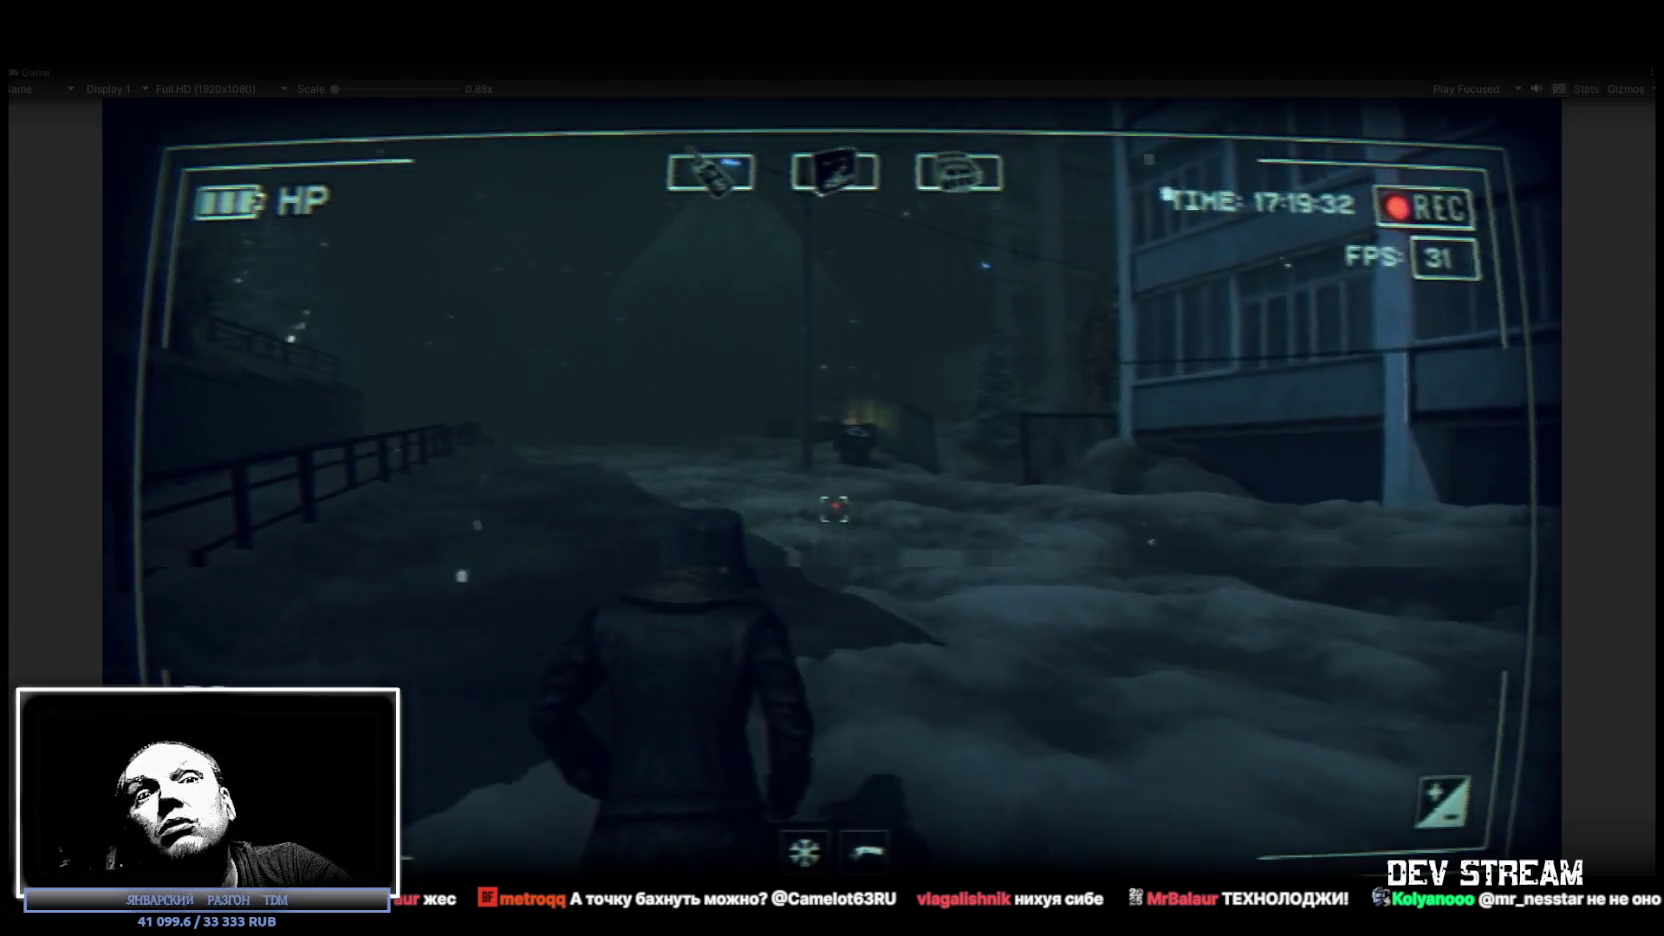
key(w)
Check the GPS map again, walk past the lamp post to the parked car, and bring up the GPS radar.
key(Tab)
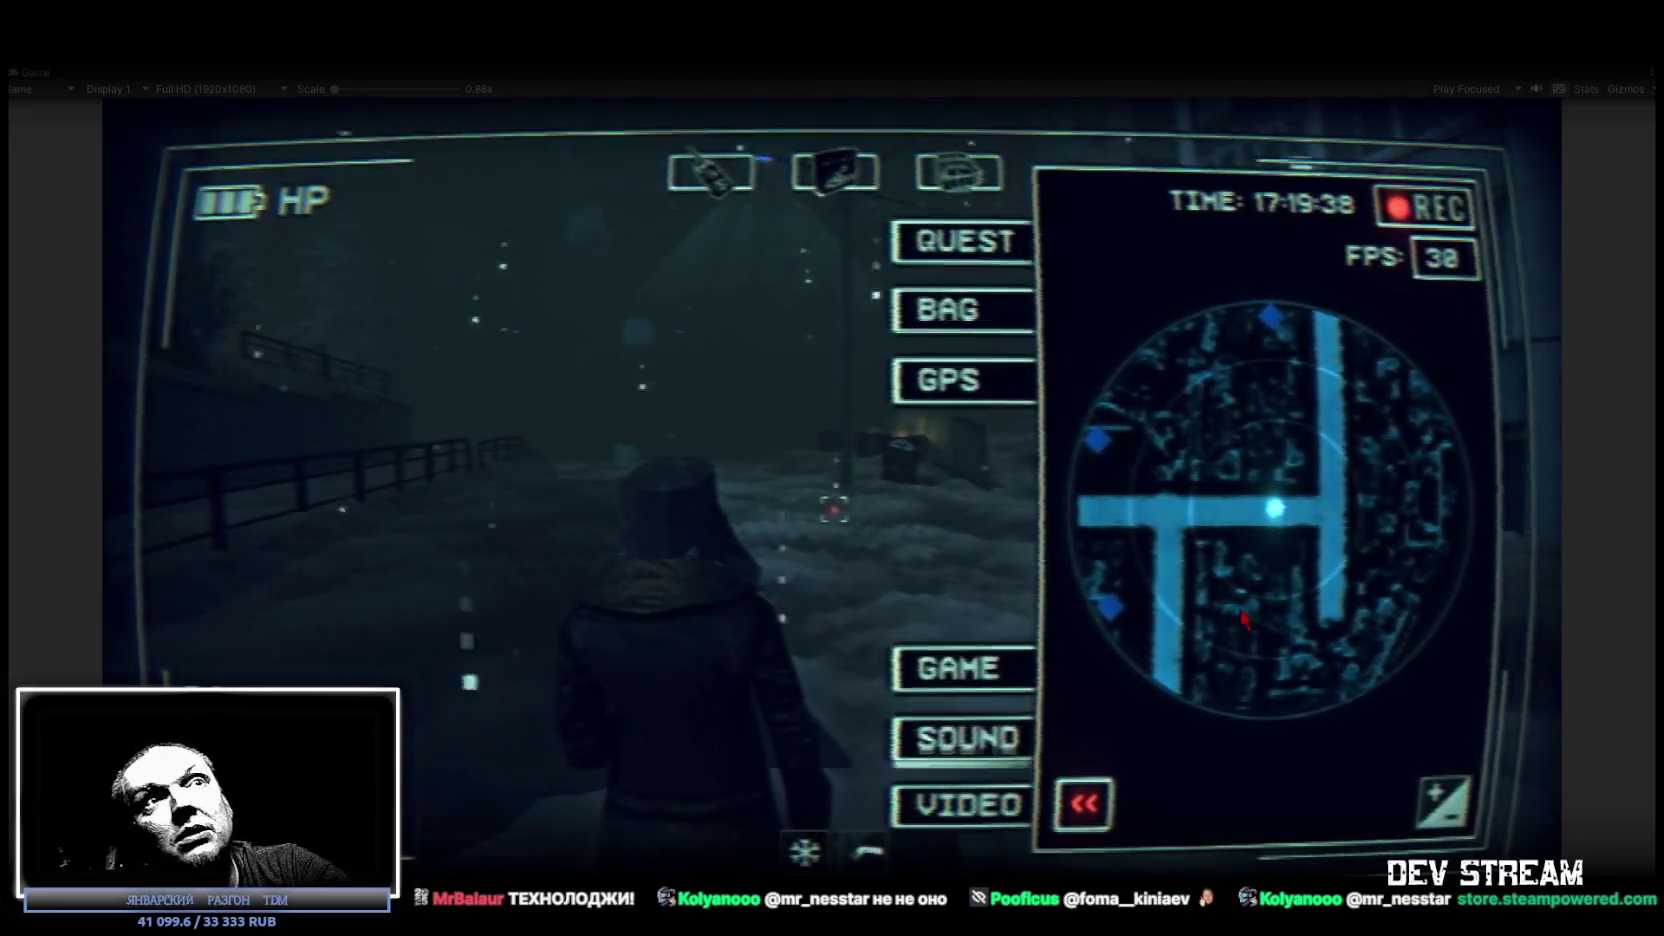
key(Tab)
key(w)
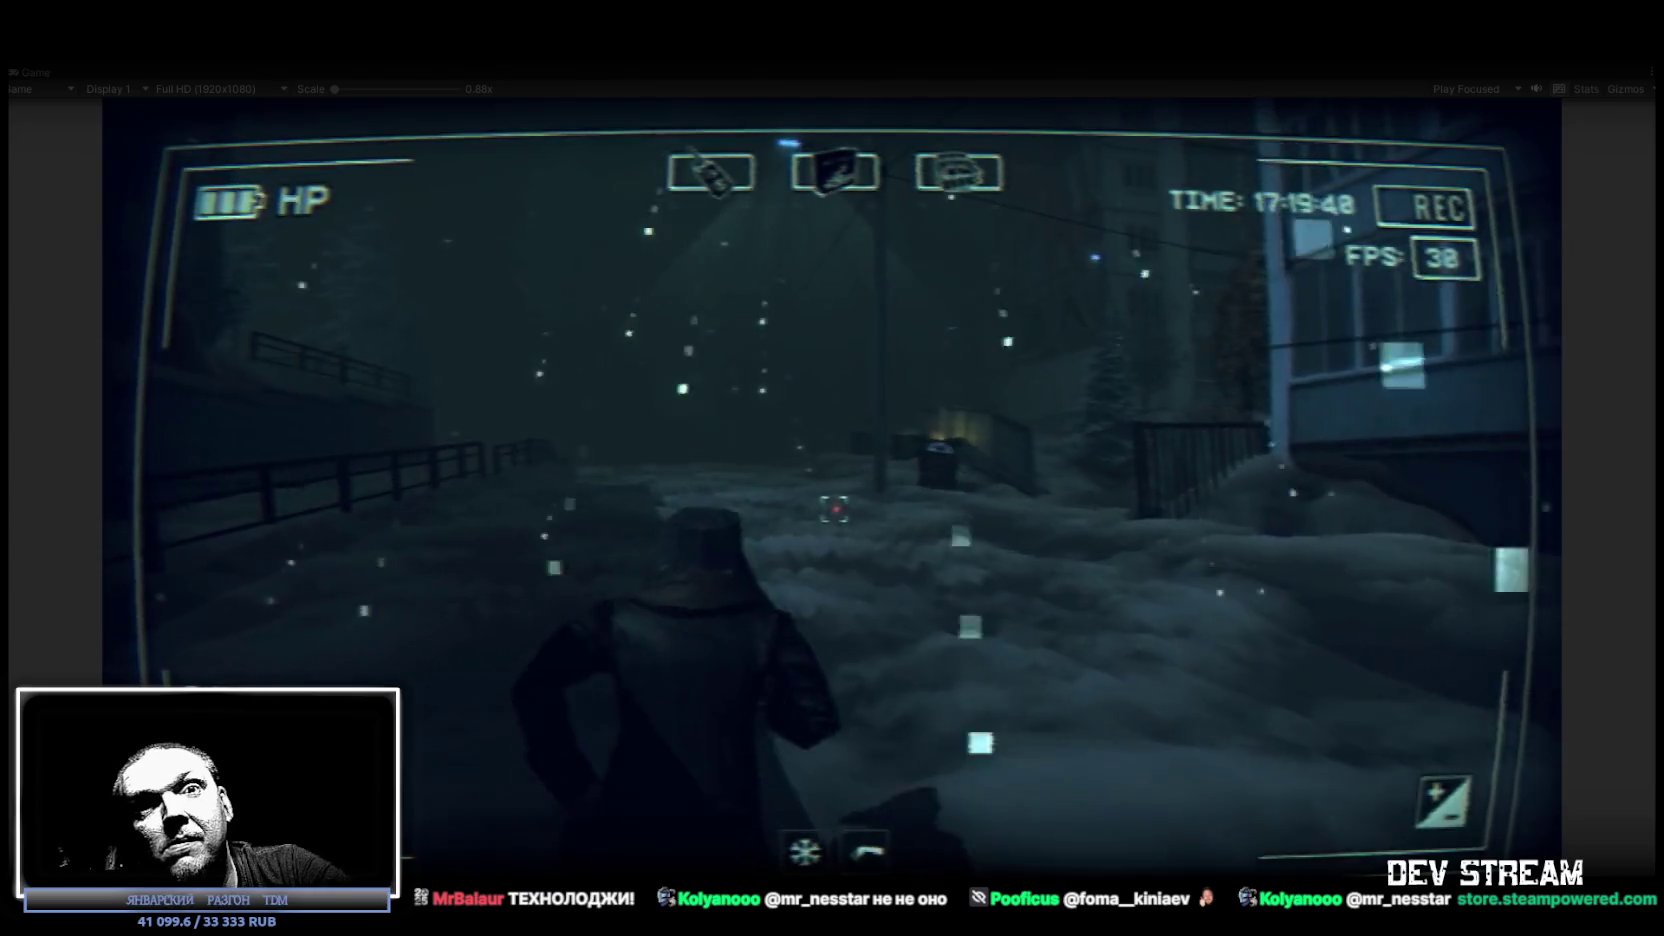
key(w)
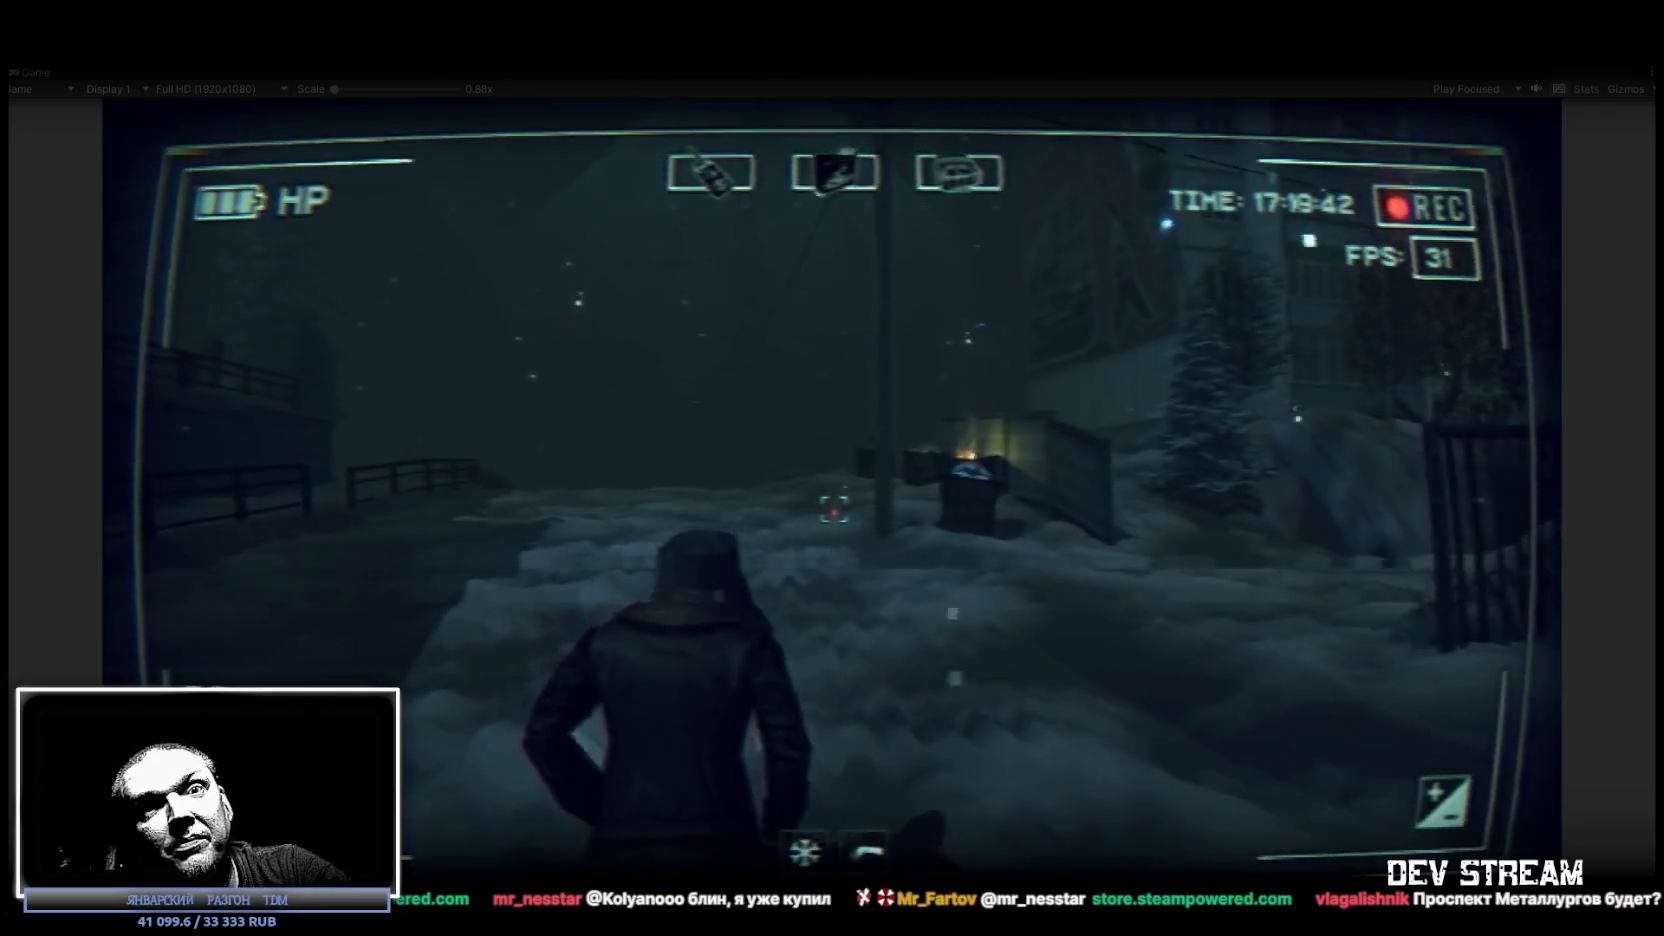
key(w)
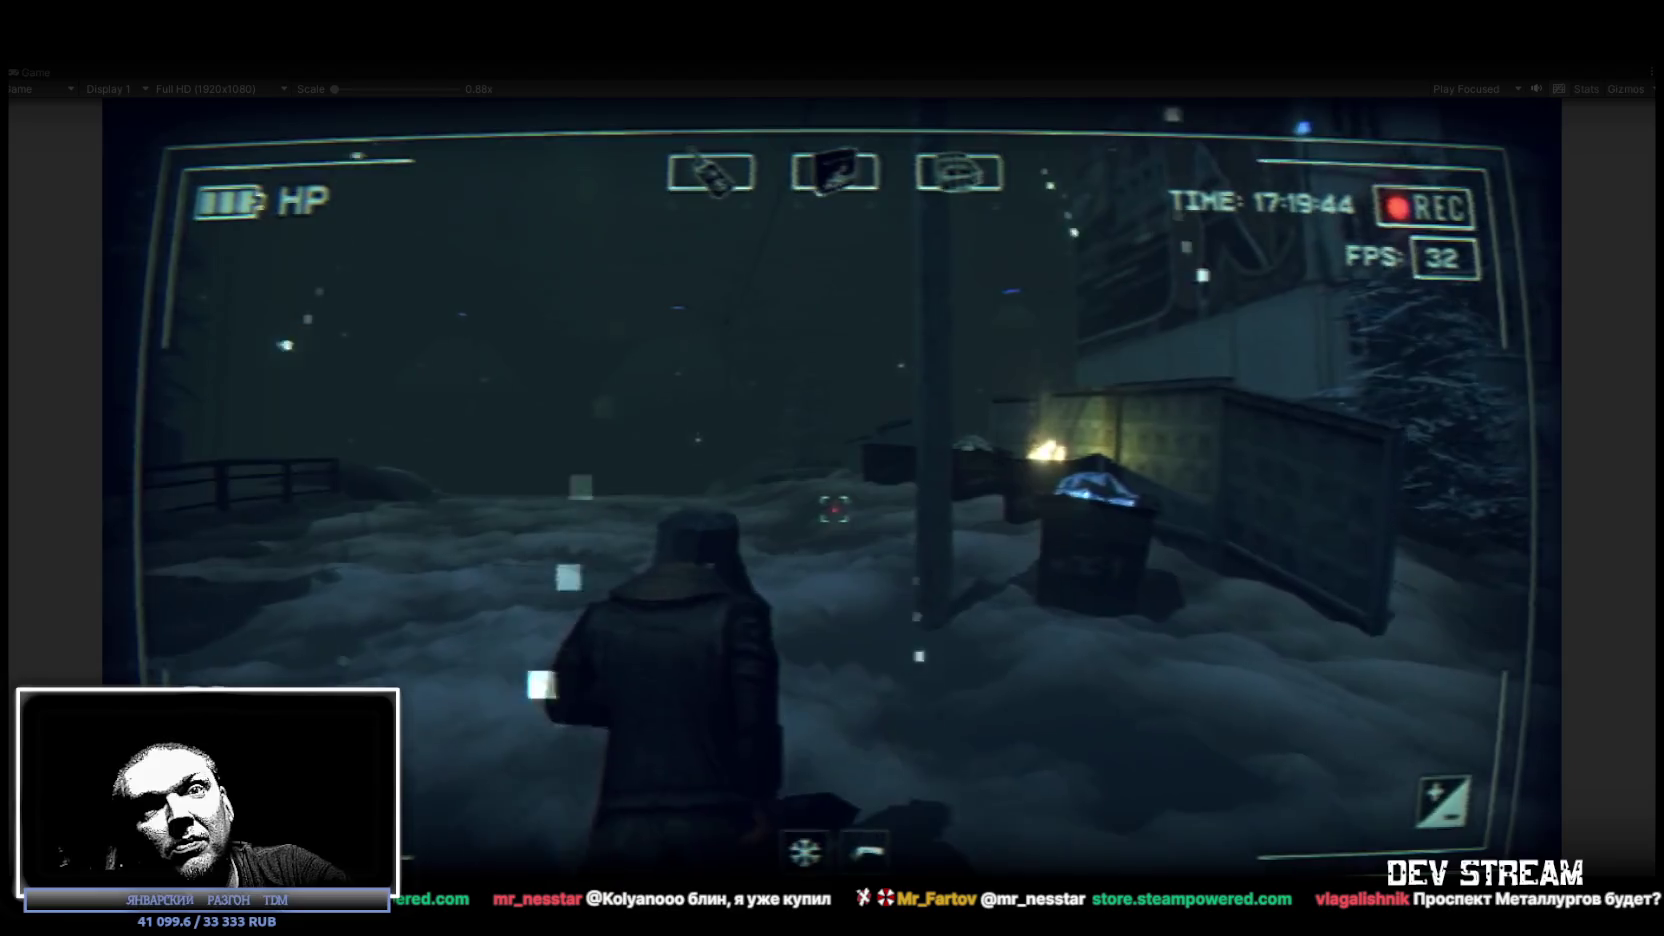
key(w)
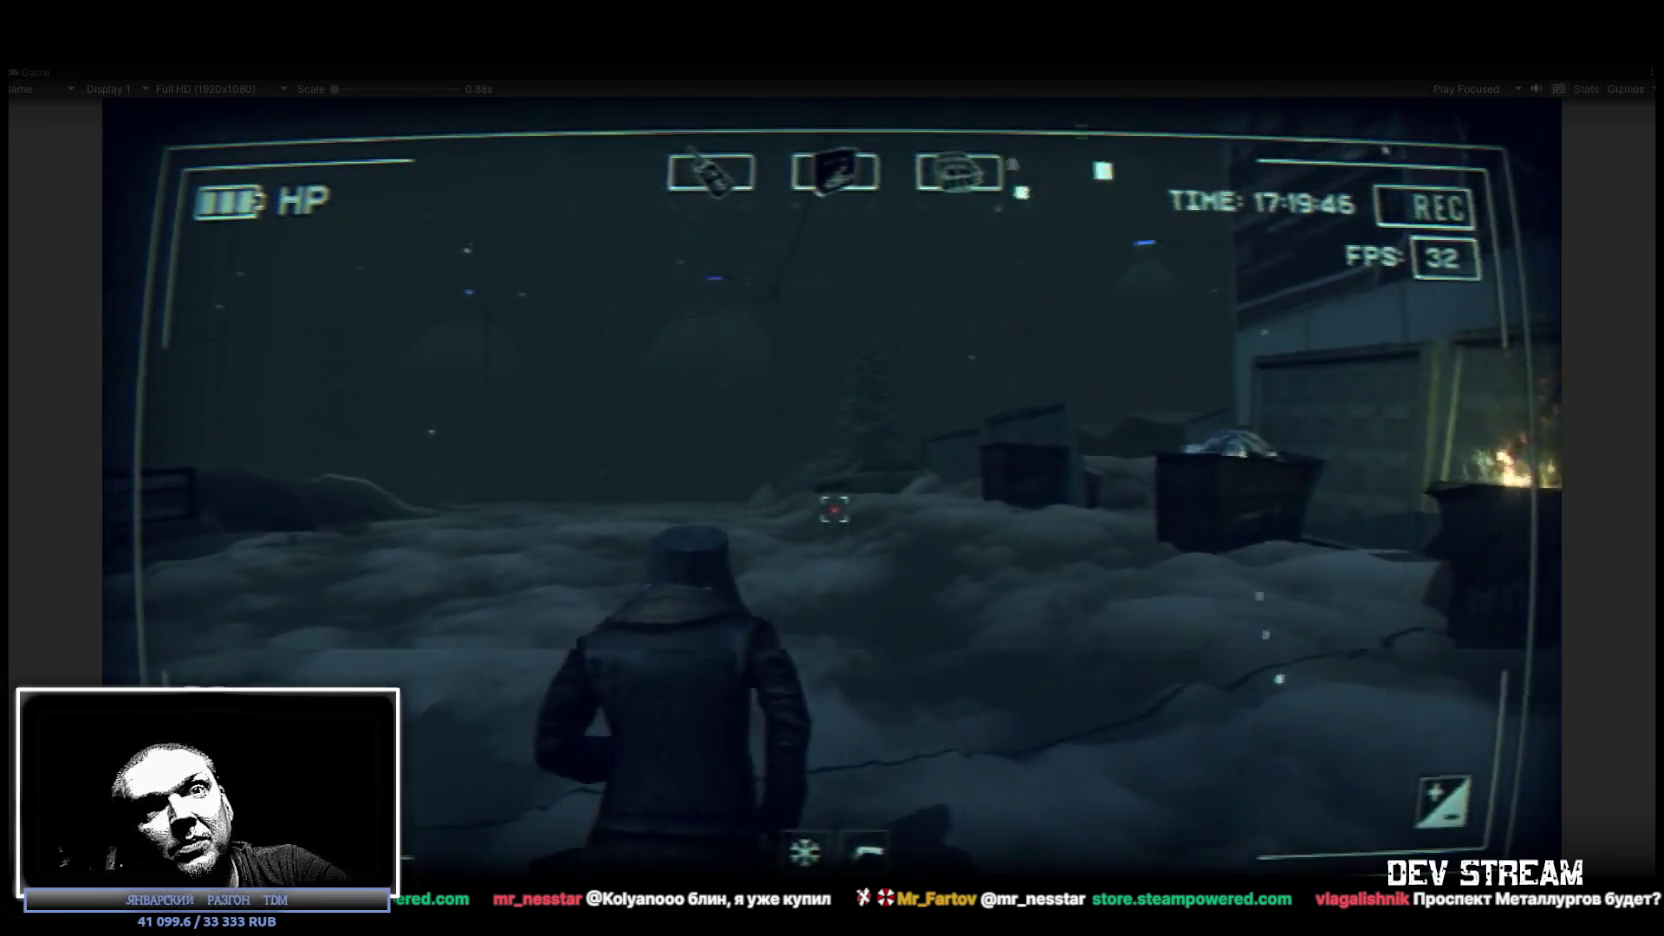
key(w)
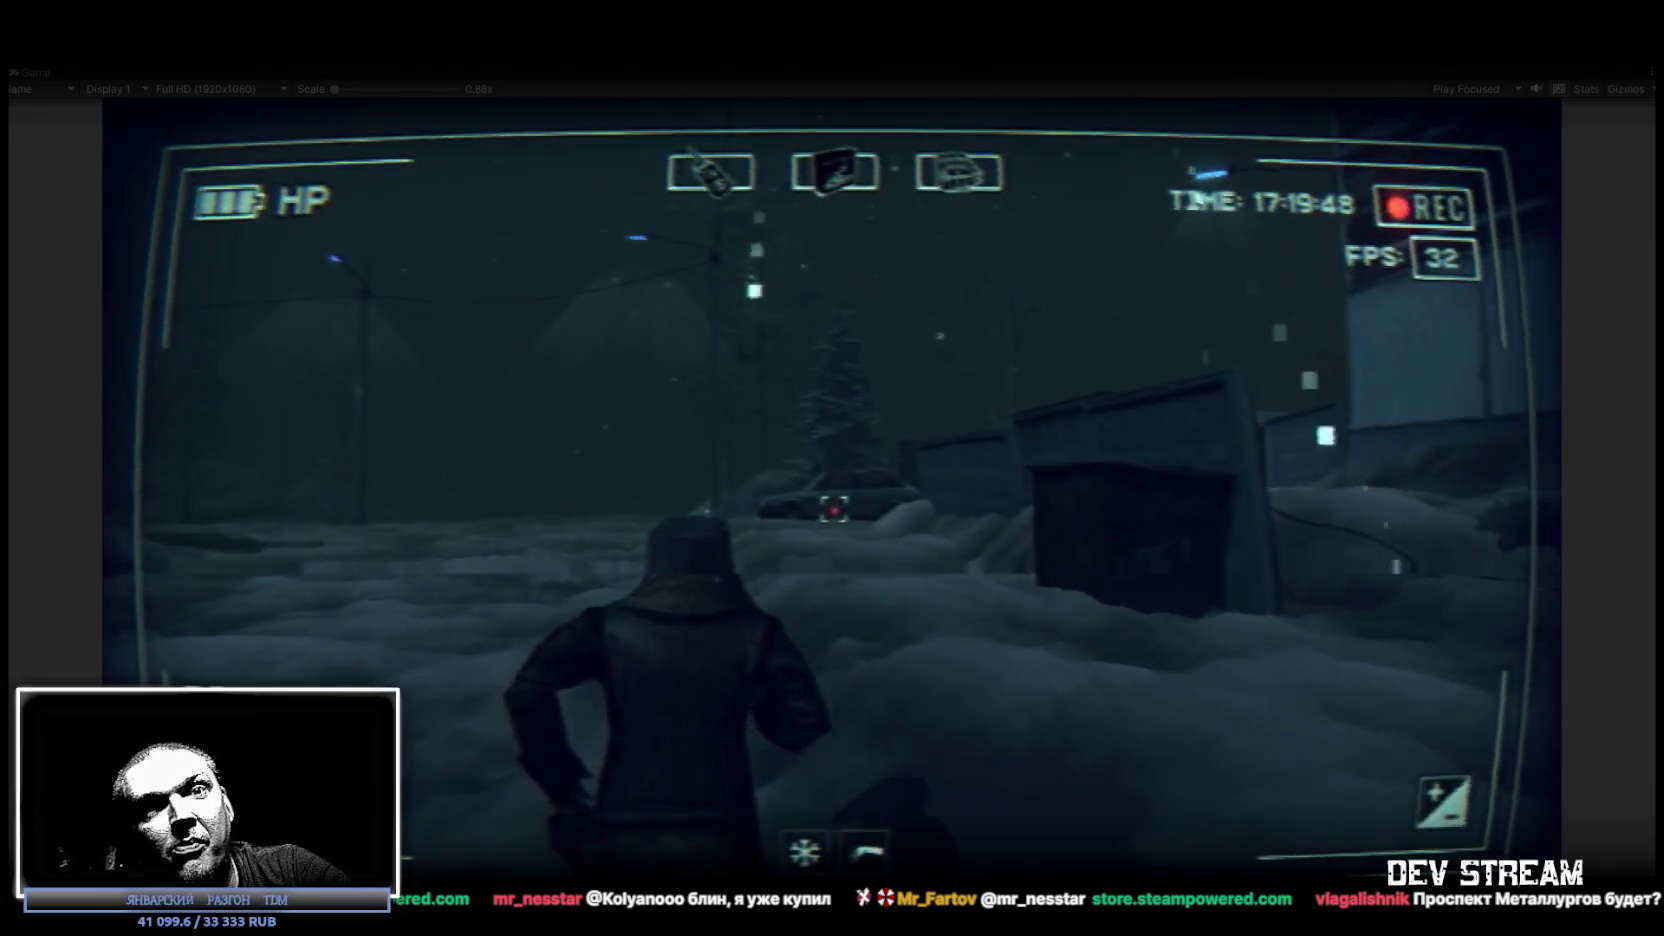
key(w)
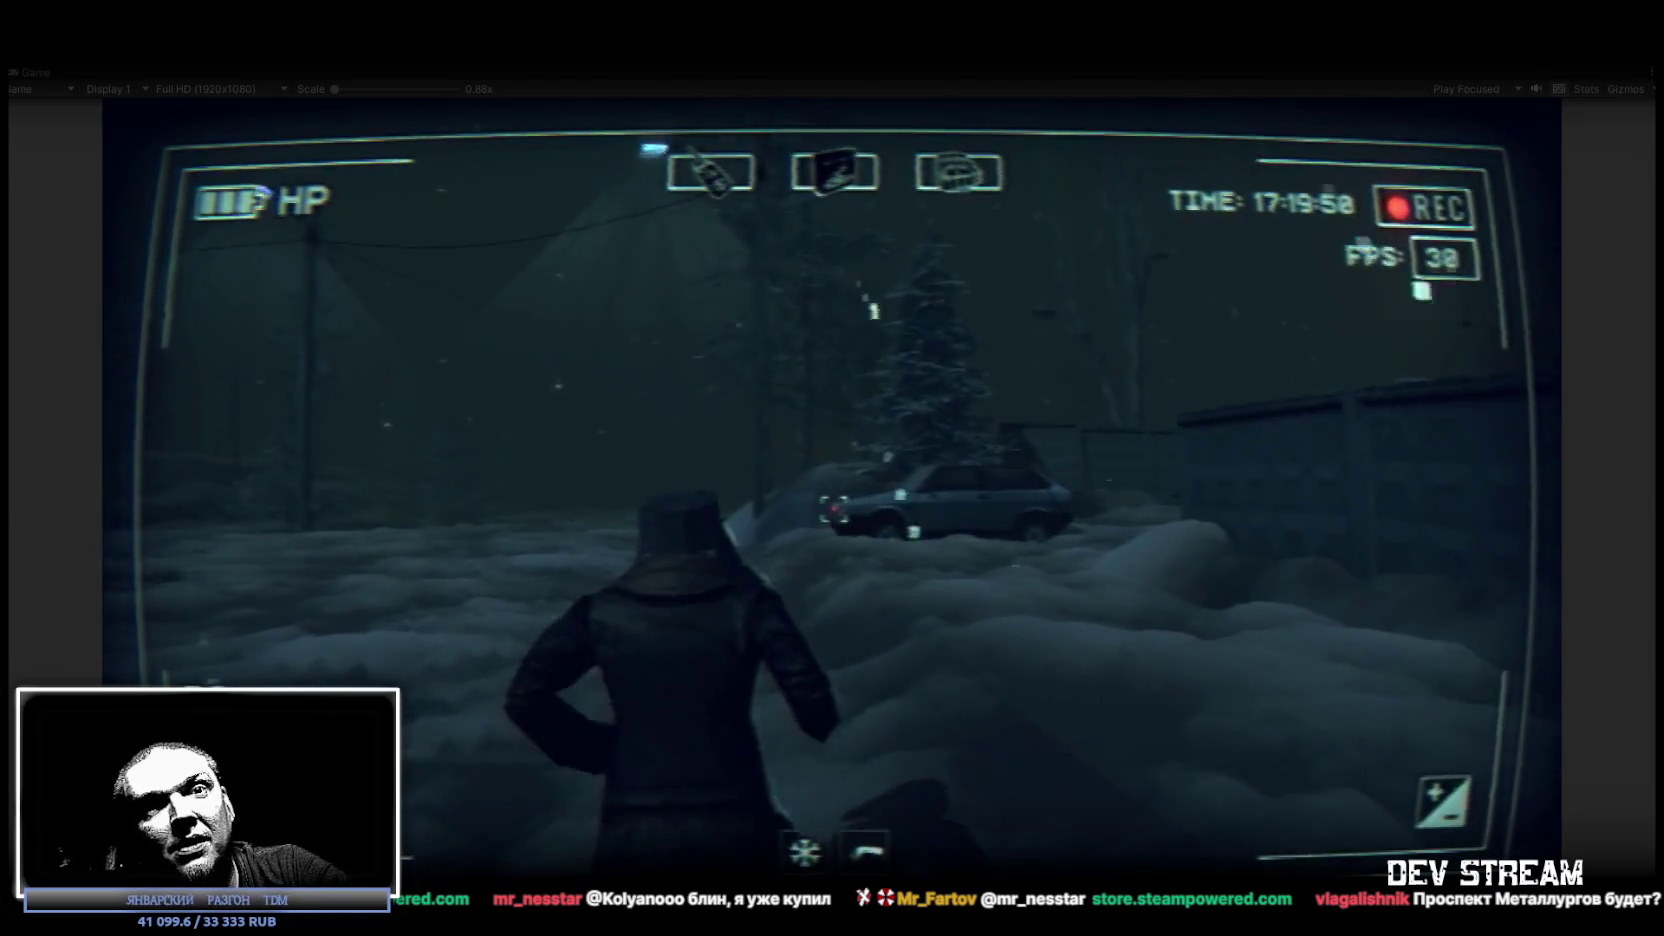
key(w)
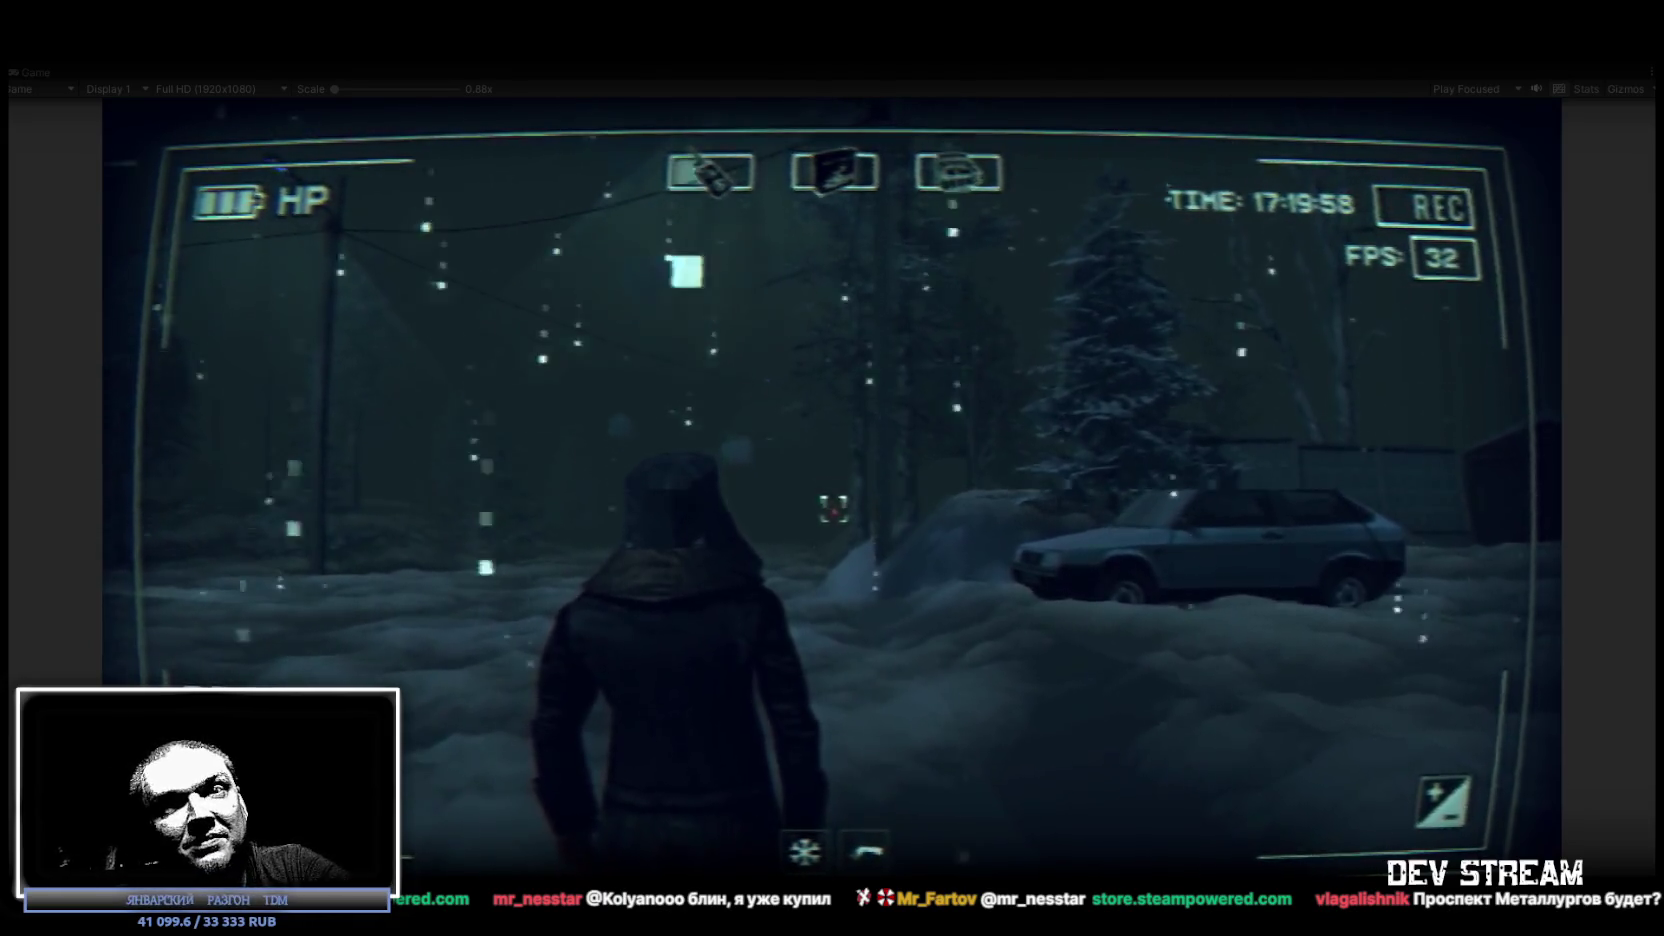
key(w)
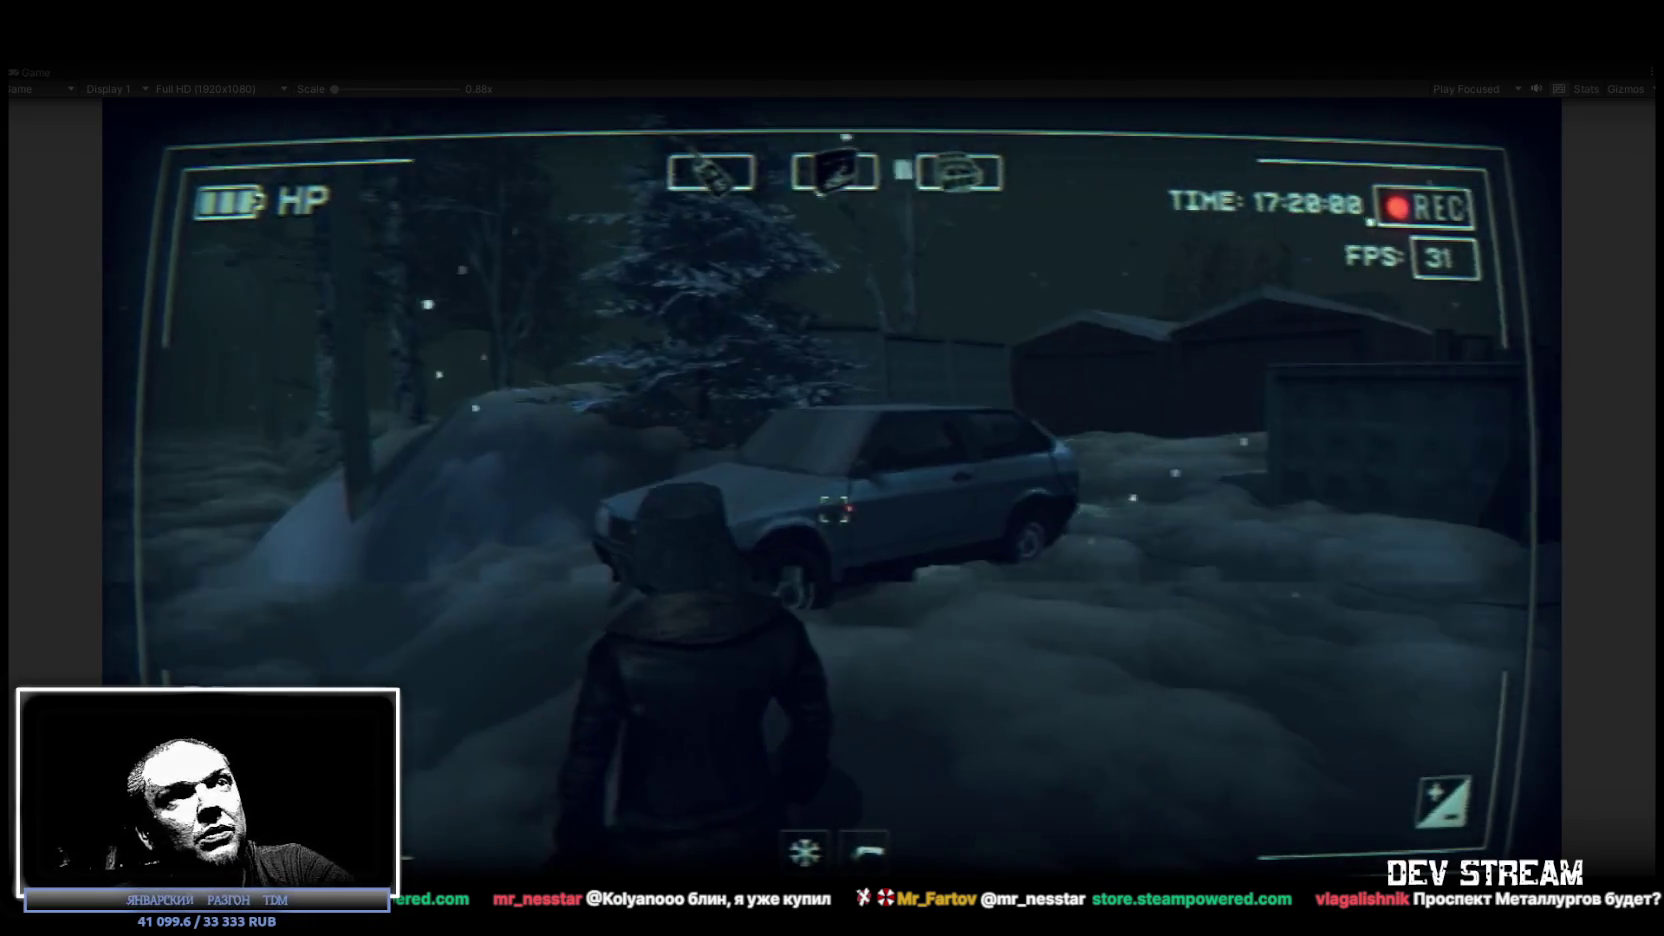
key(Tab)
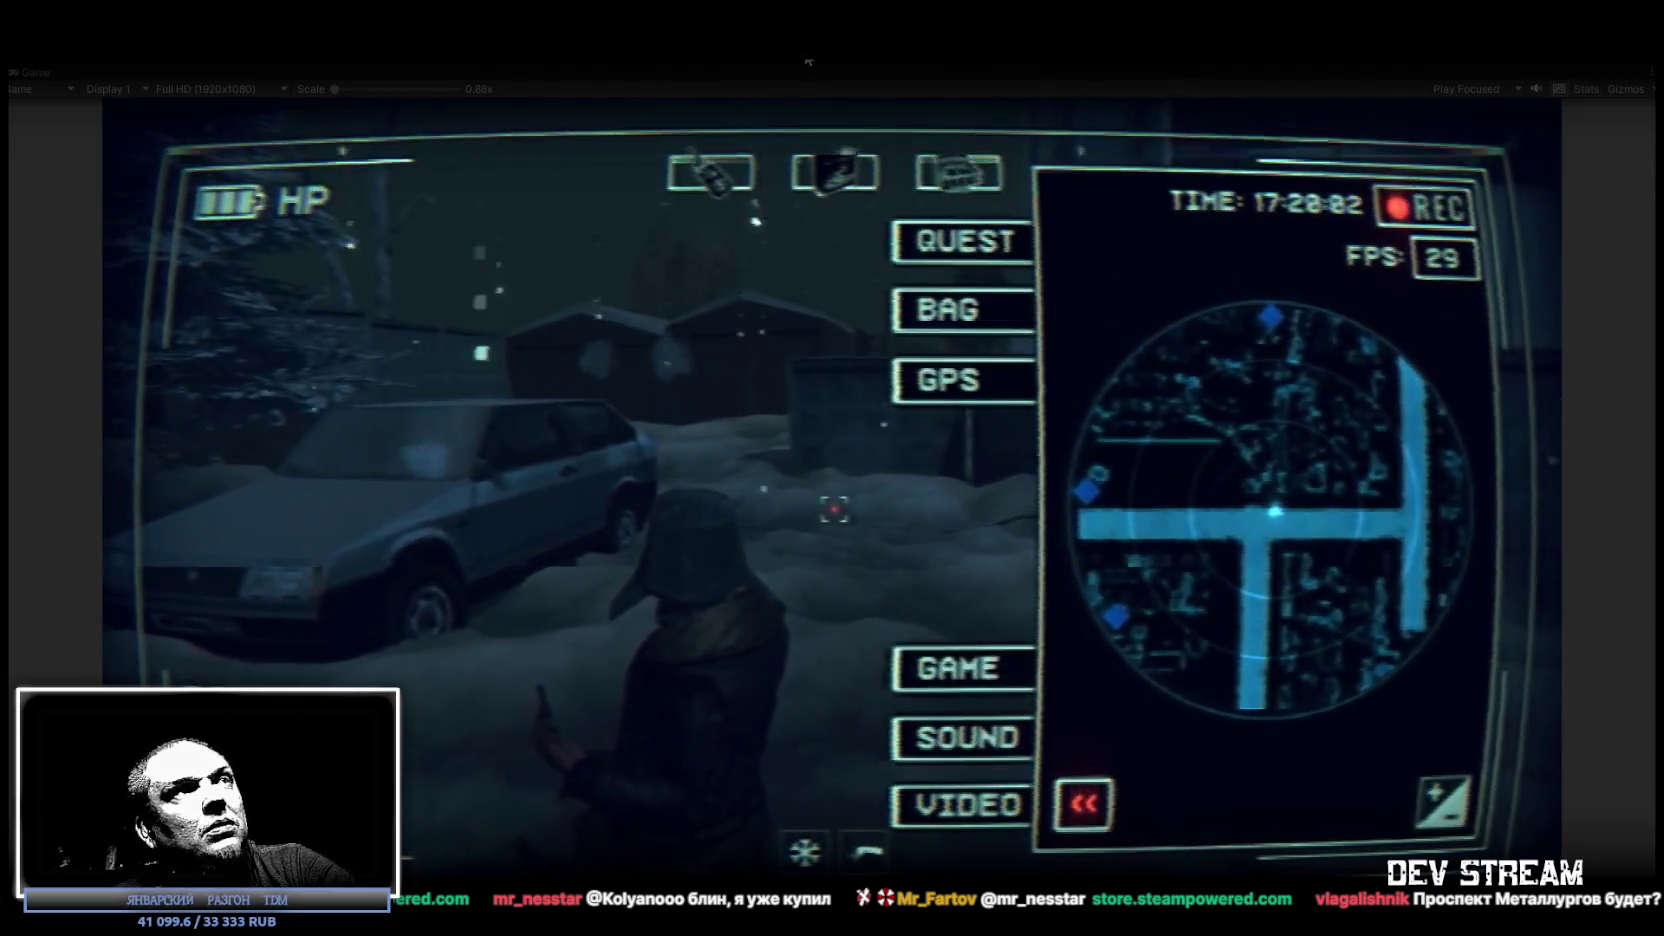
click(893, 348)
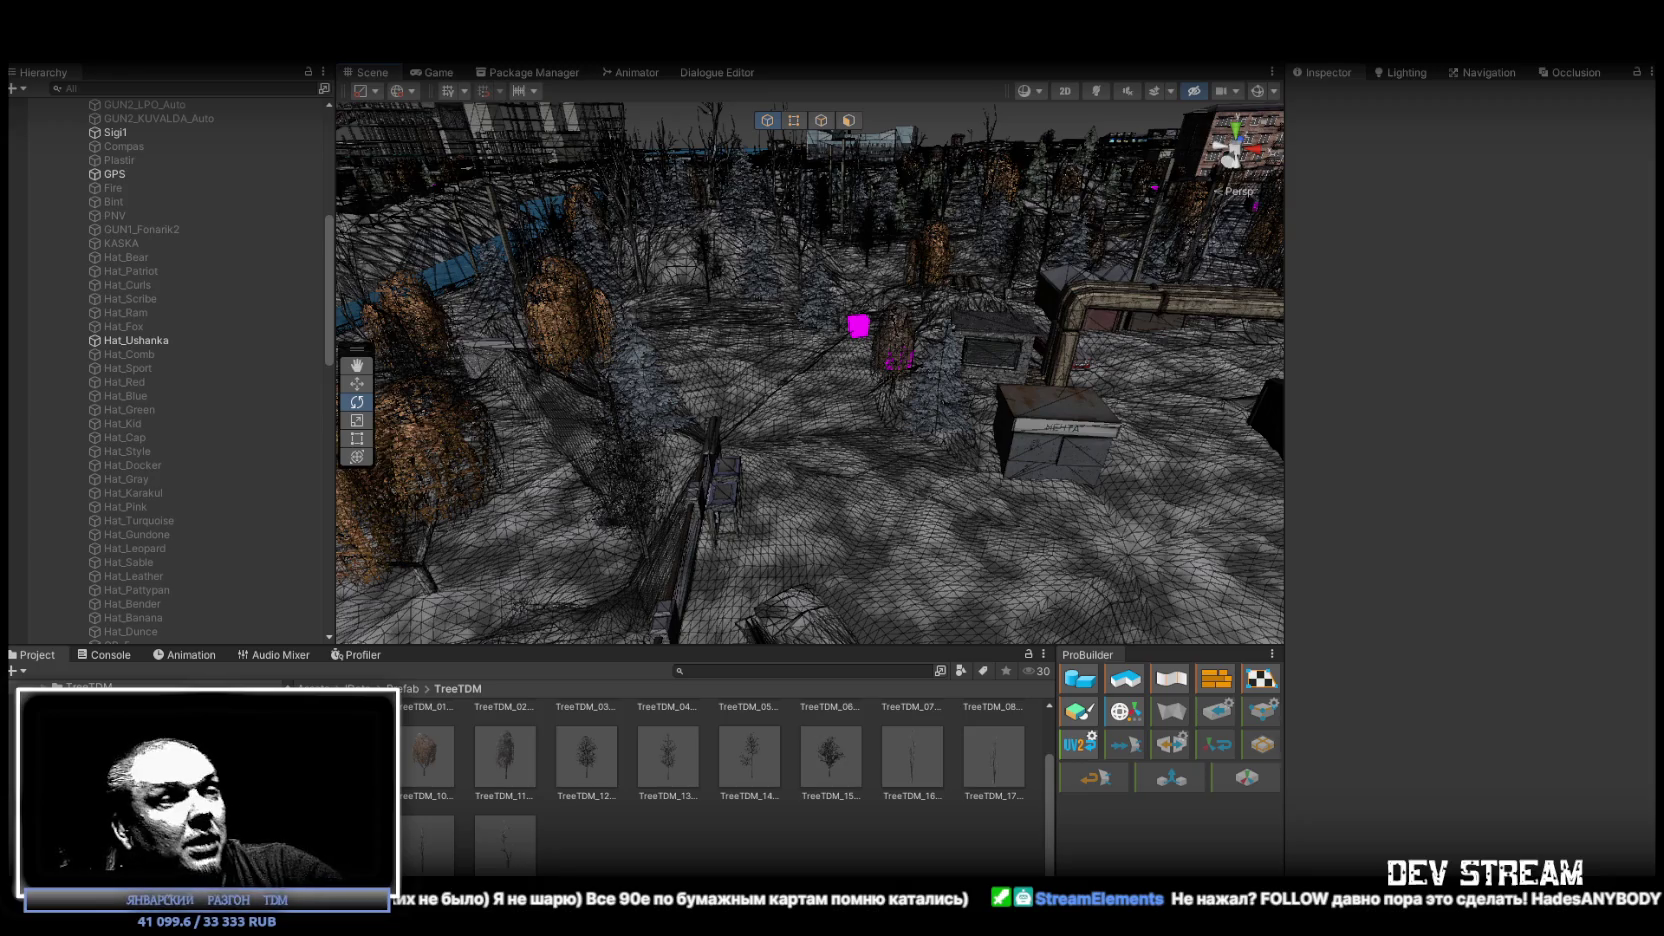
Fly the Scene camera toward the town buildings and orbit over the road network.
mouse_move(658, 221)
mouse_down()
mouse_move(1321, 269)
mouse_move(1395, 257)
mouse_move(1410, 285)
mouse_move(821, 420)
mouse_move(765, 388)
mouse_move(1029, 479)
mouse_move(979, 488)
mouse_up()
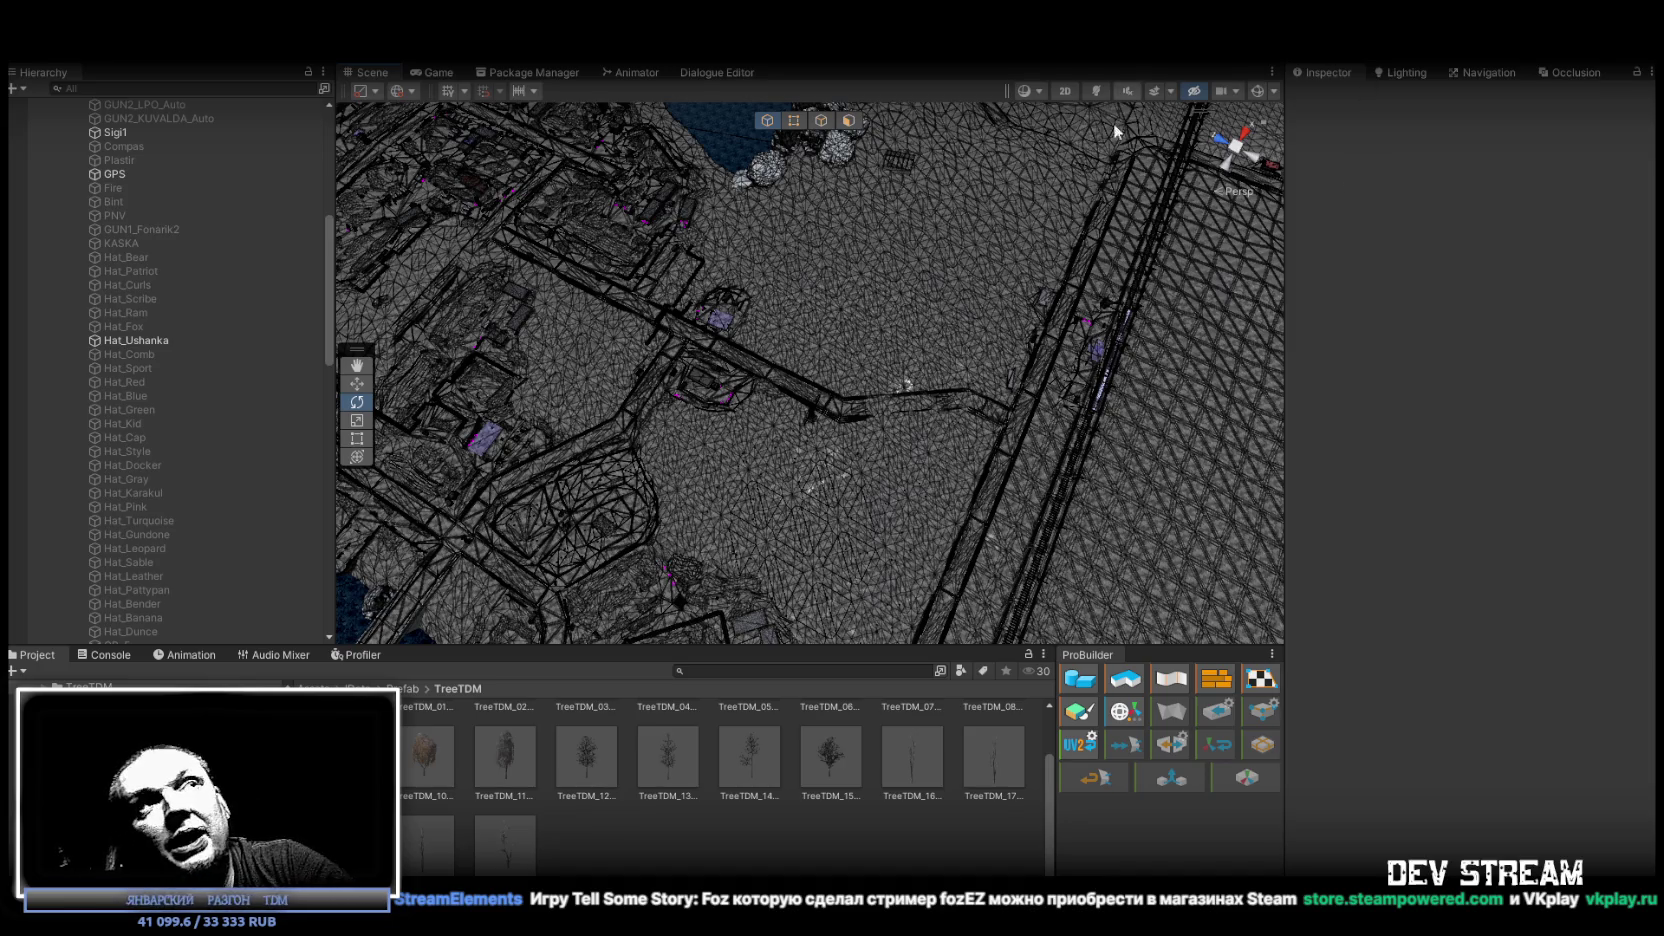
mouse_move(748, 295)
mouse_down()
mouse_move(769, 282)
mouse_move(687, 294)
mouse_move(748, 275)
mouse_up()
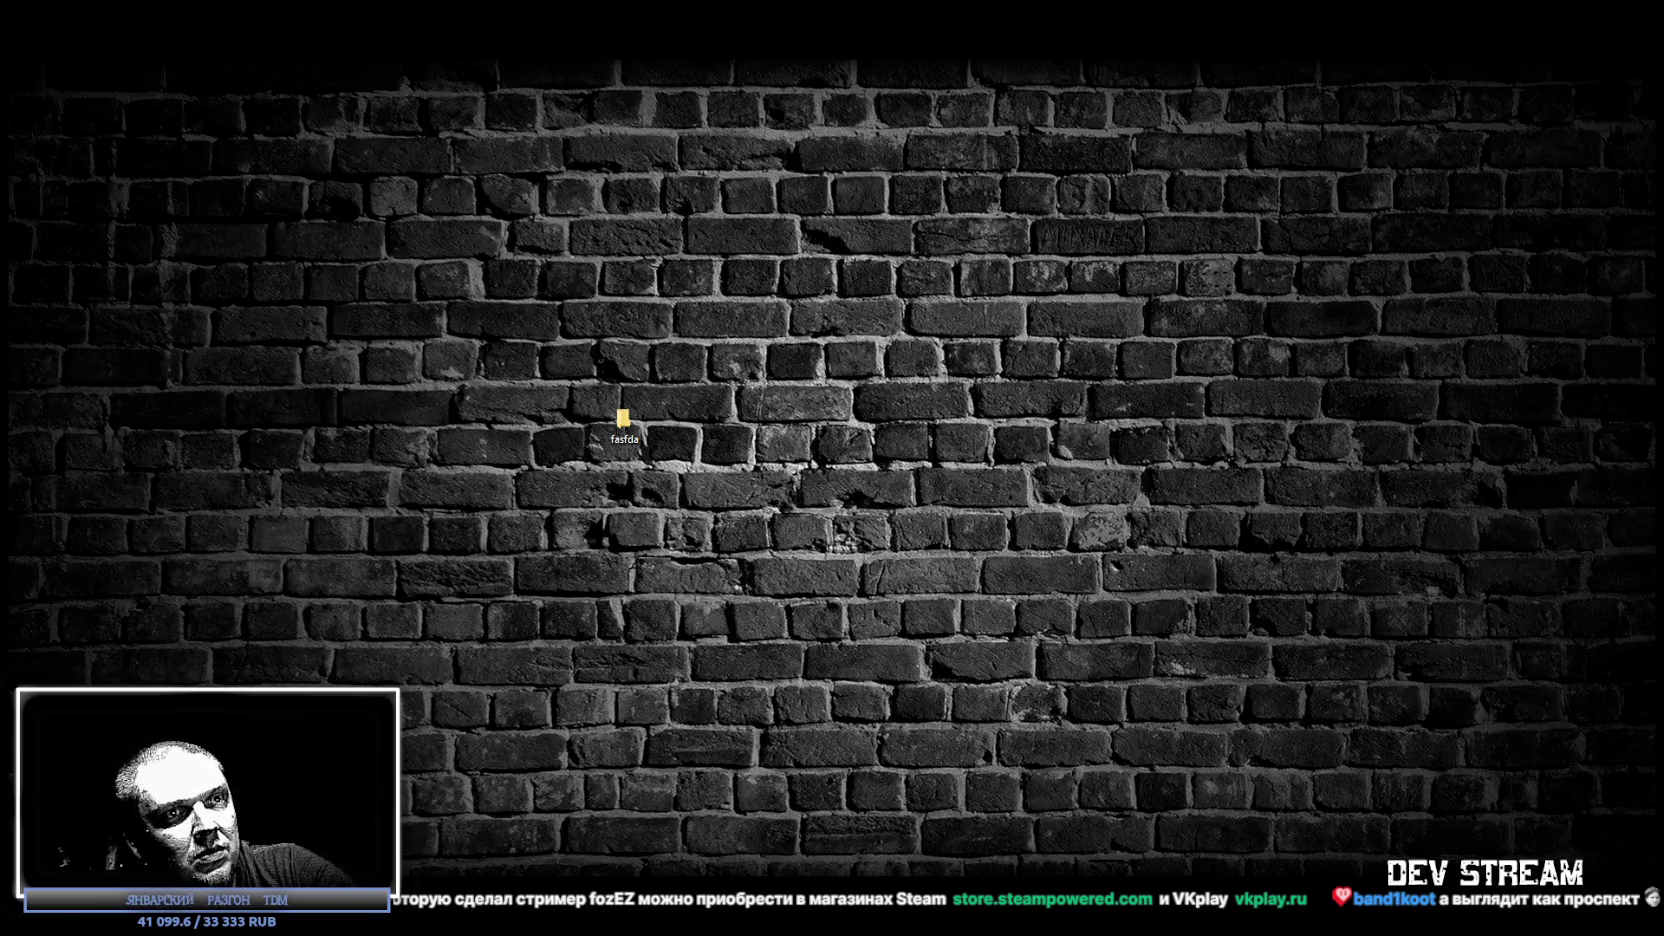
Scroll through the Пройдено playlist down to Northern Journey, then show the desktop.
scroll(921, 269, down, 6)
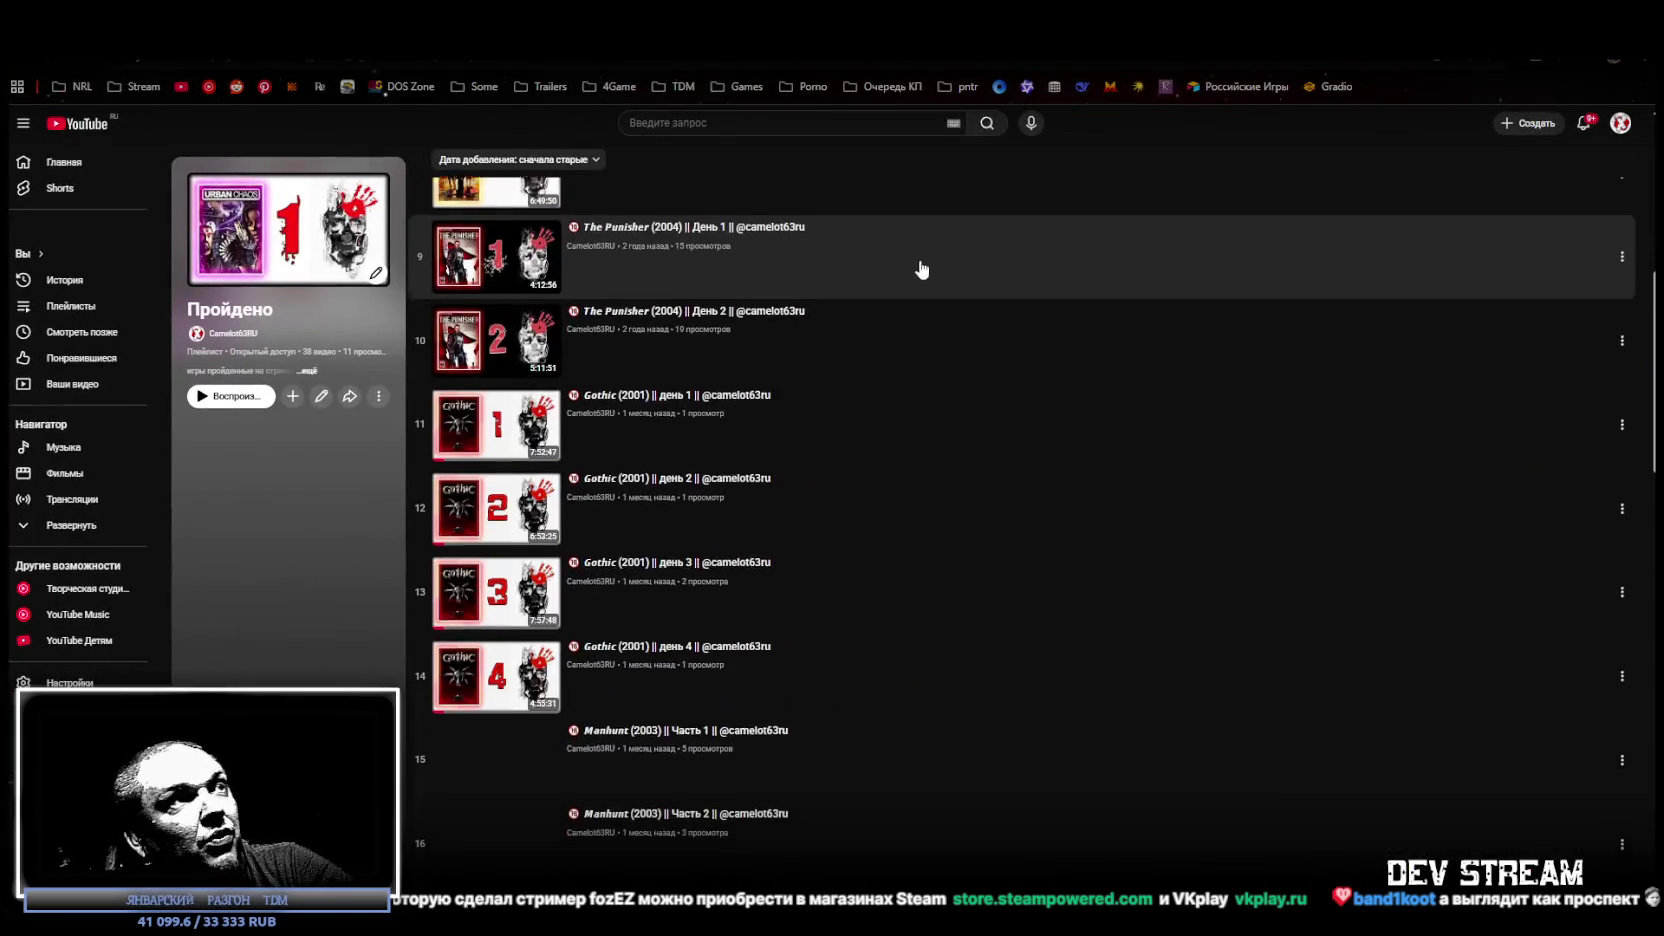
scroll(787, 342, down, 1)
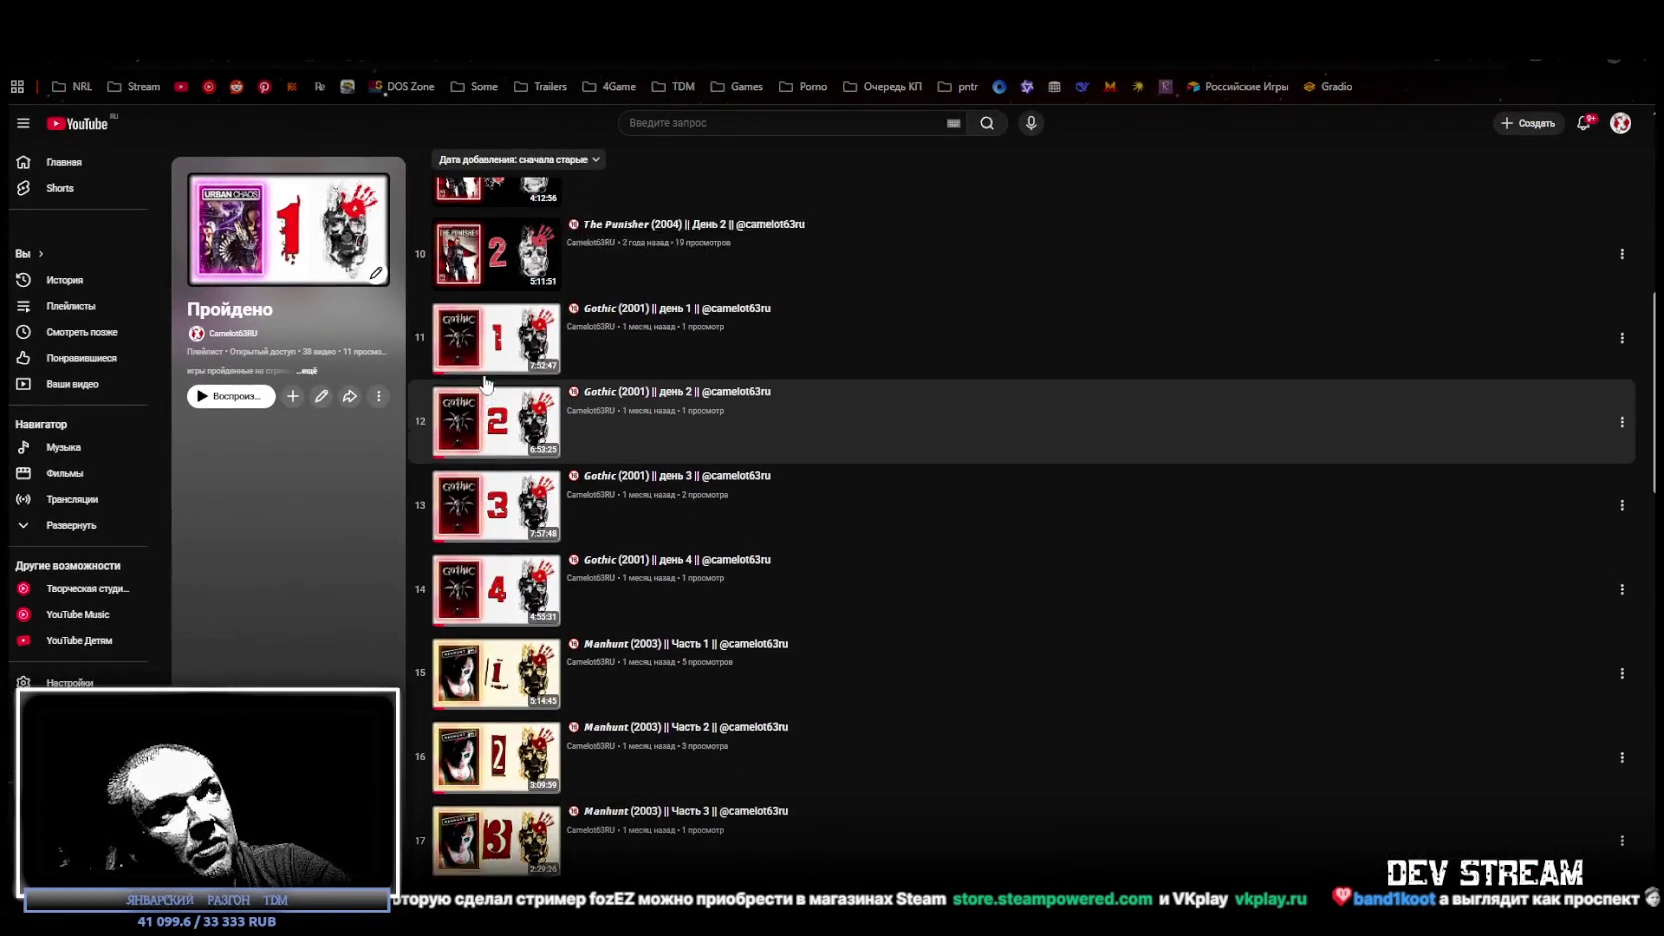
scroll(522, 632, up, 1)
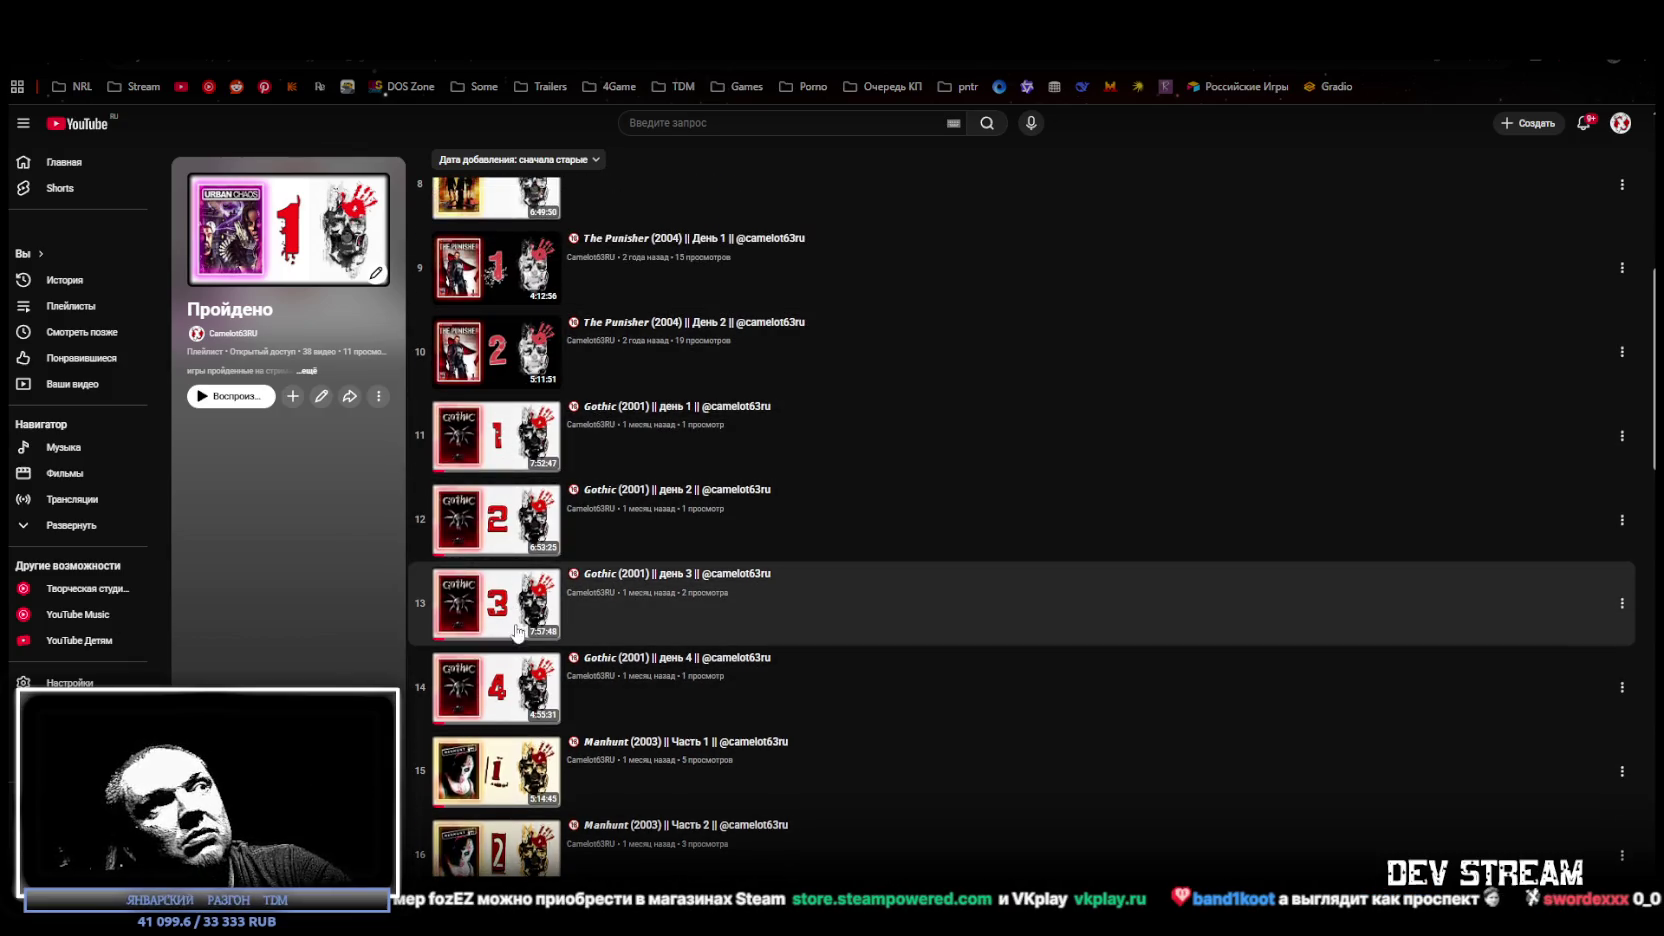
scroll(501, 371, down, 1)
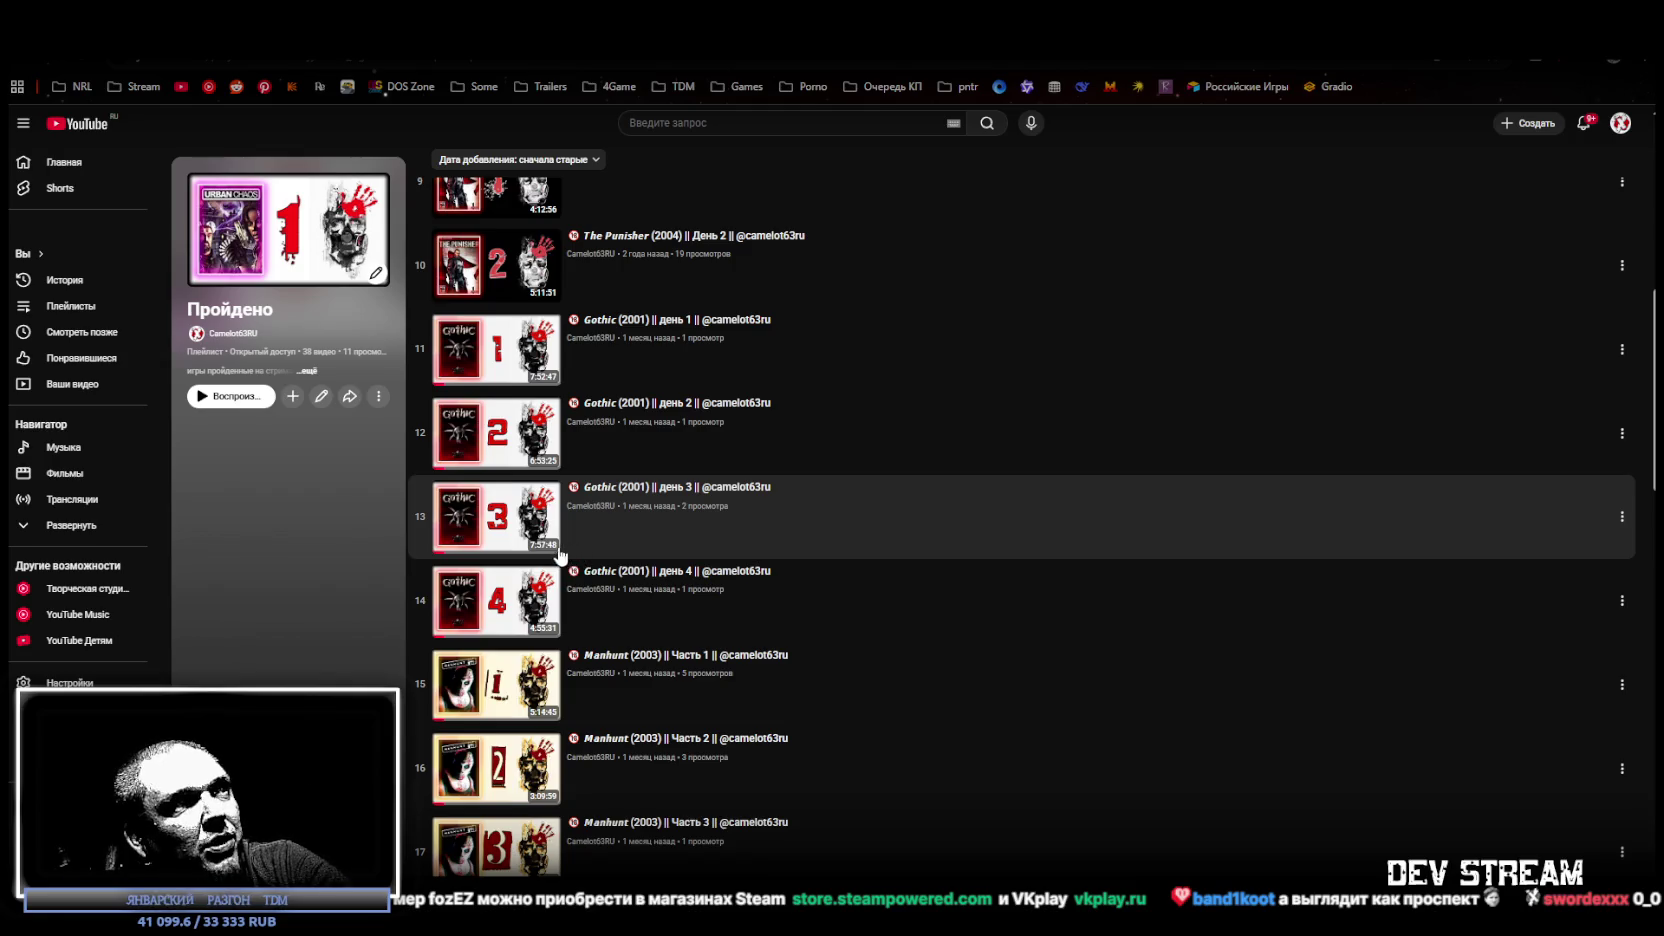
scroll(550, 578, down, 1)
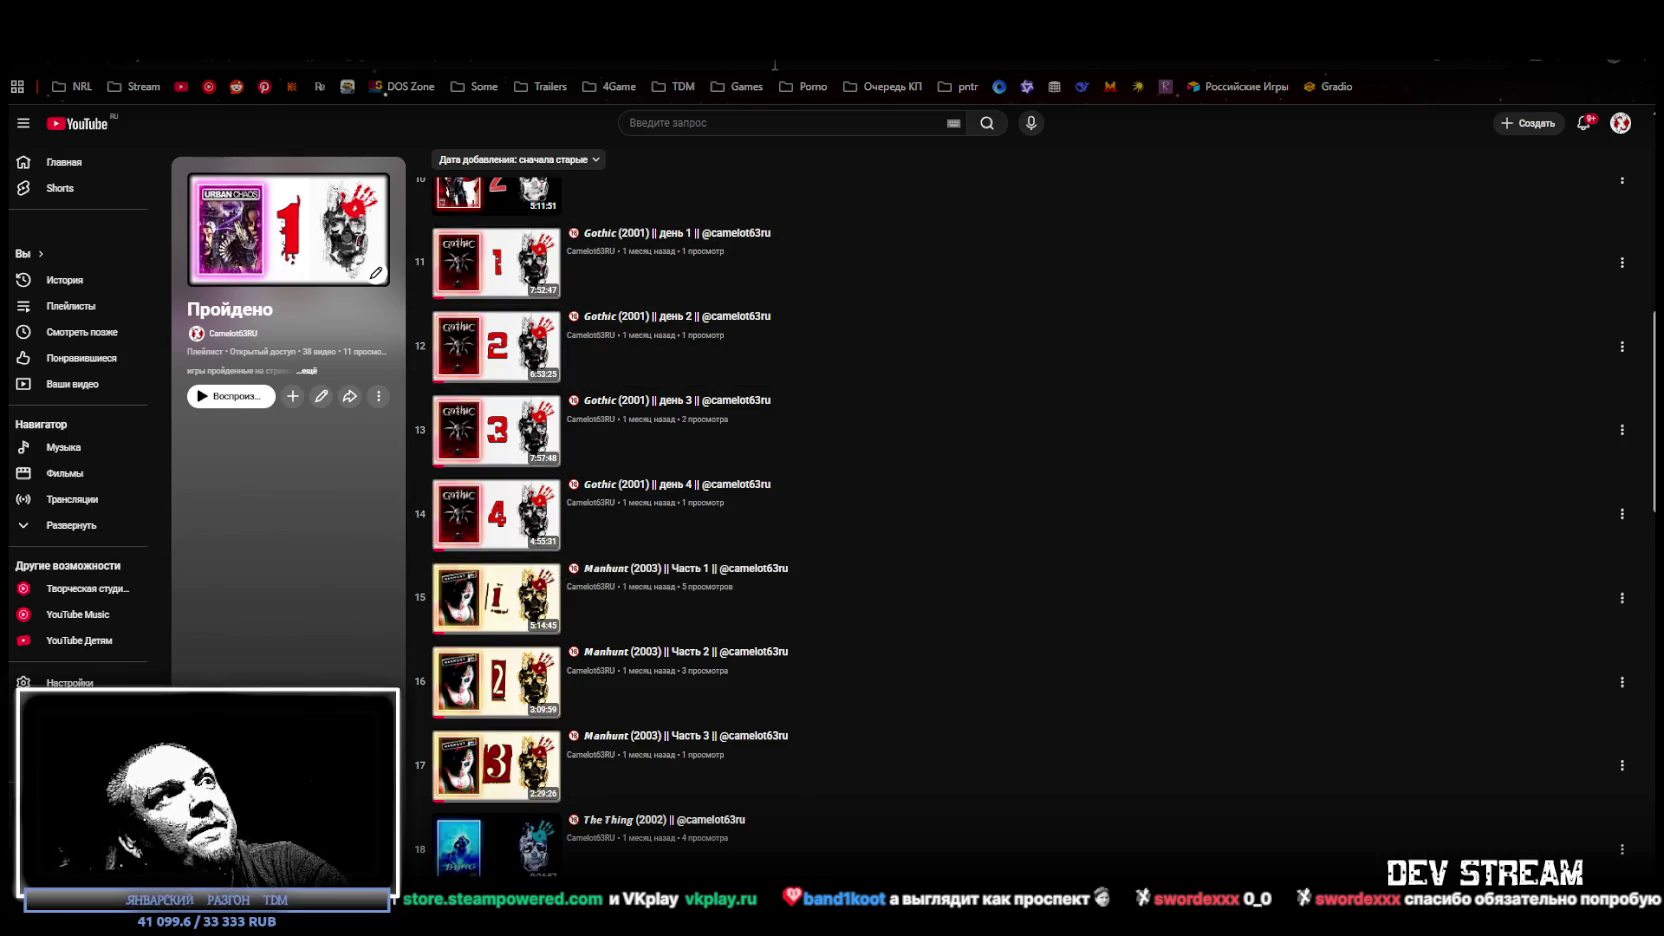
scroll(758, 650, down, 5)
scroll(853, 497, up, 10)
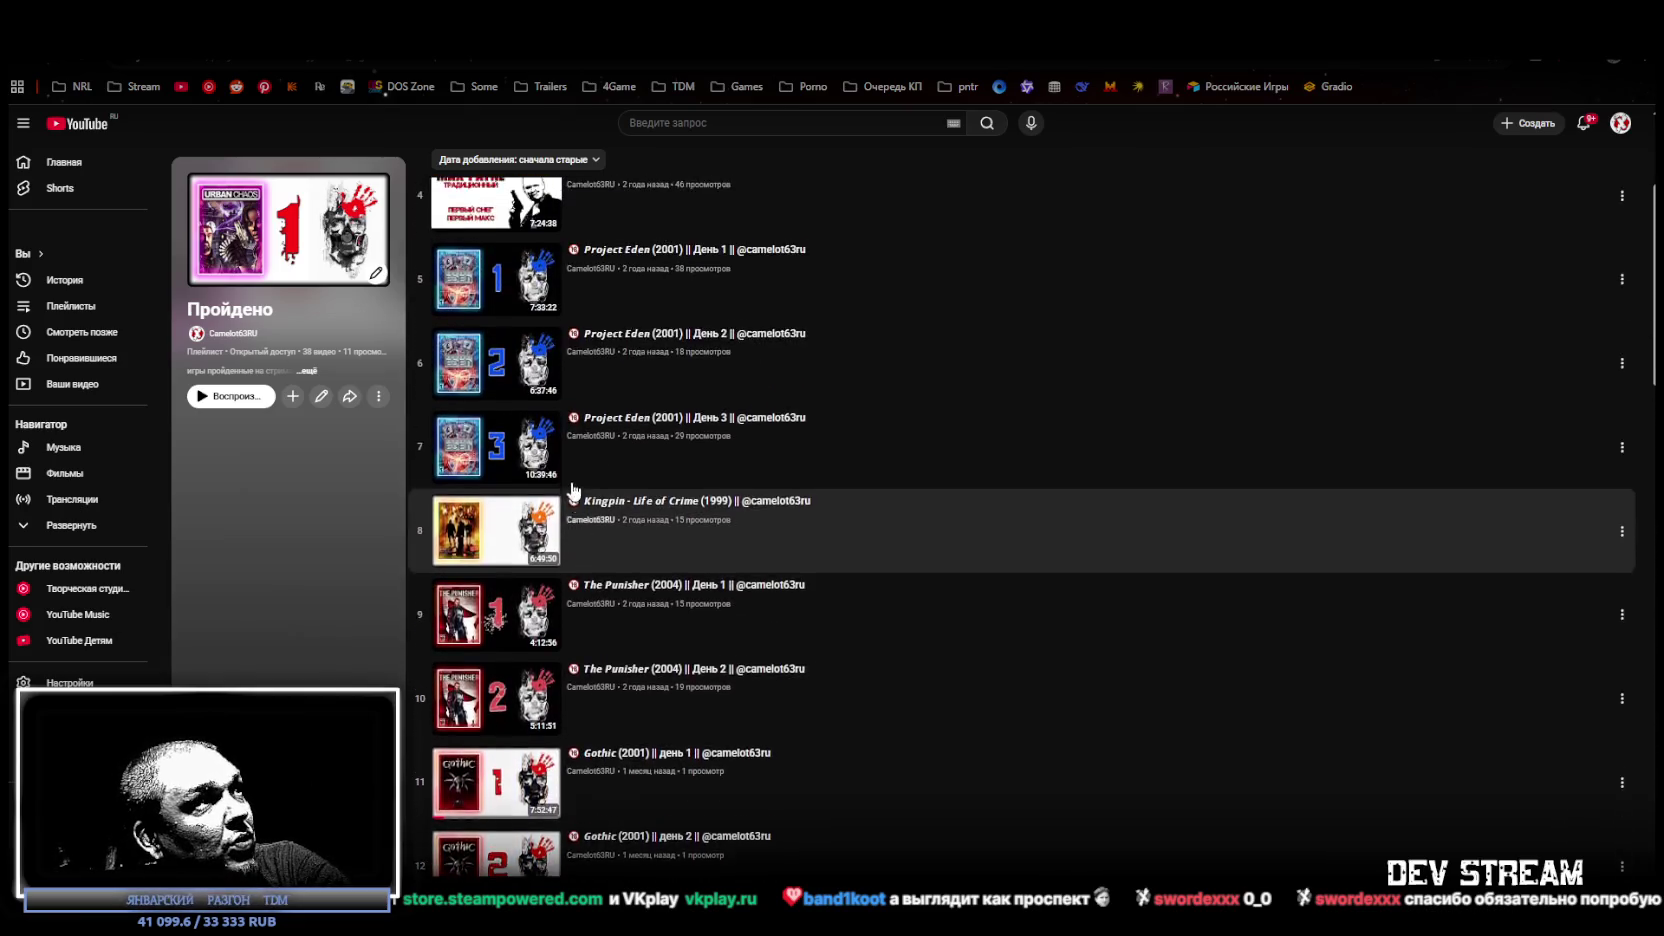
scroll(576, 495, up, 2)
scroll(585, 470, down, 3)
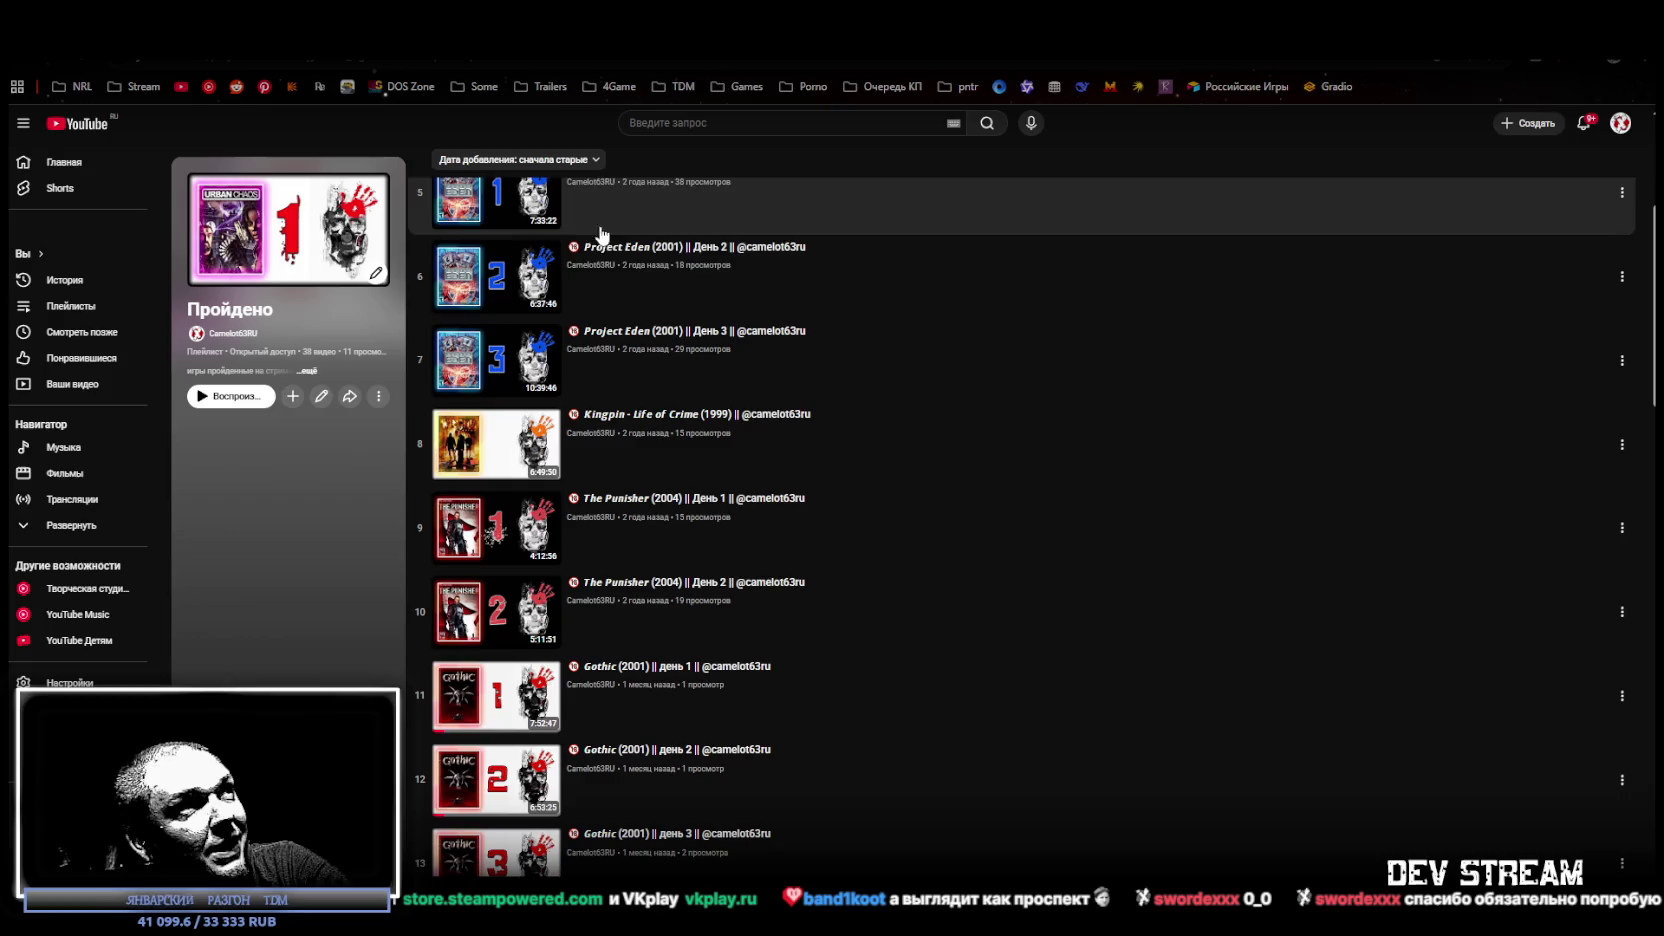
scroll(888, 475, up, 1)
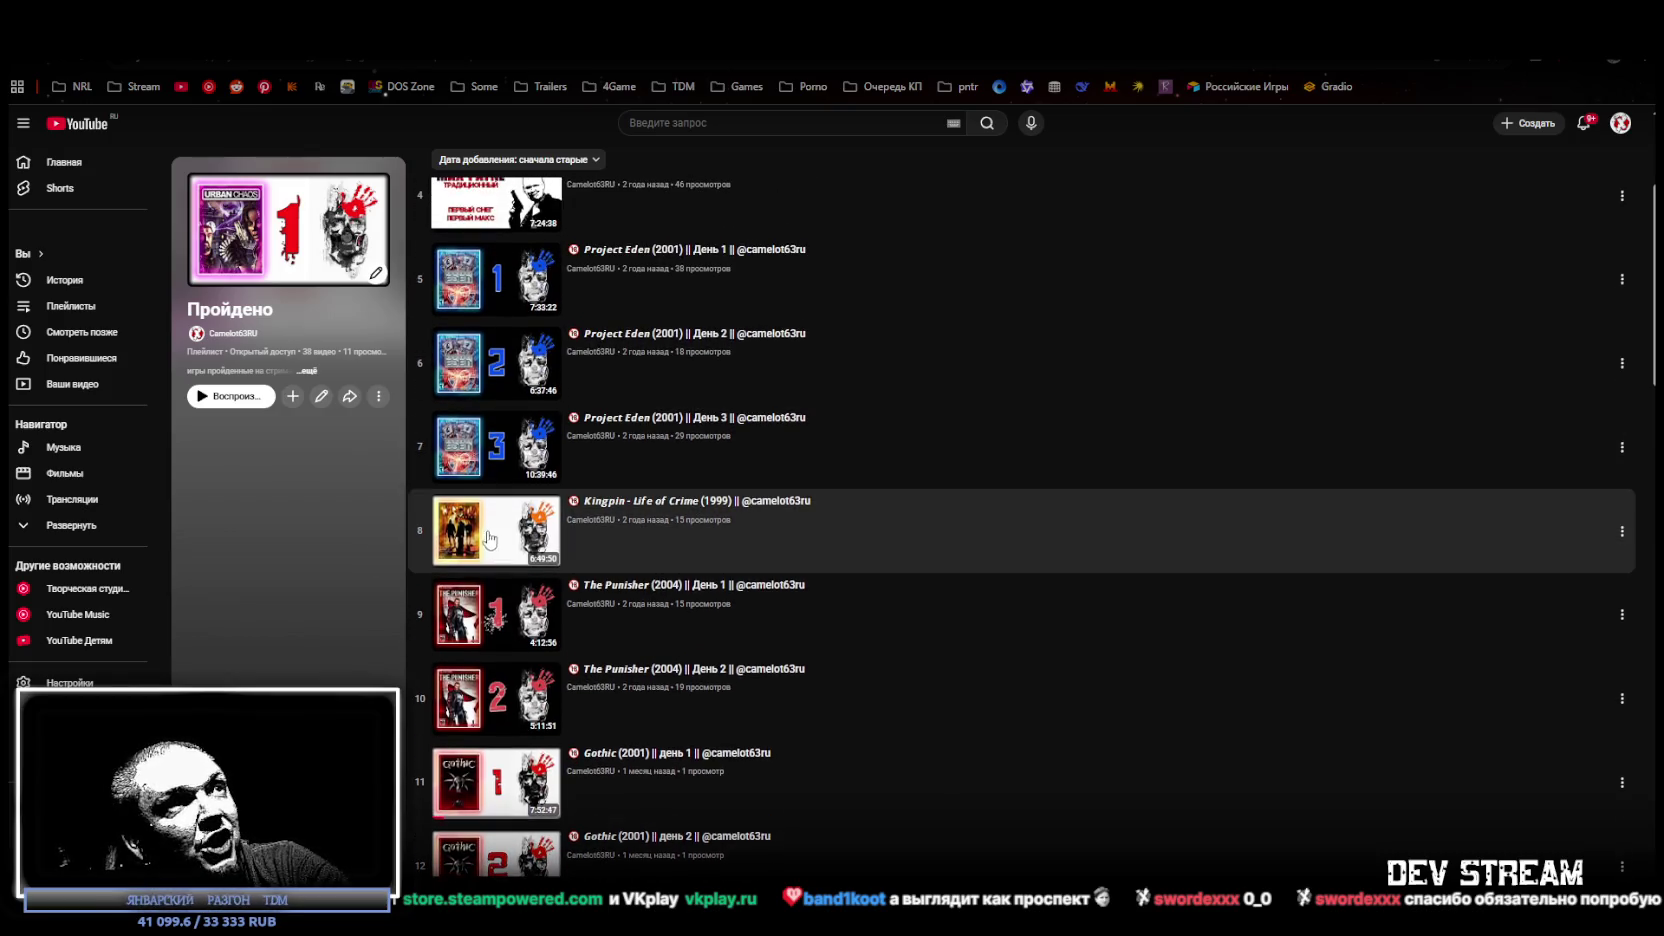
scroll(850, 594, down, 2)
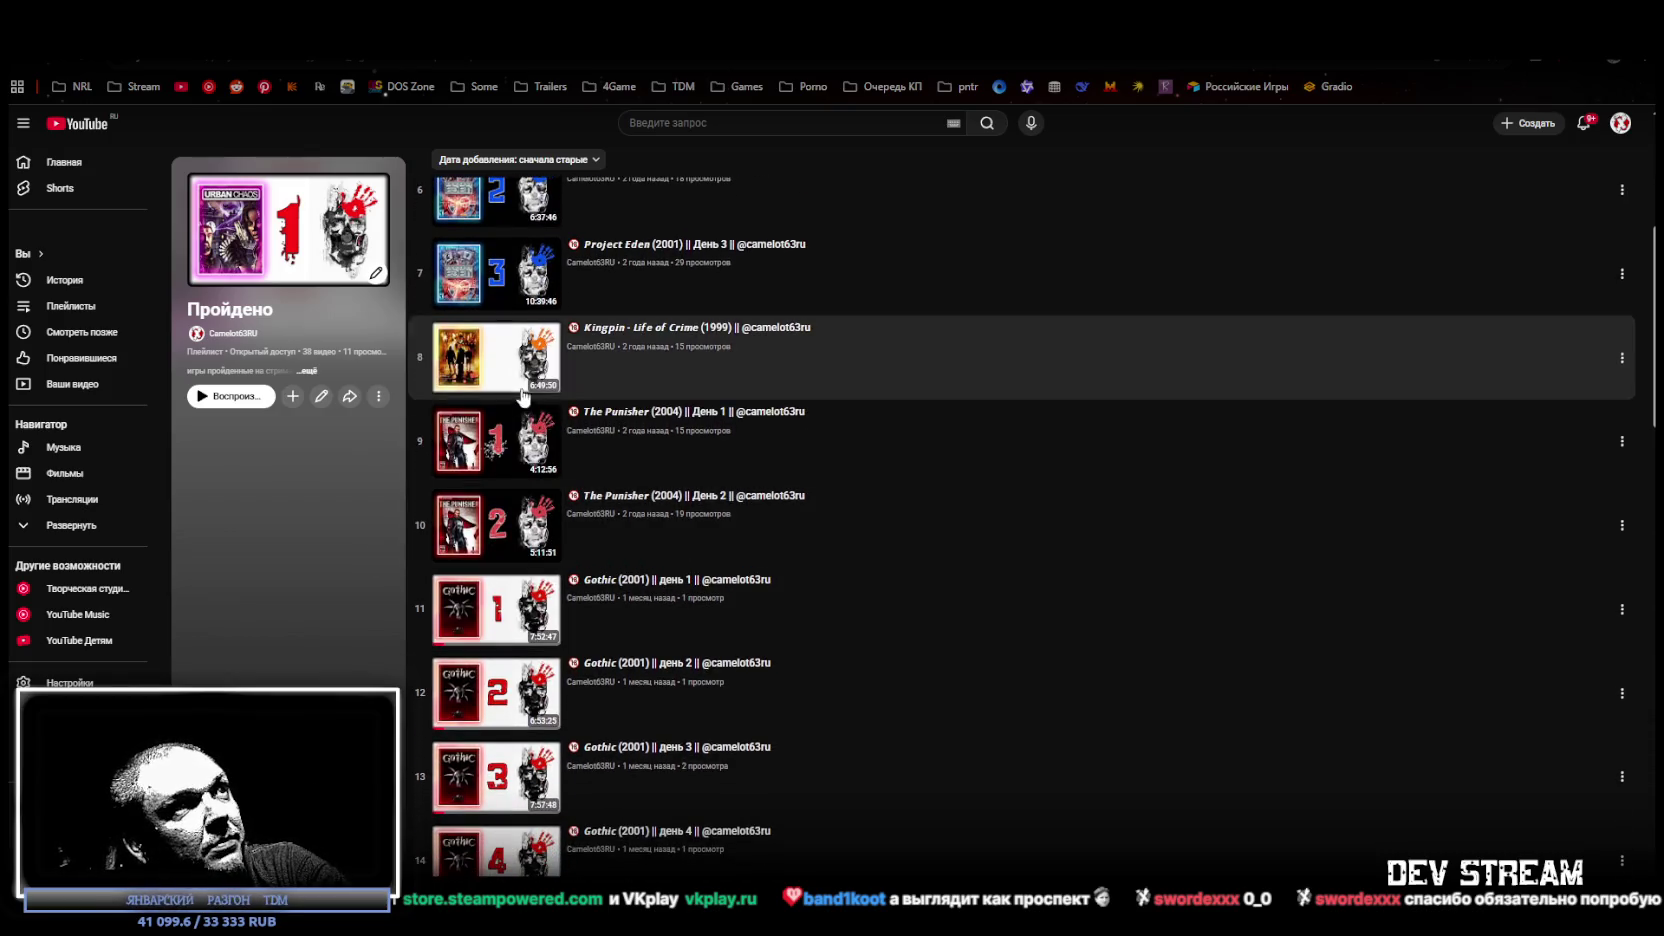
scroll(541, 477, down, 5)
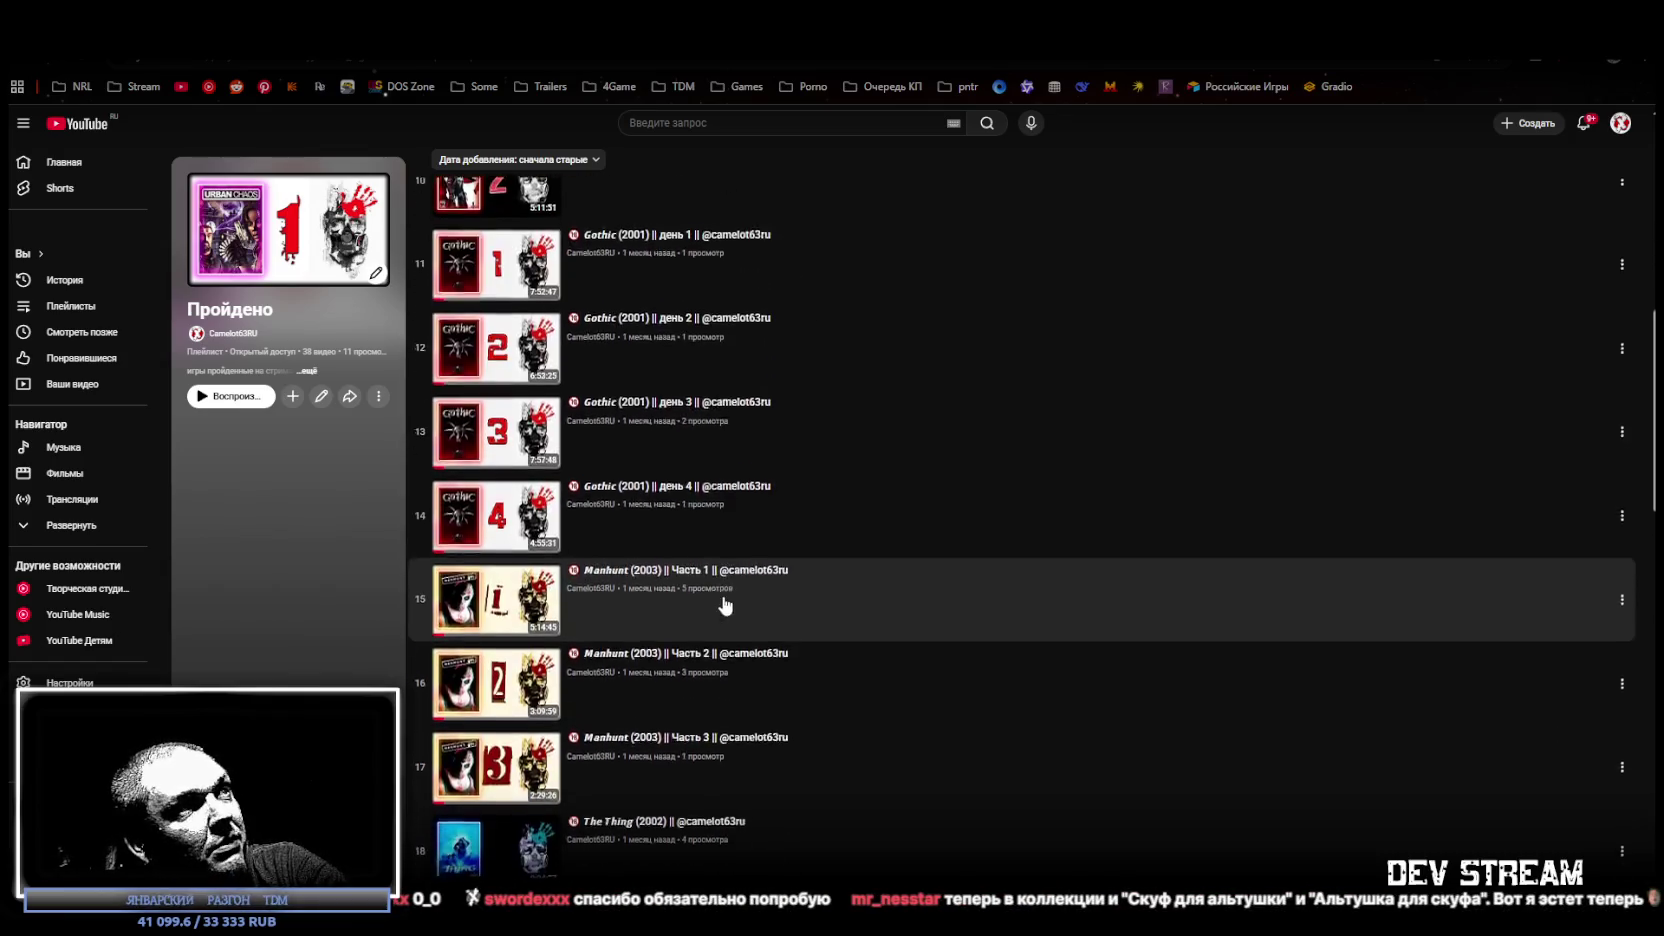
scroll(724, 571, down, 3)
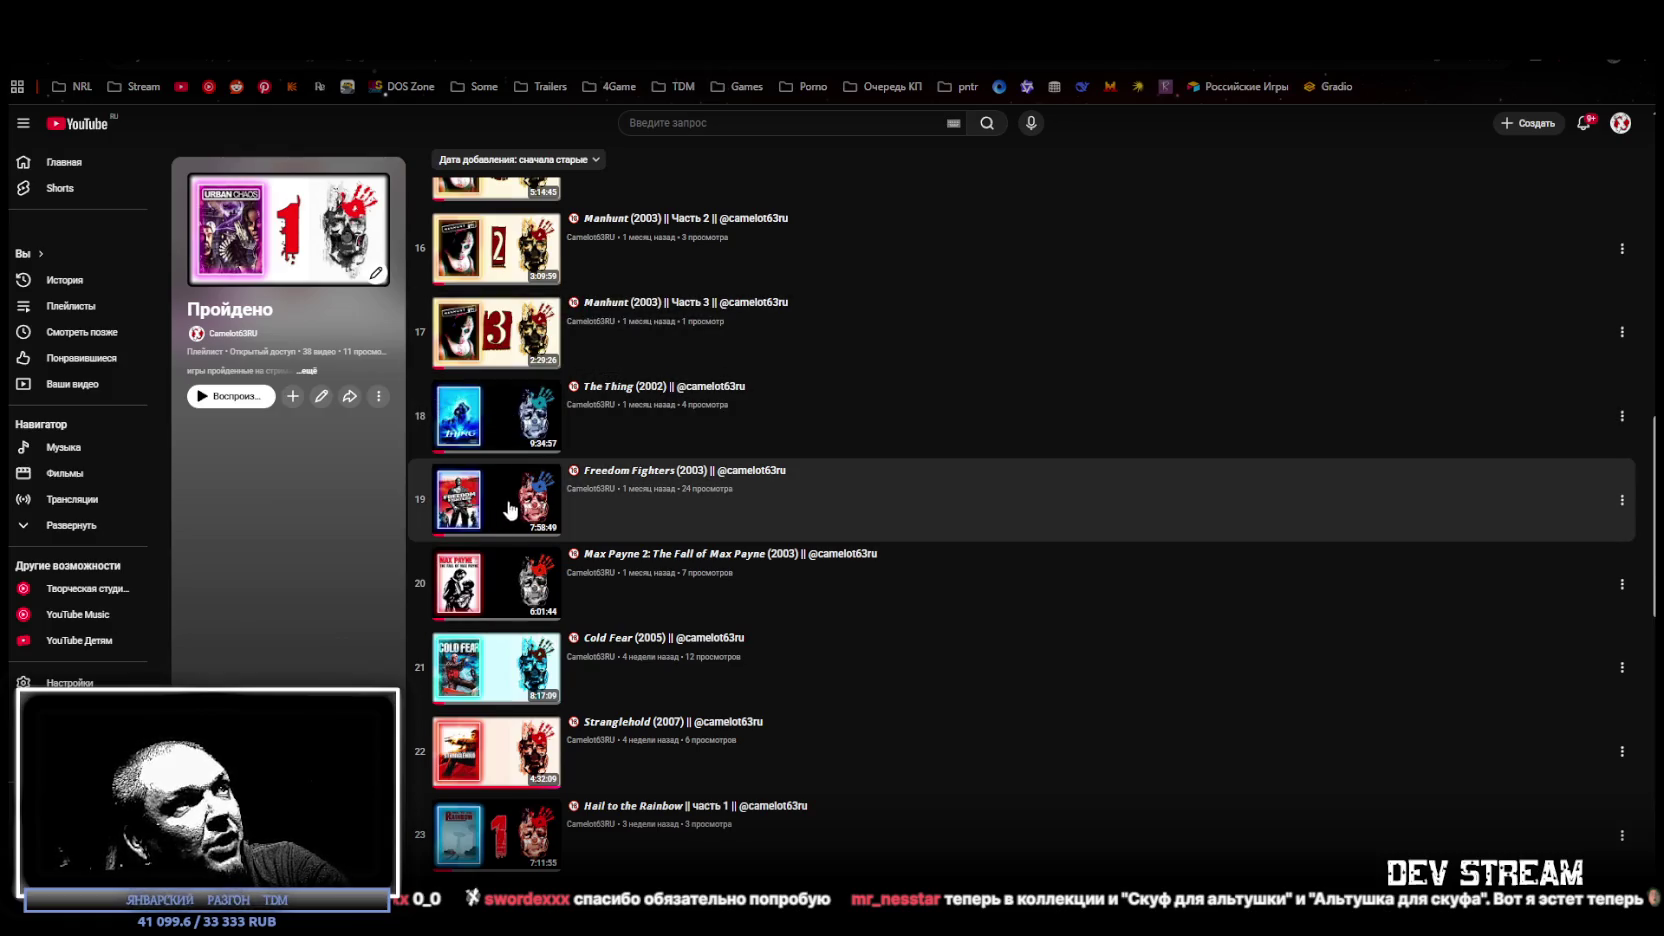
scroll(508, 510, down, 3)
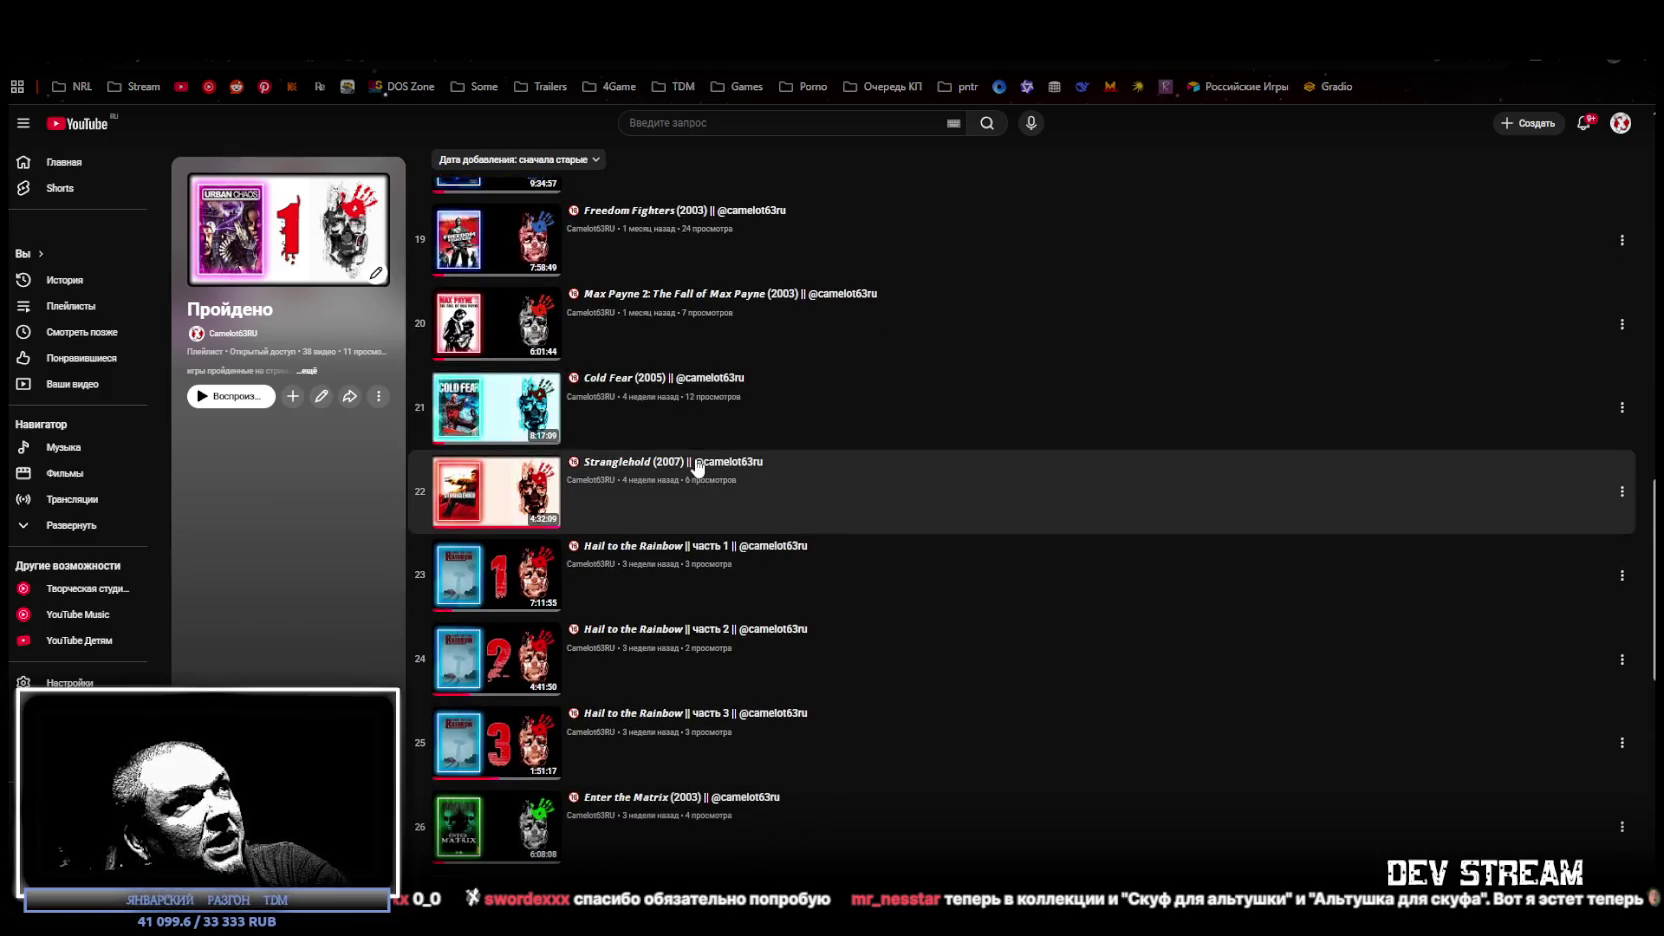
scroll(470, 320, down, 2)
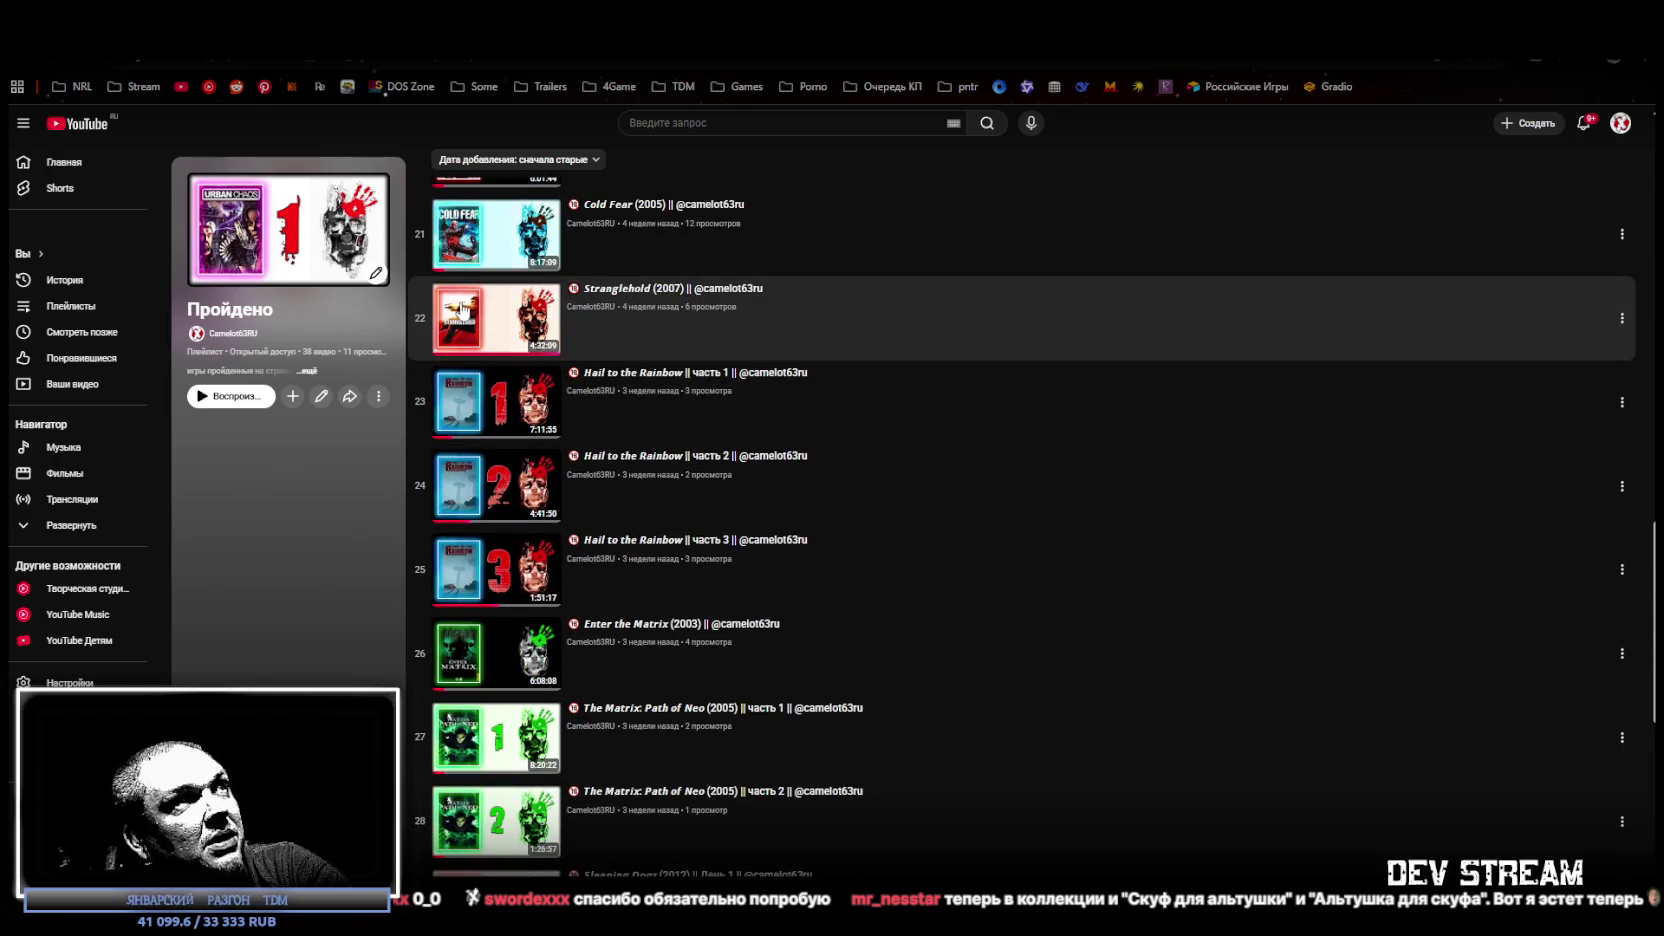
scroll(668, 323, down, 2)
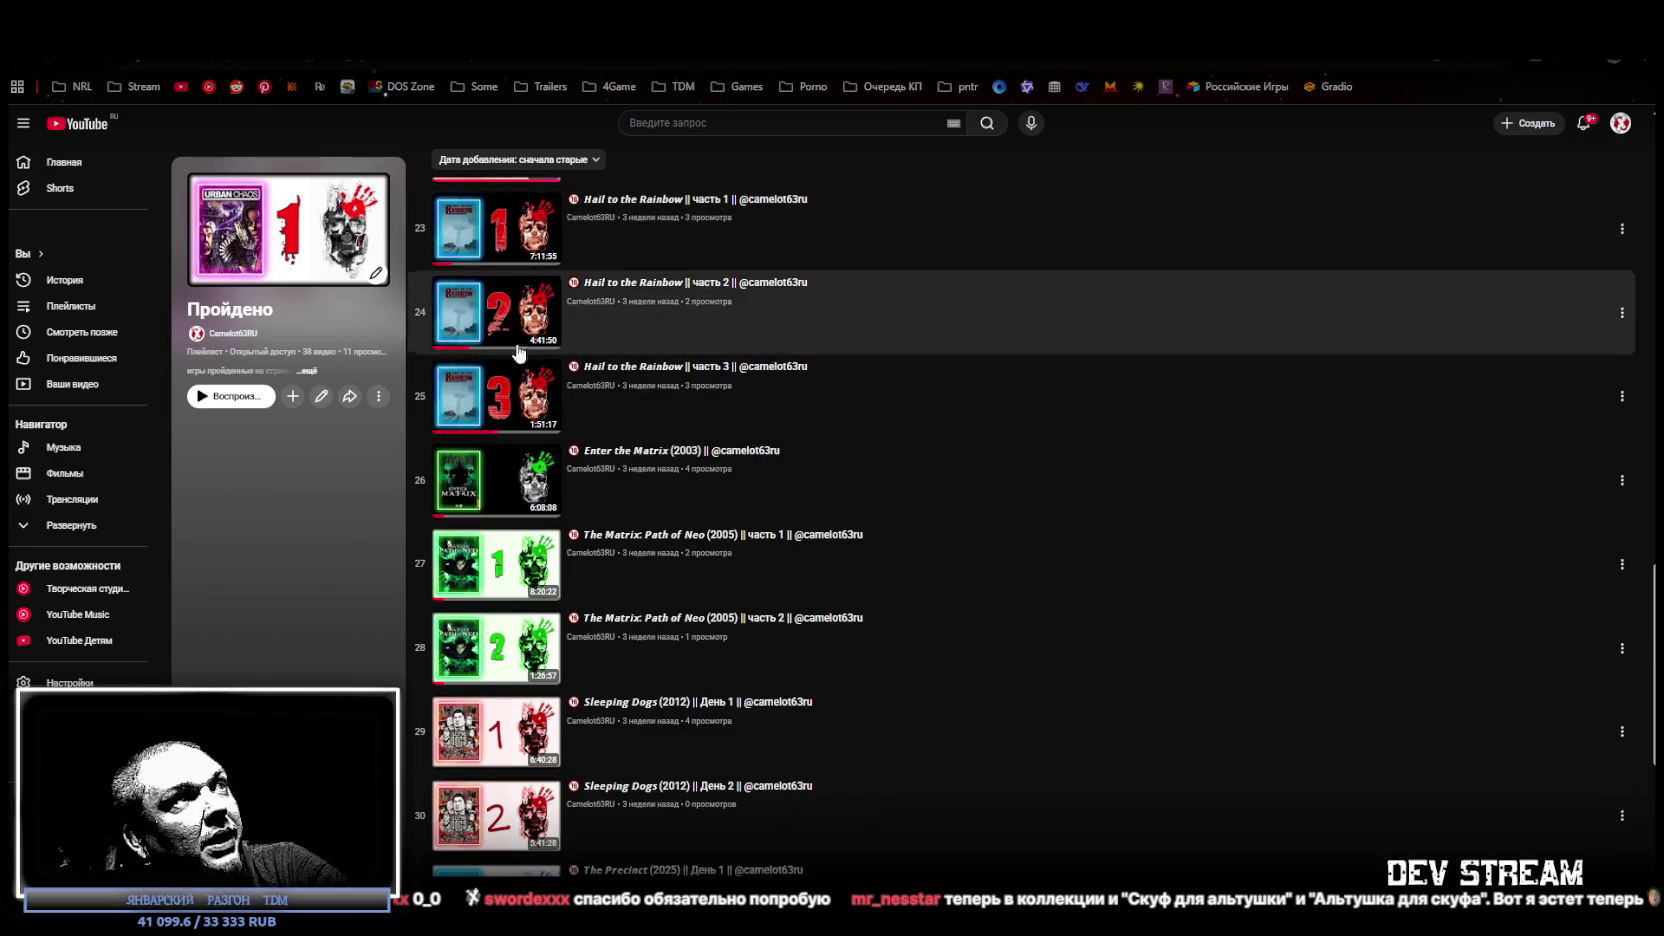
scroll(780, 390, down, 1)
scroll(505, 396, down, 2)
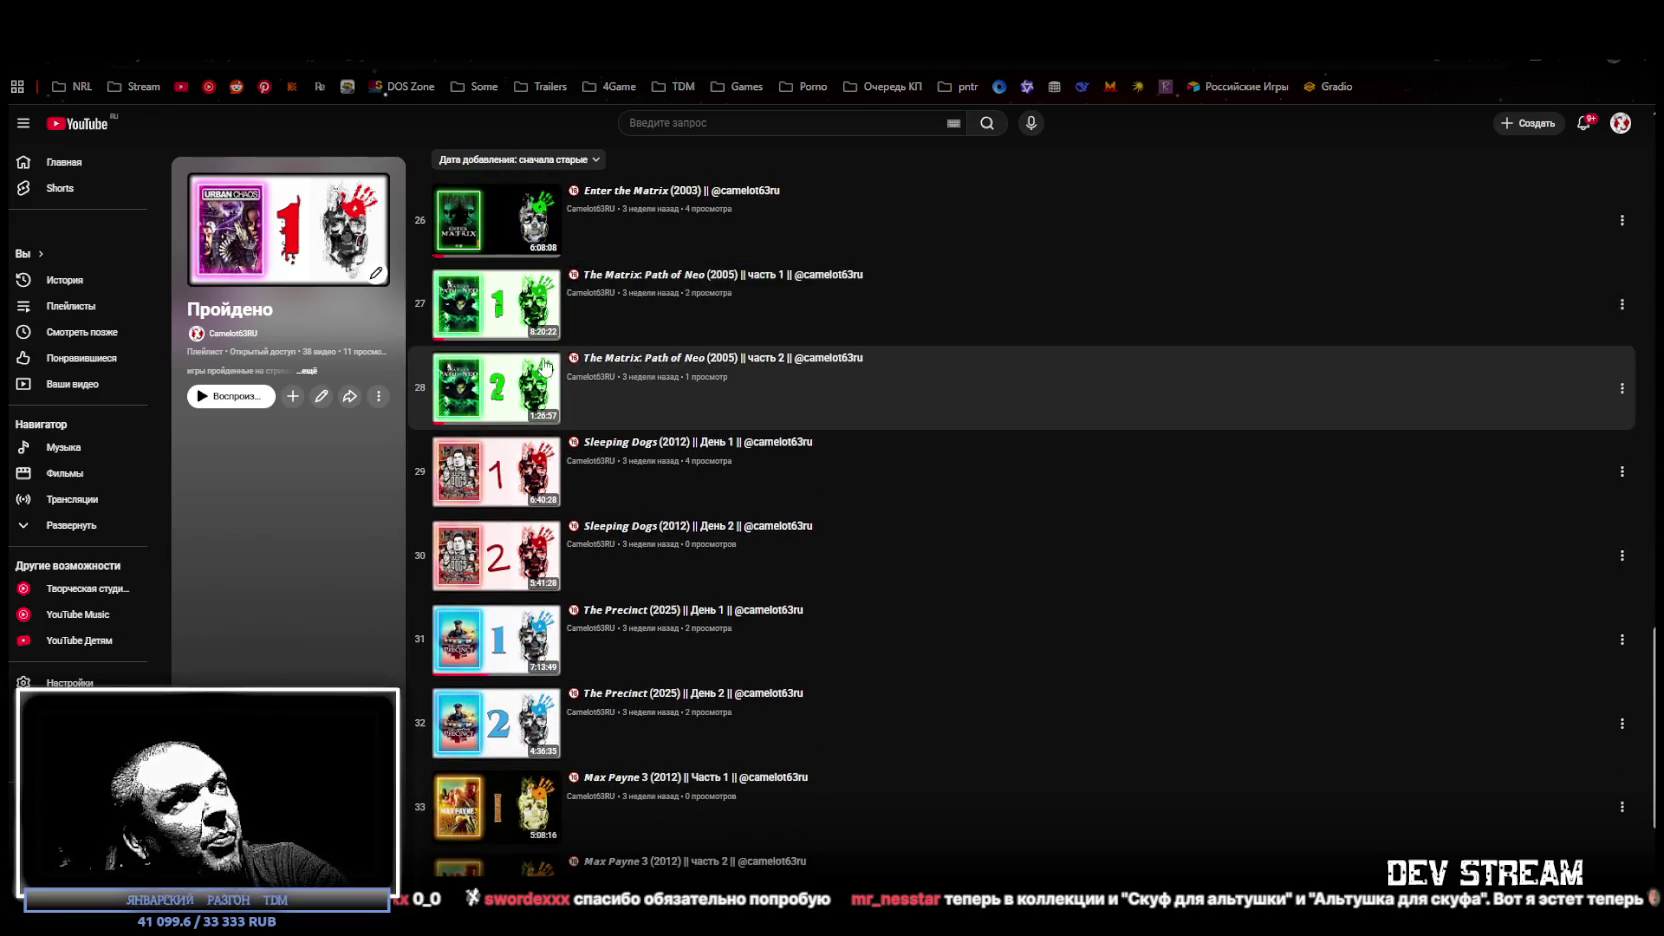
scroll(545, 368, down, 1)
scroll(512, 370, down, 2)
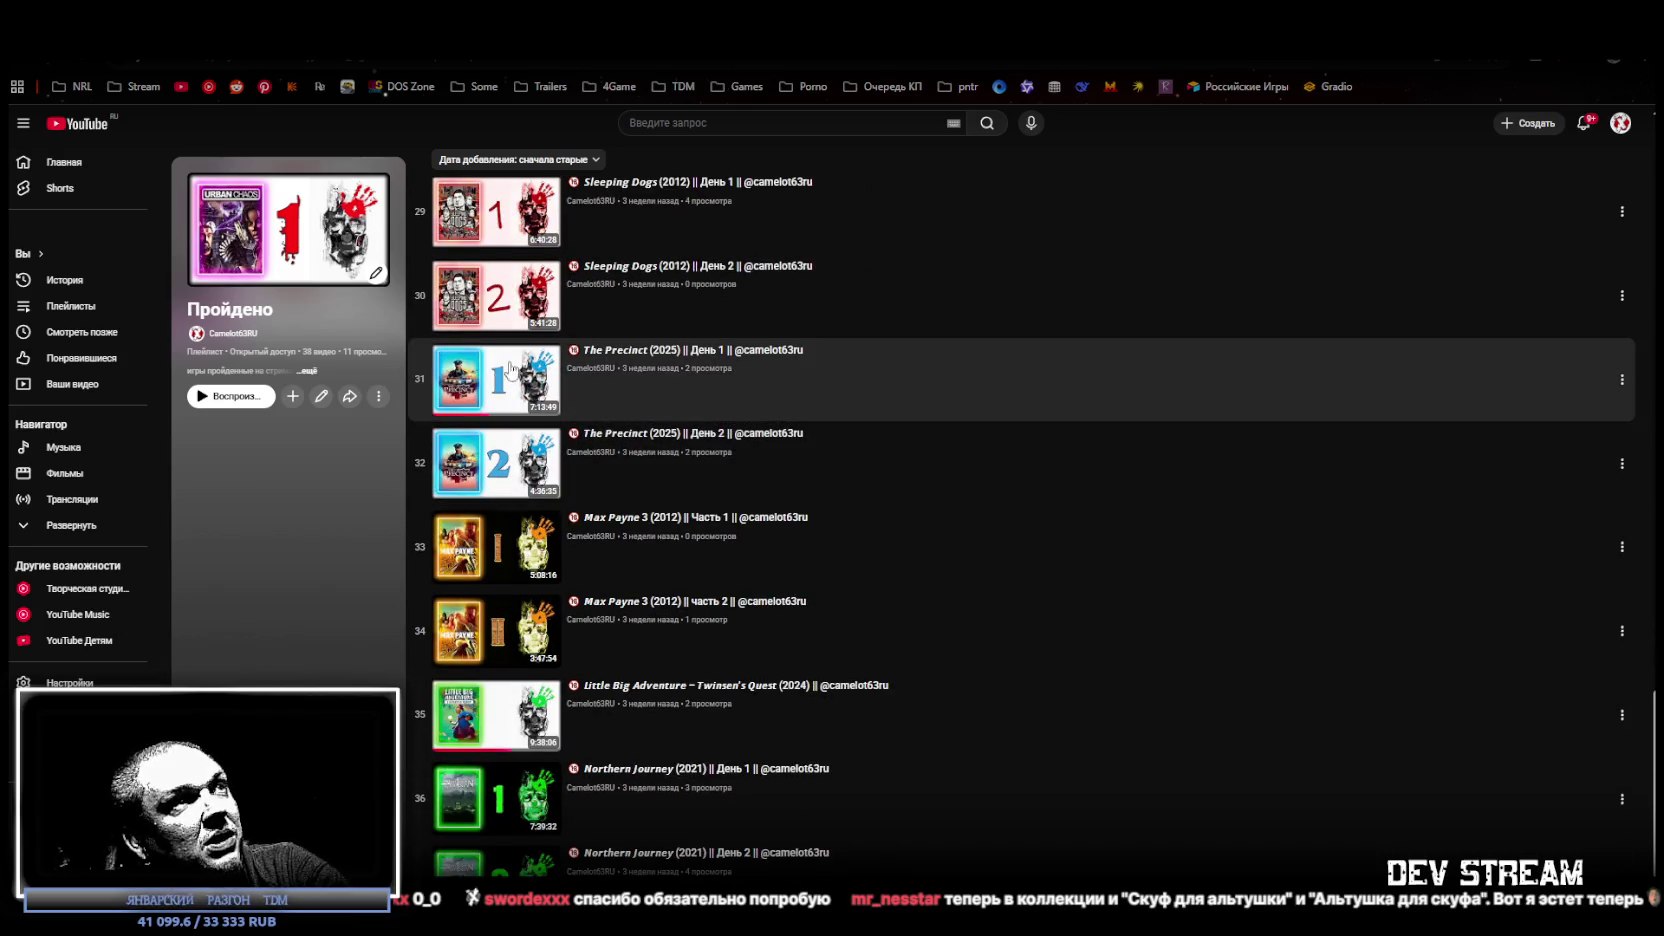
scroll(520, 430, down, 2)
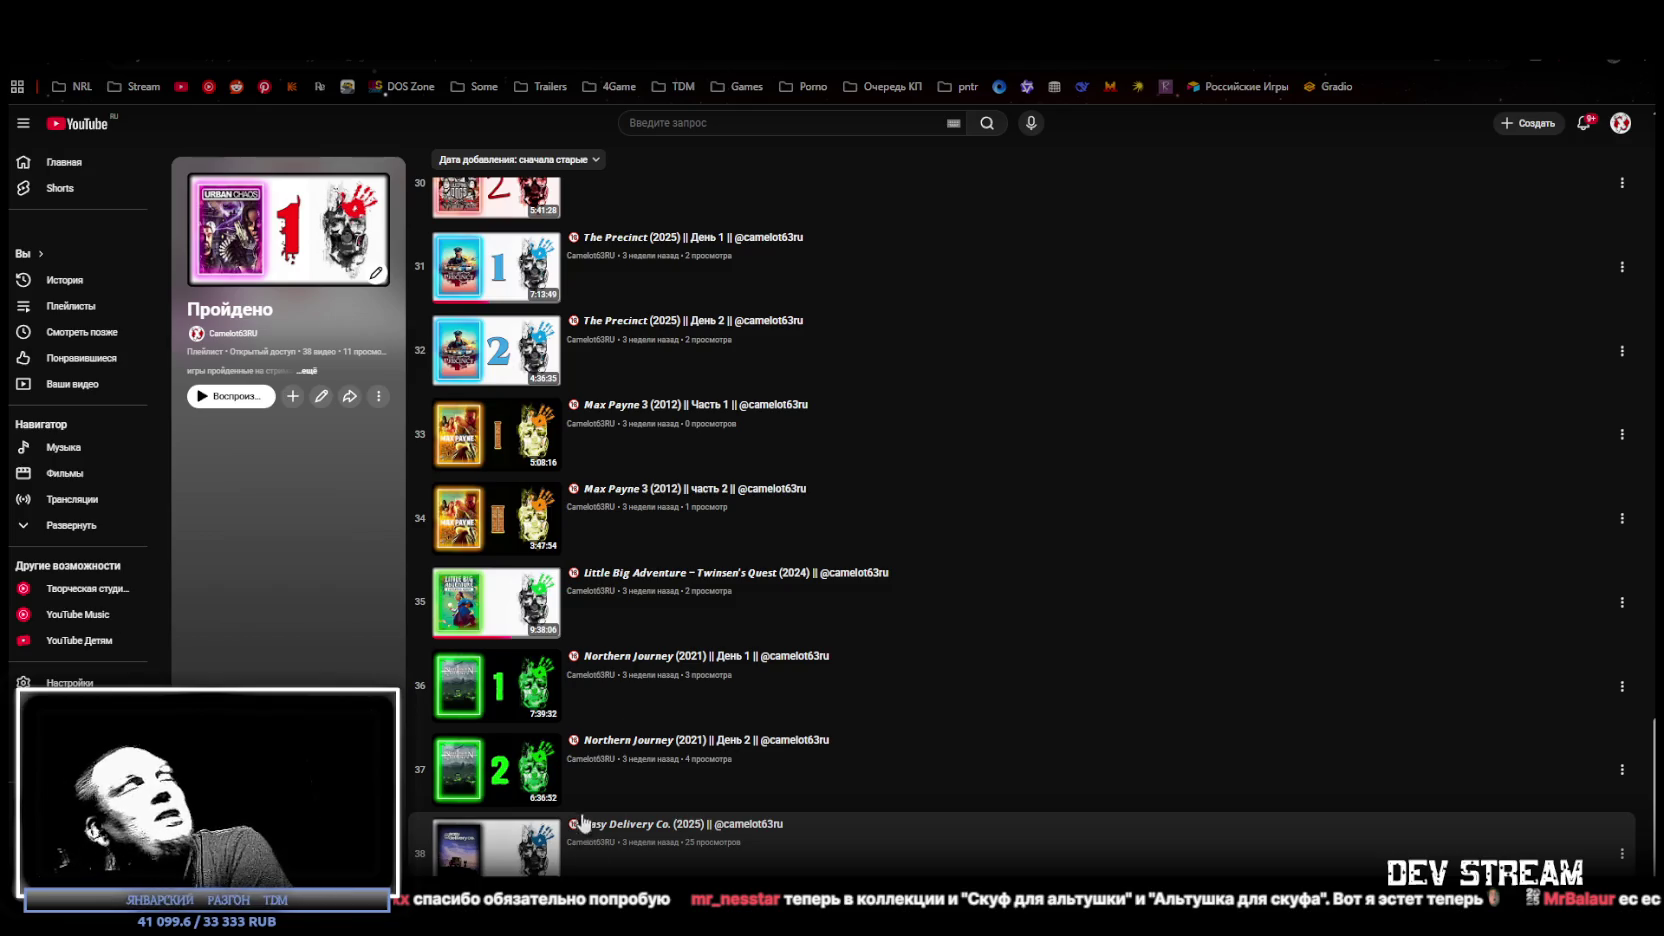
key(super+d)
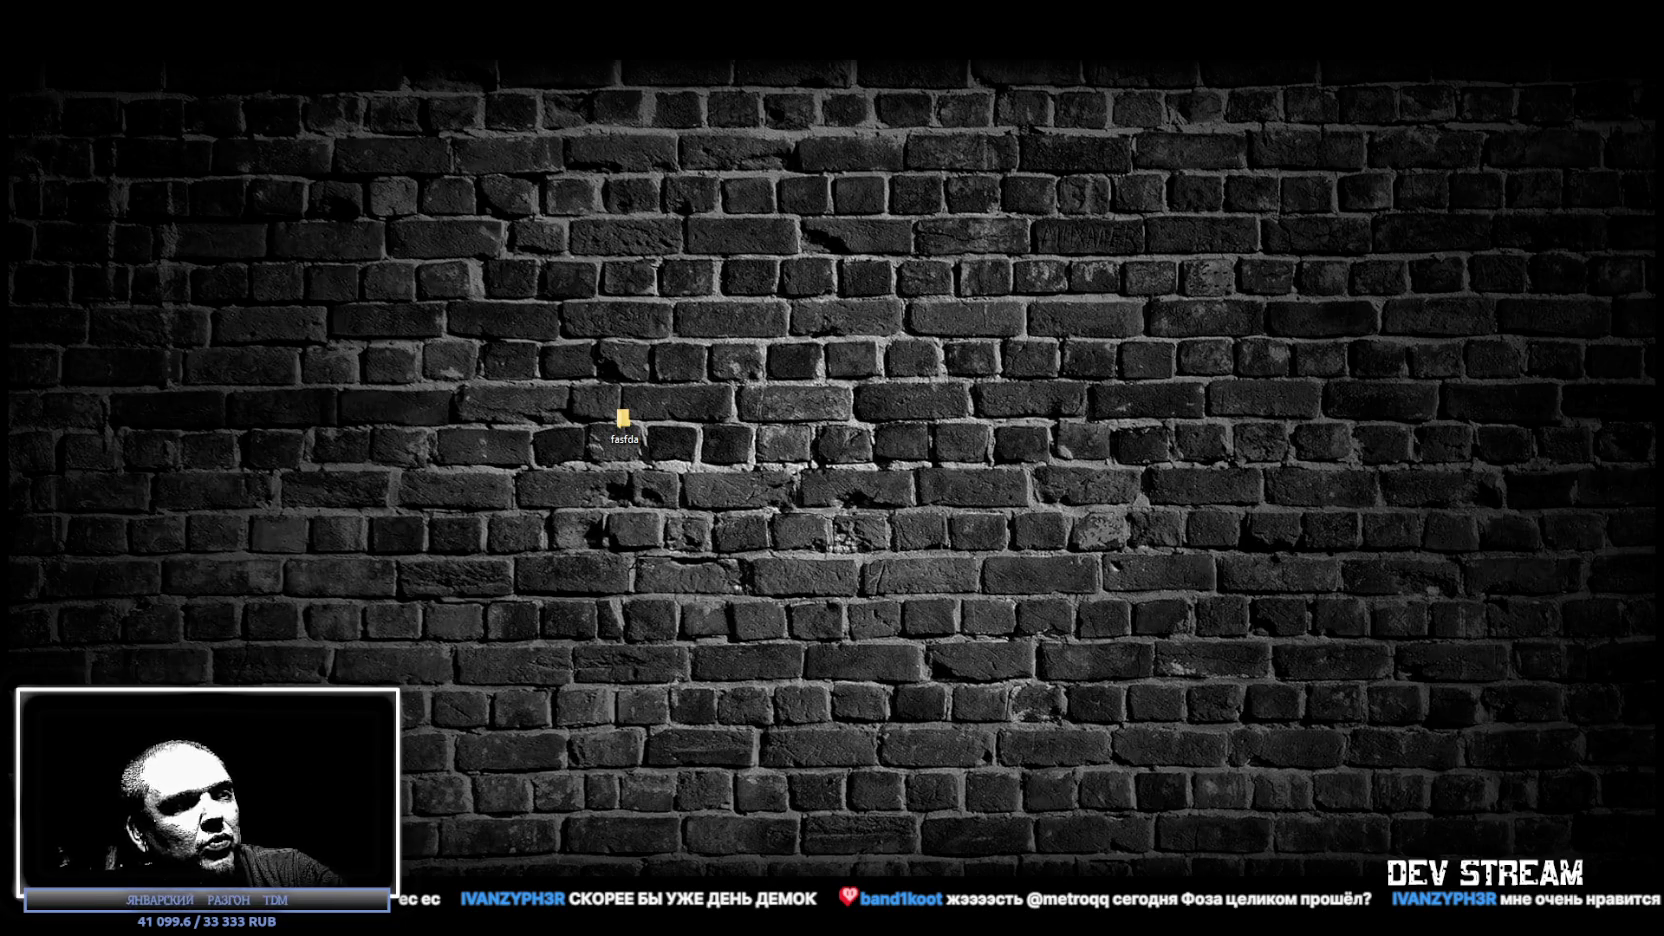
Restore the Steam library window showing the Tell Some Story: Foz game page.
click(686, 930)
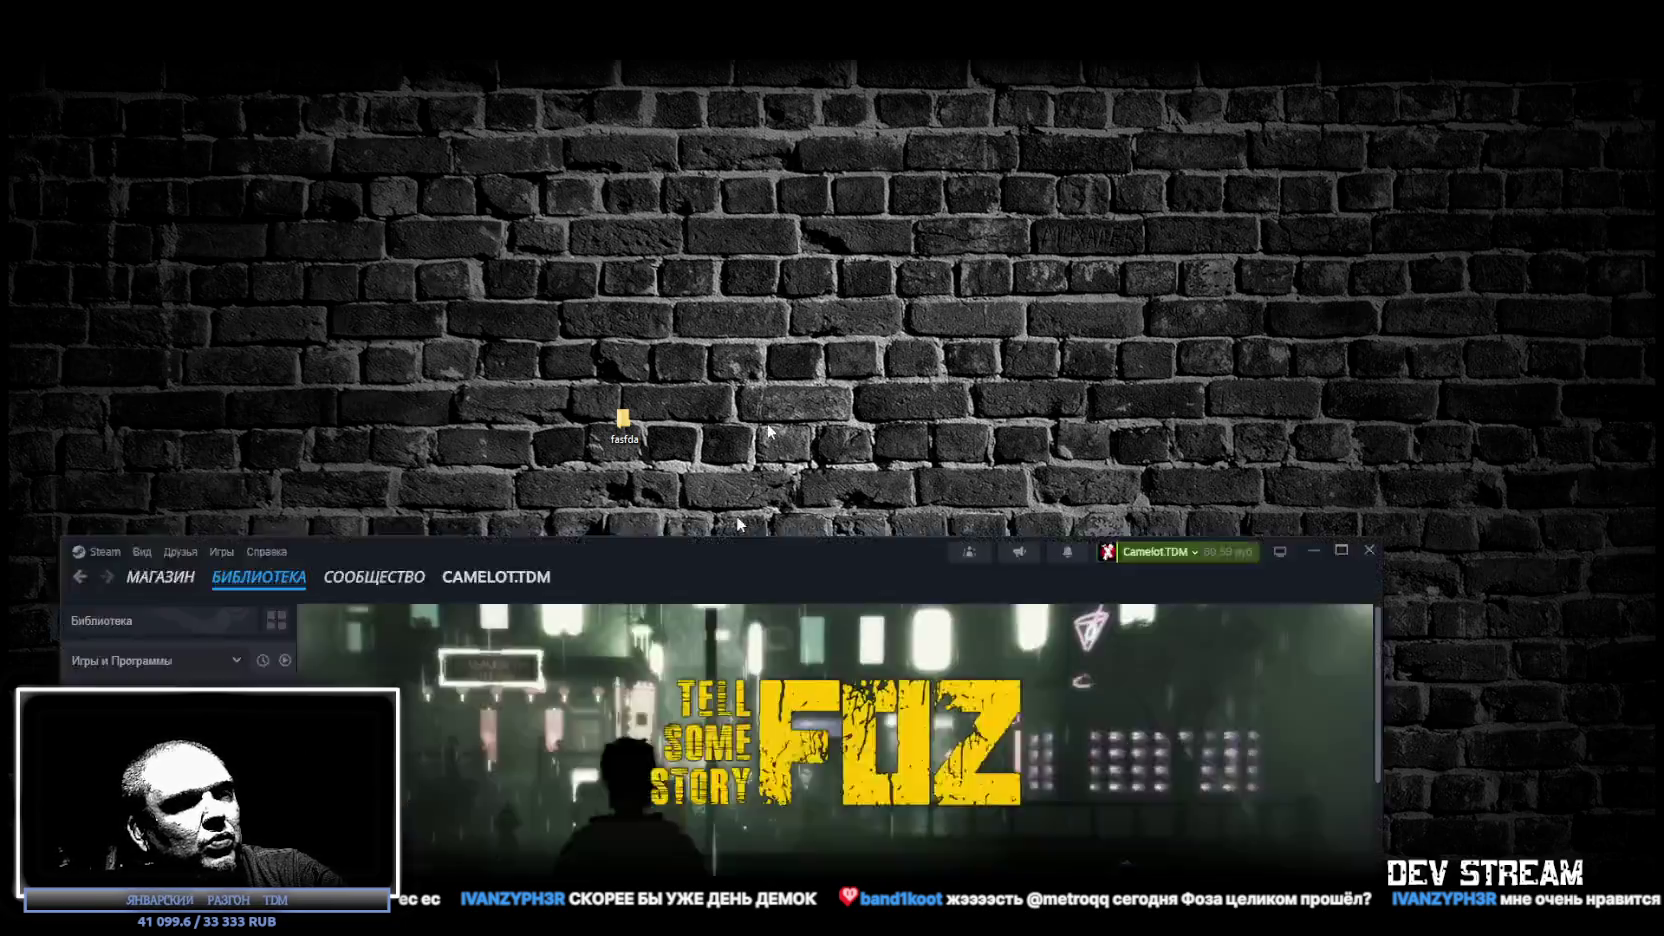
Scroll through the Foz activity and achievements, then minimize Steam to show the desktop.
scroll(406, 696, down, 5)
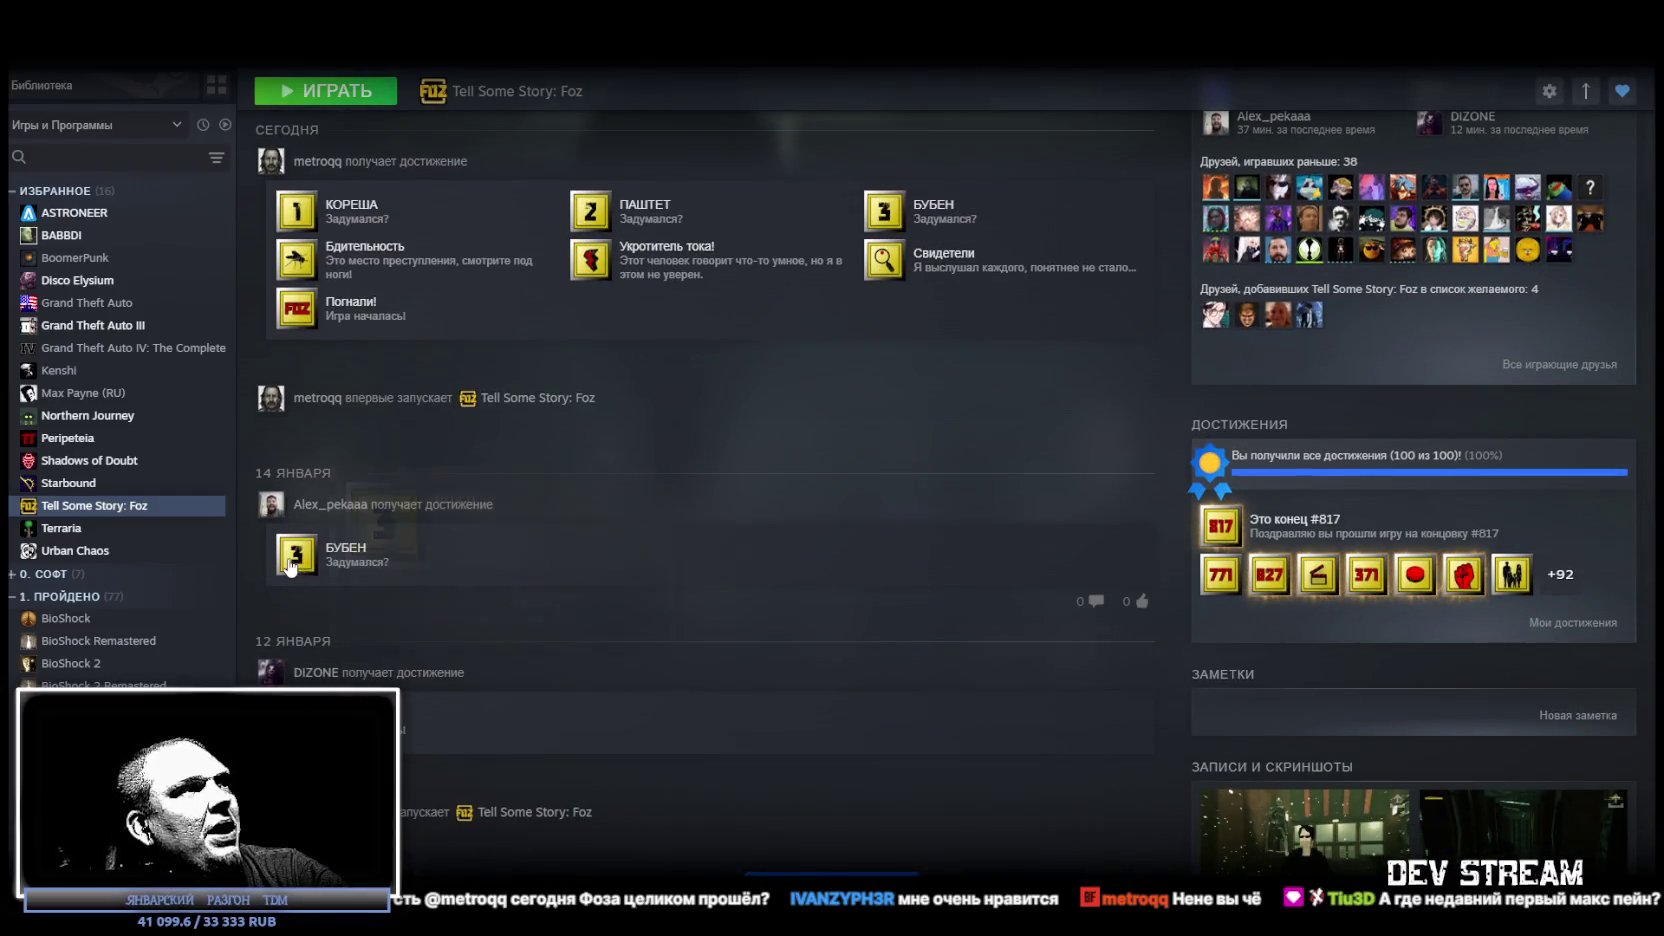
mouse_move(310, 560)
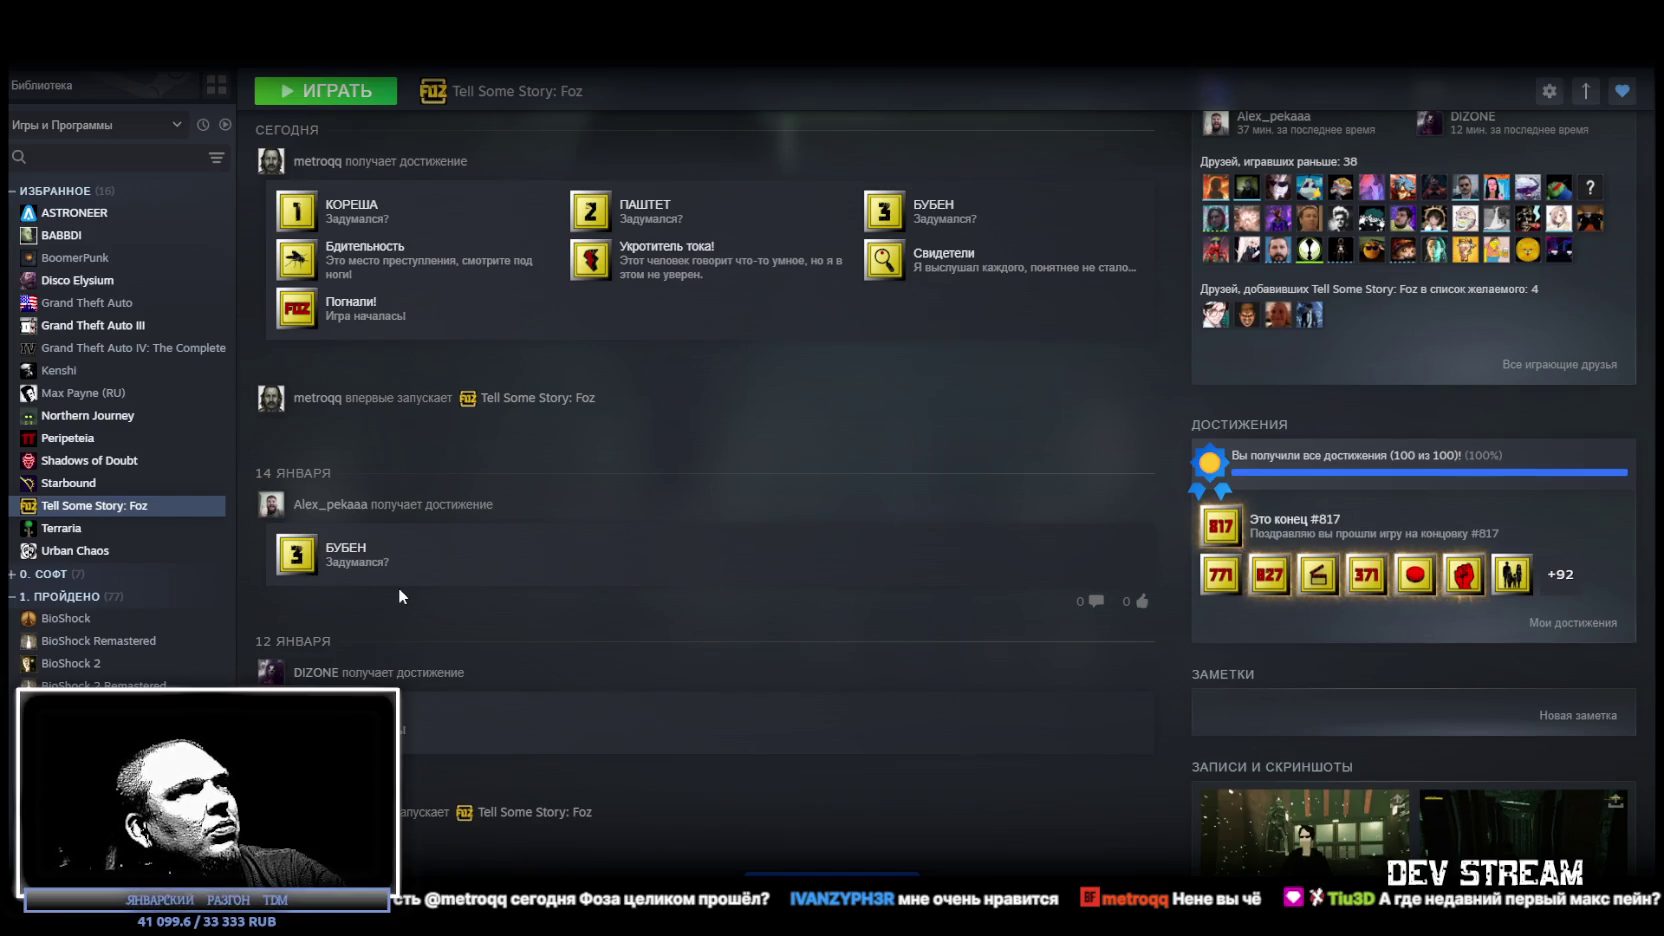
scroll(401, 595, up, 1)
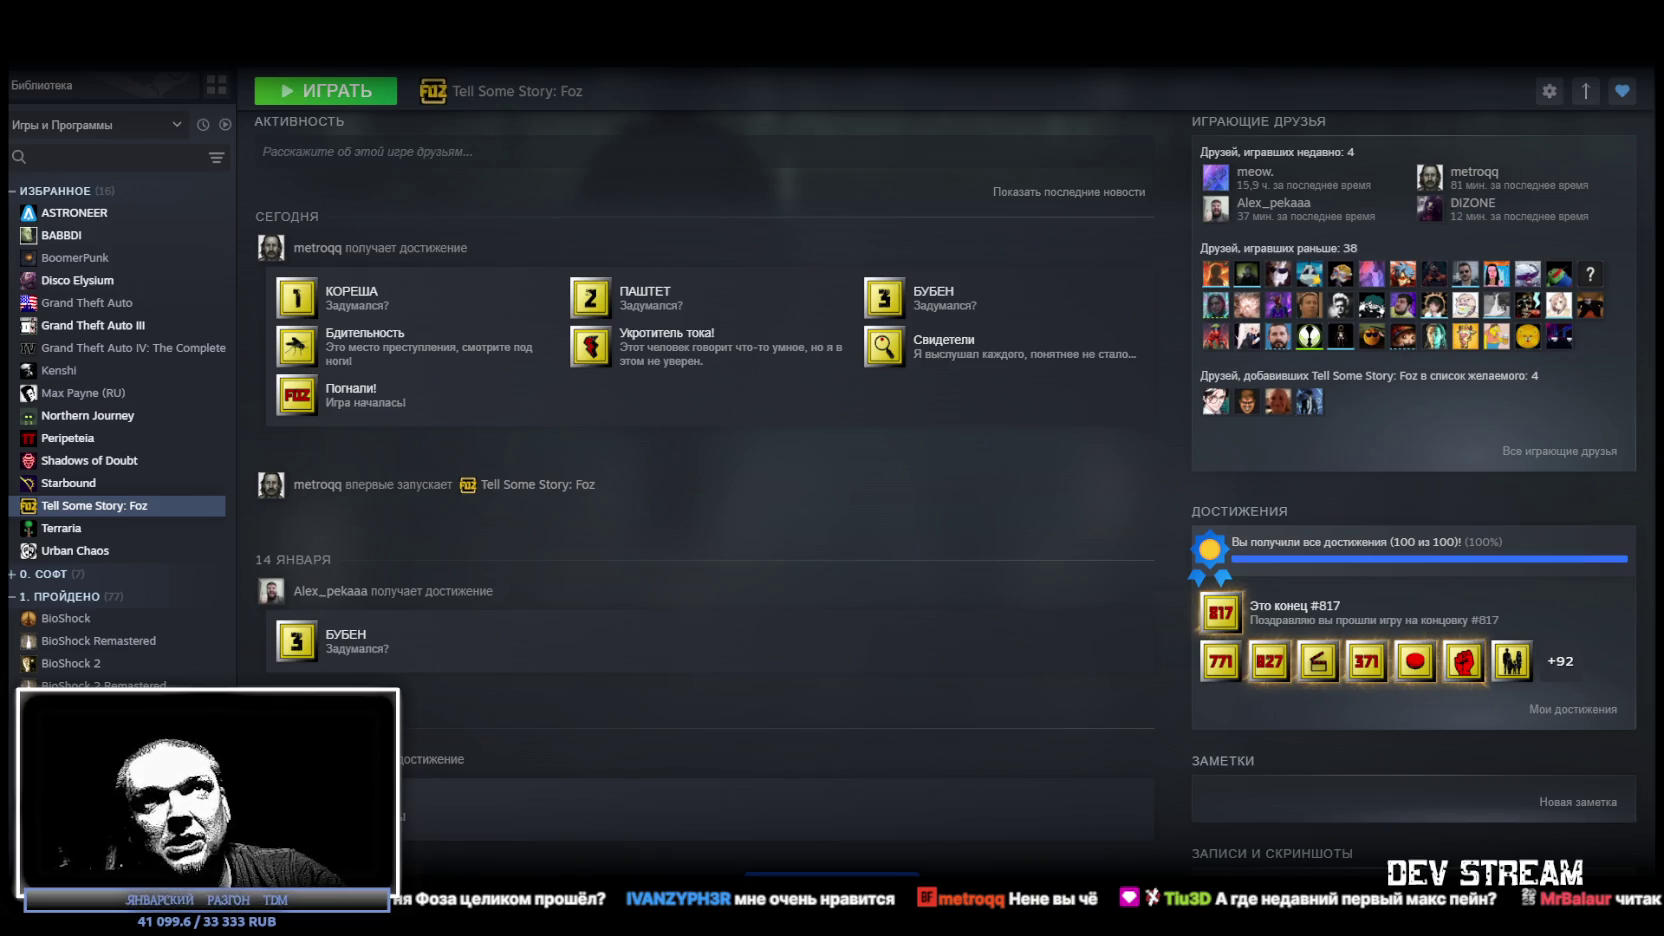
key(super+d)
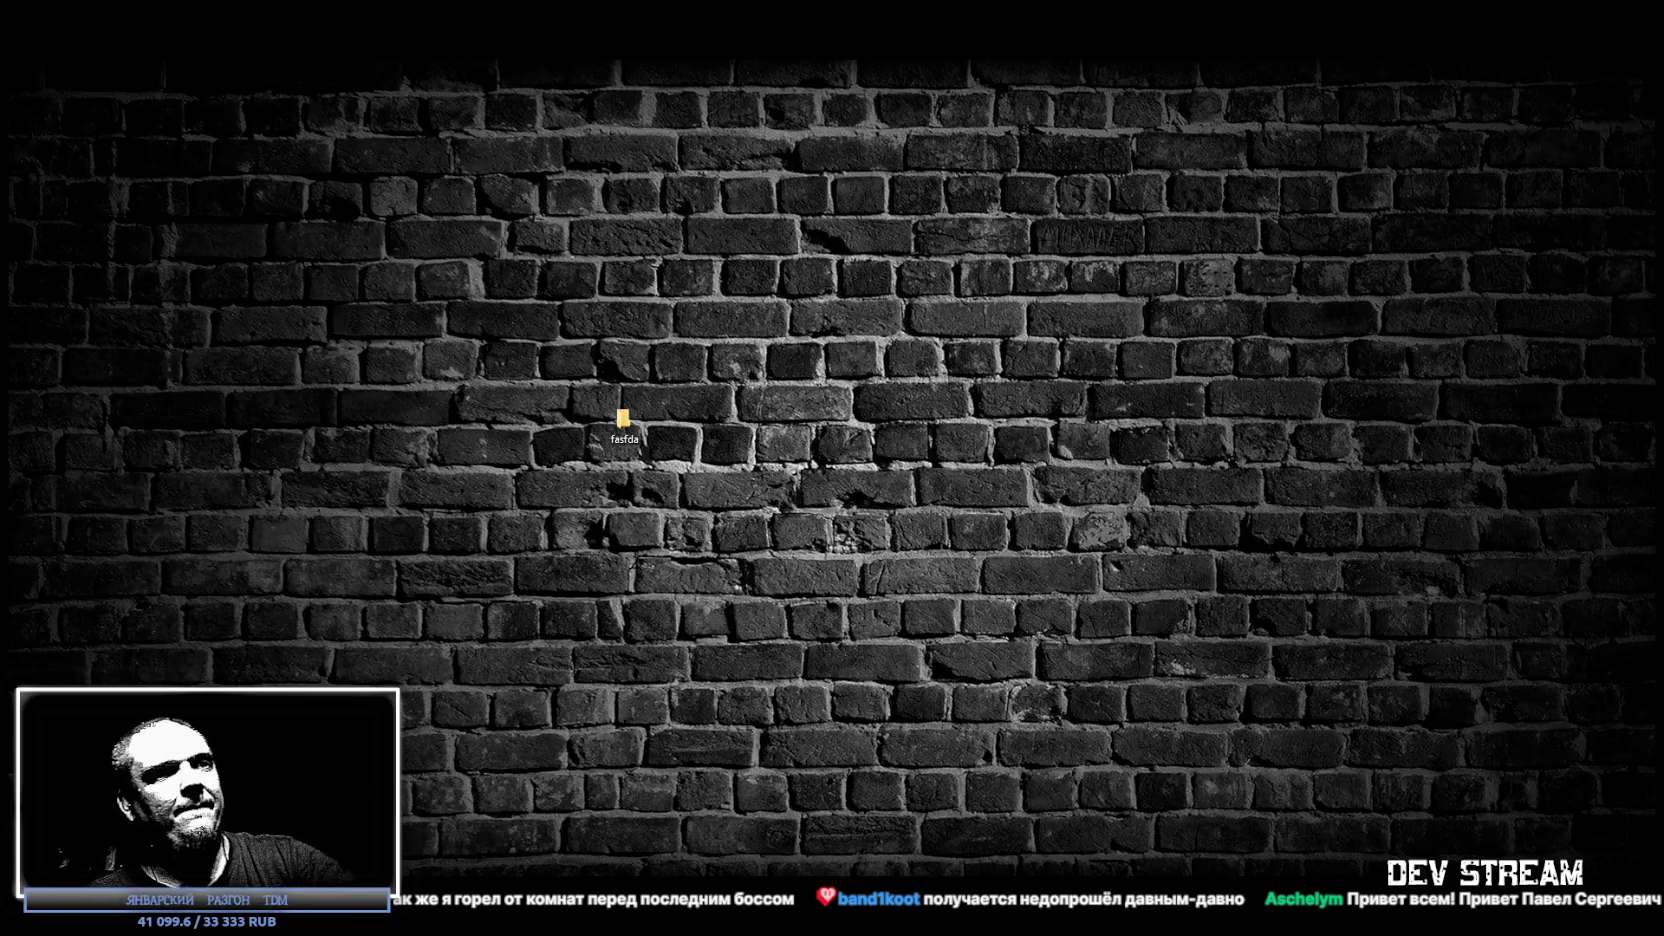
Switch back to the browser, maximize it and resume the showcase video.
key(alt+Tab)
double_click(901, 63)
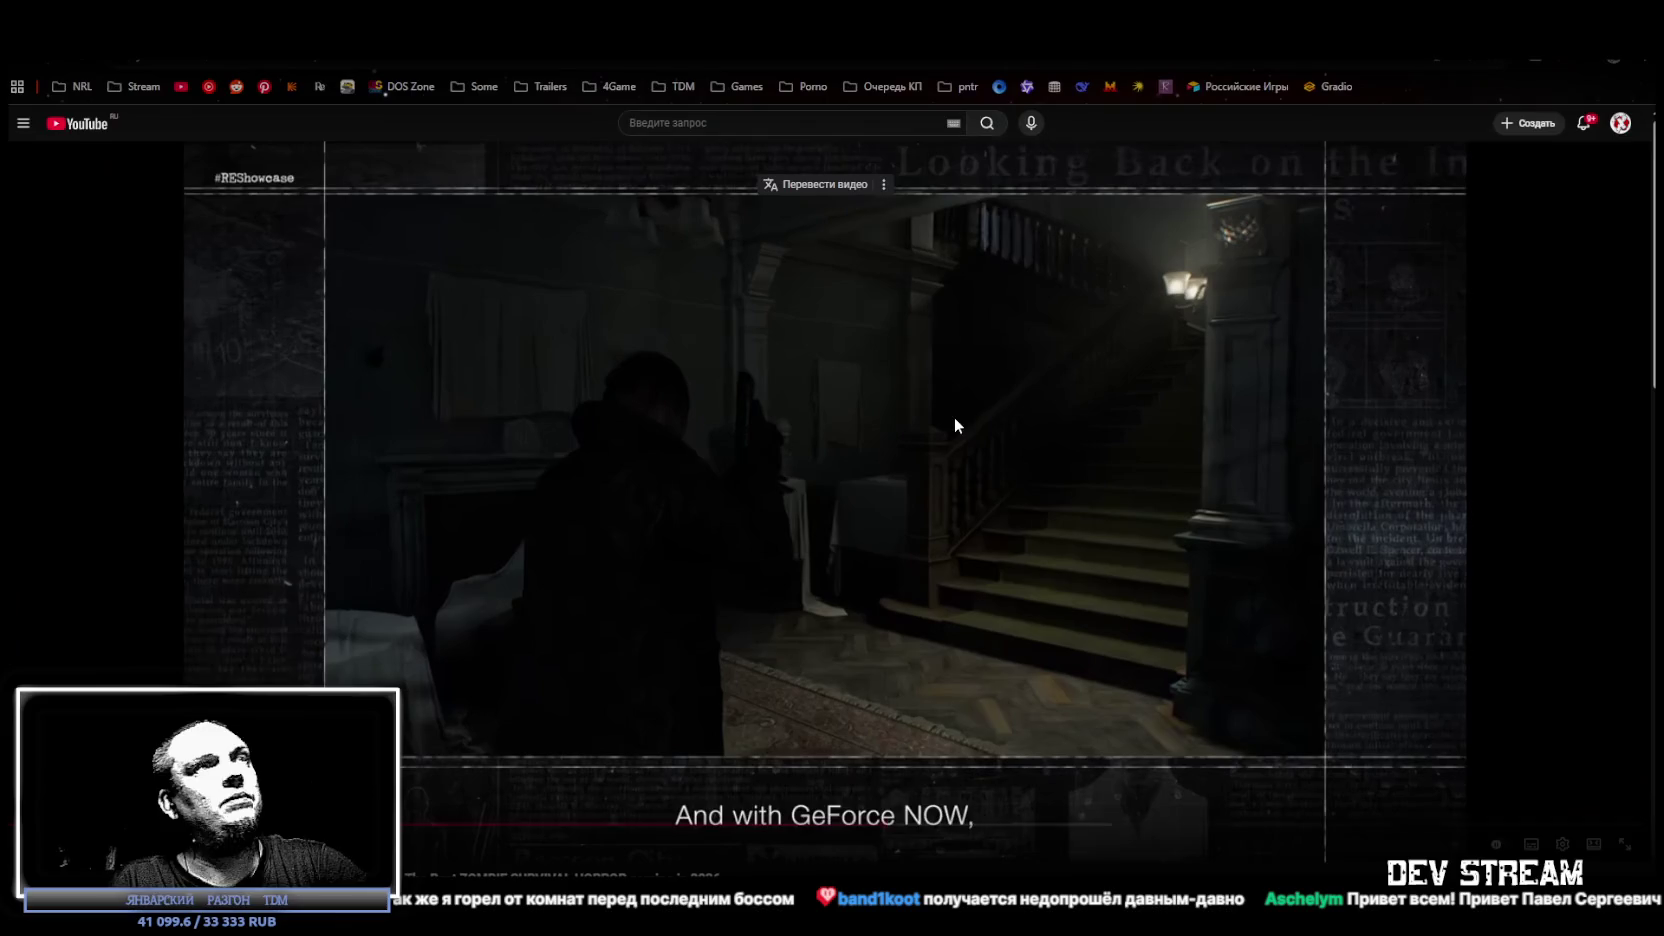
click(963, 497)
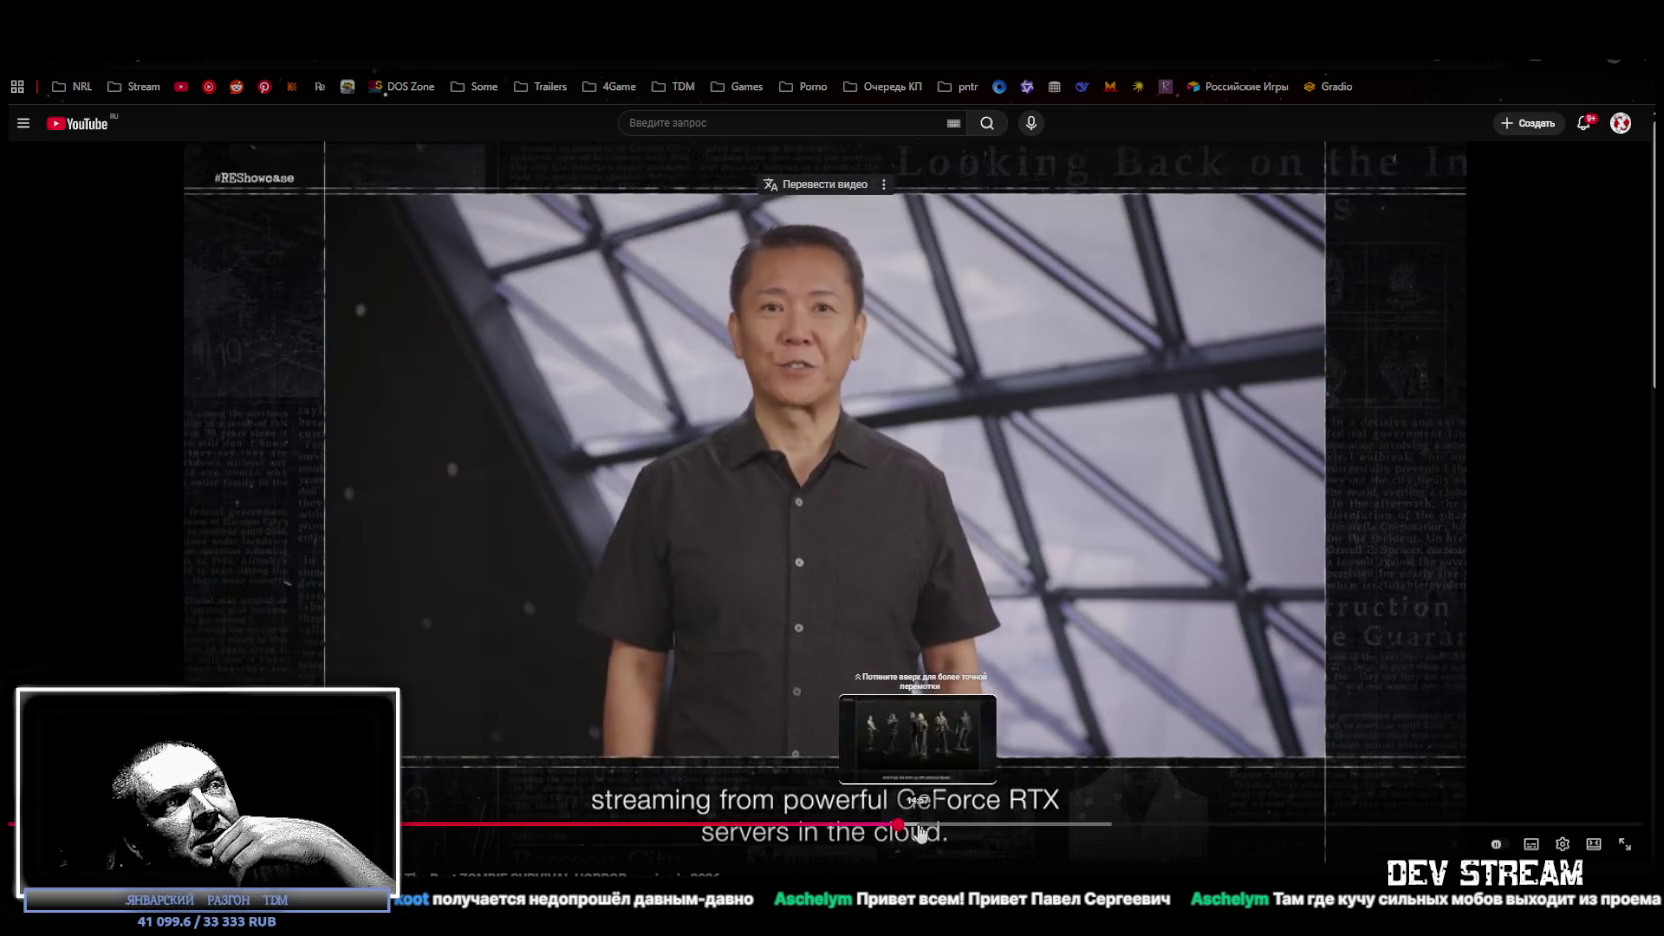
Skip the video ahead to the figures scene, then further on to 16:51.
drag(911, 833, 912, 833)
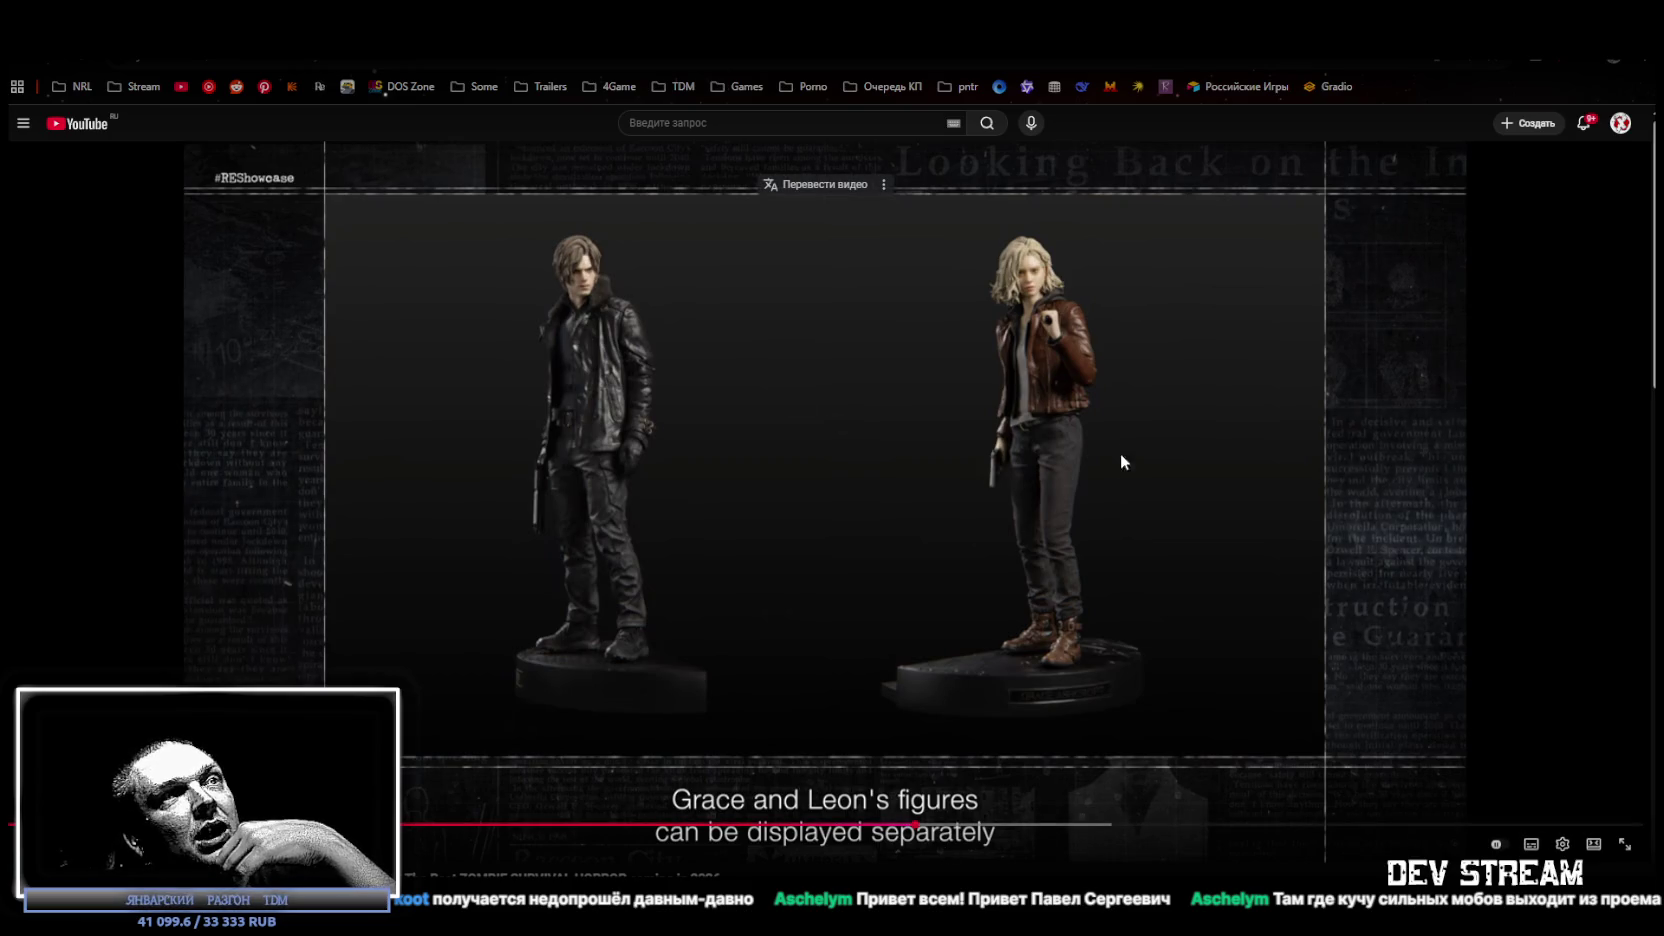
click(882, 704)
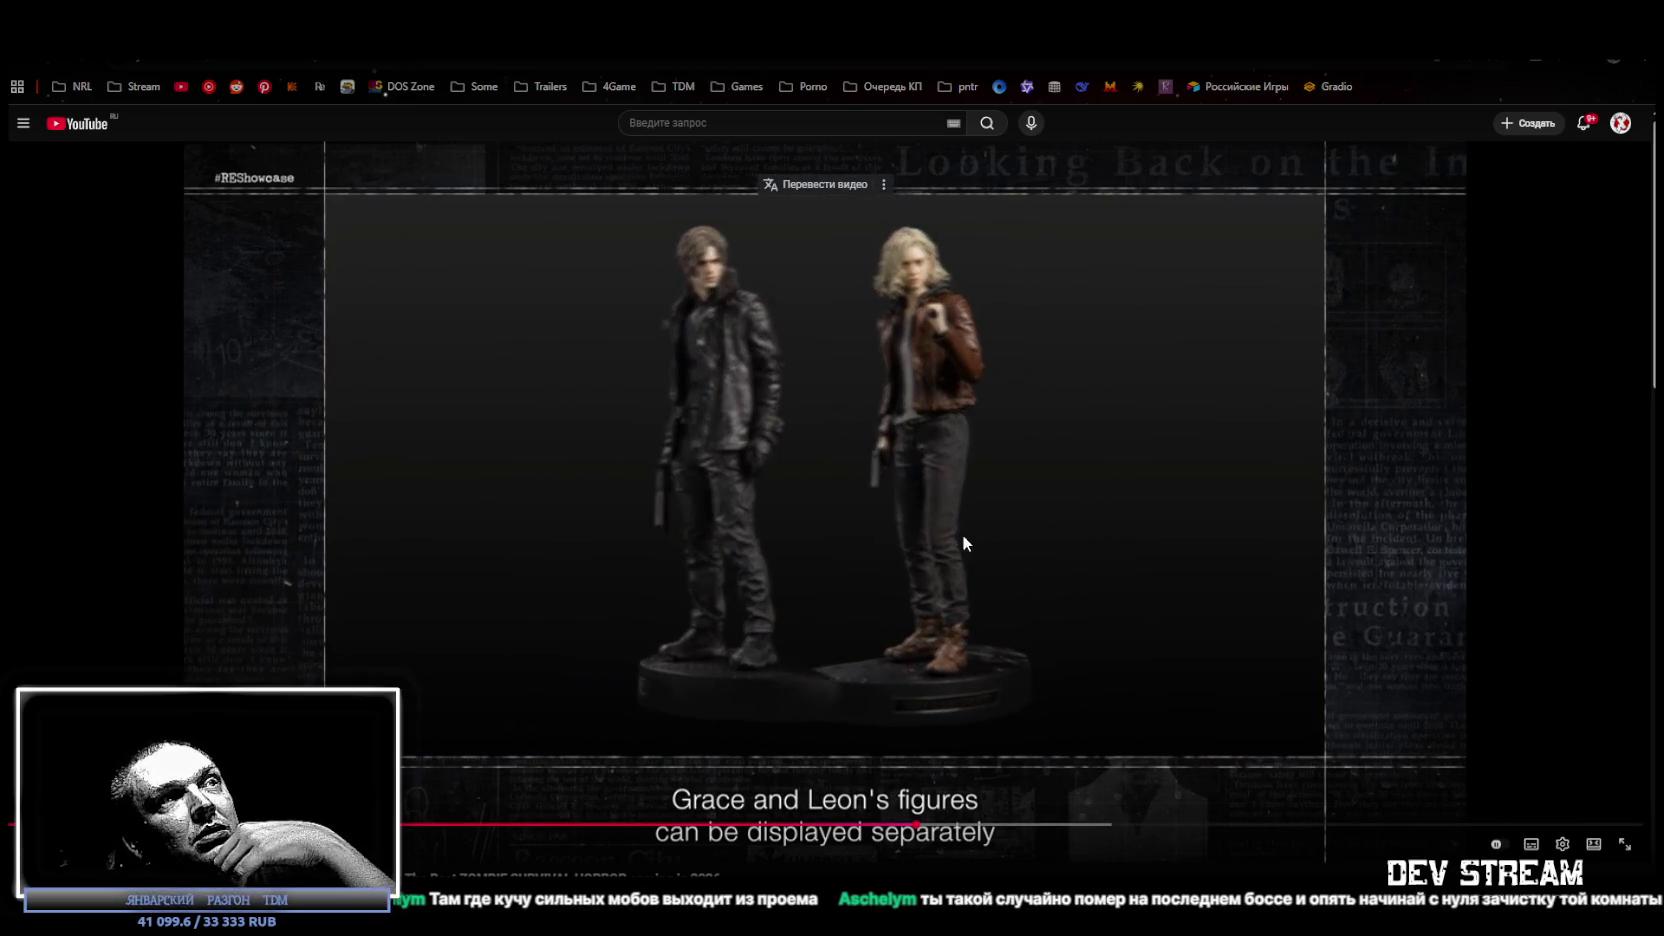
click(988, 500)
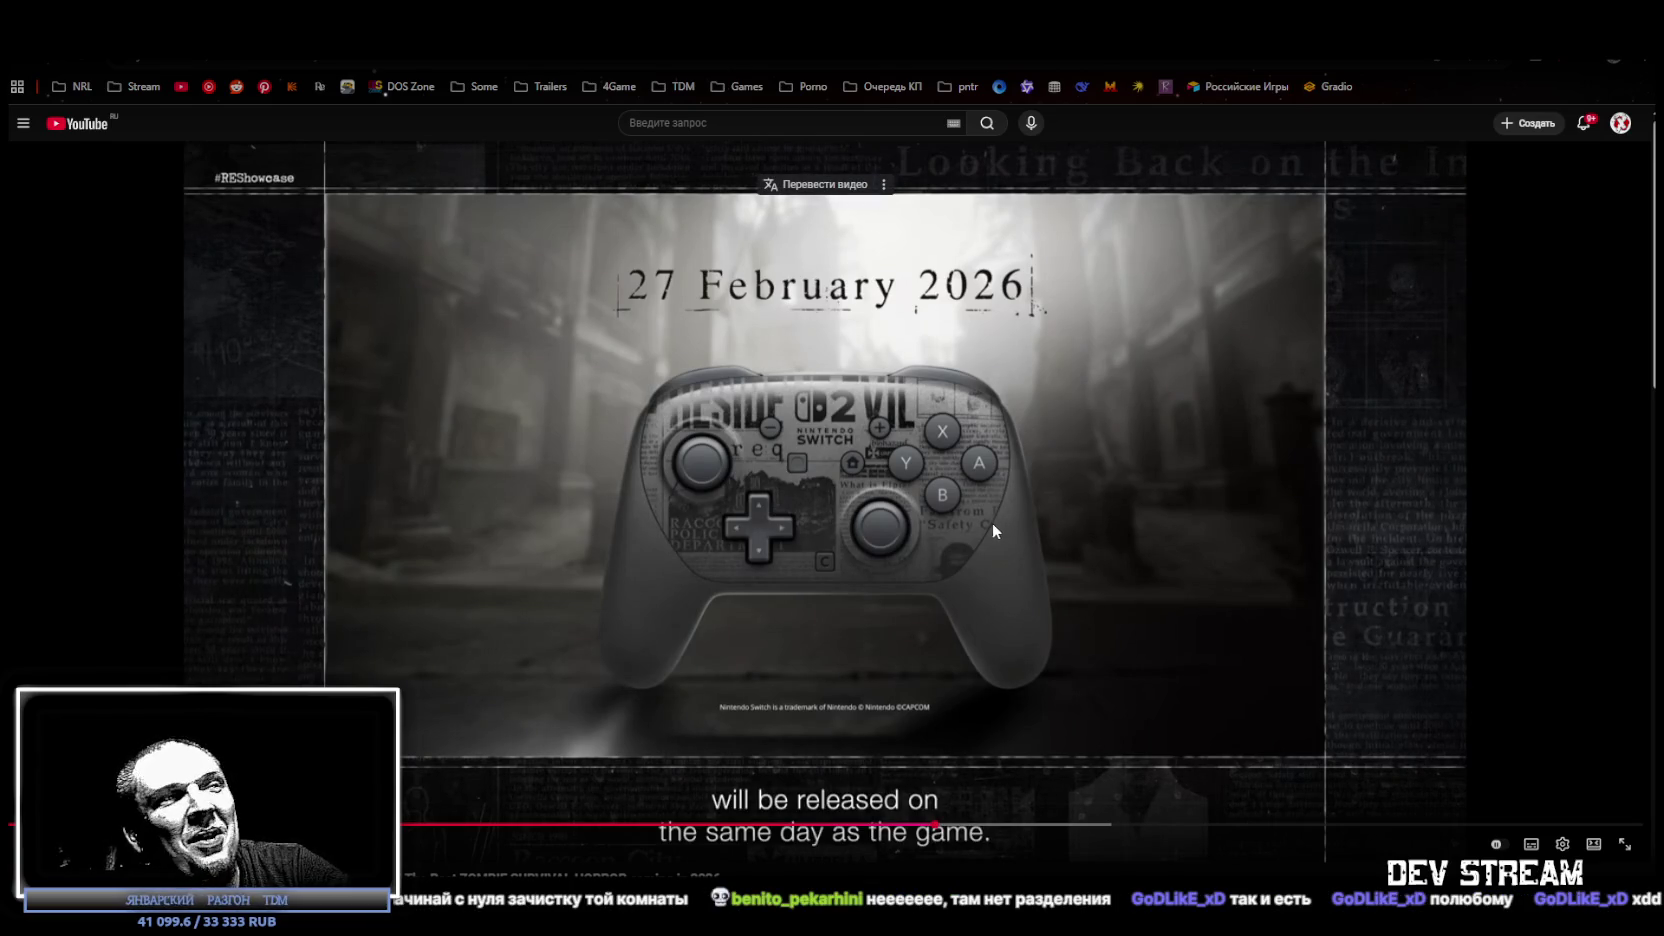
click(1035, 825)
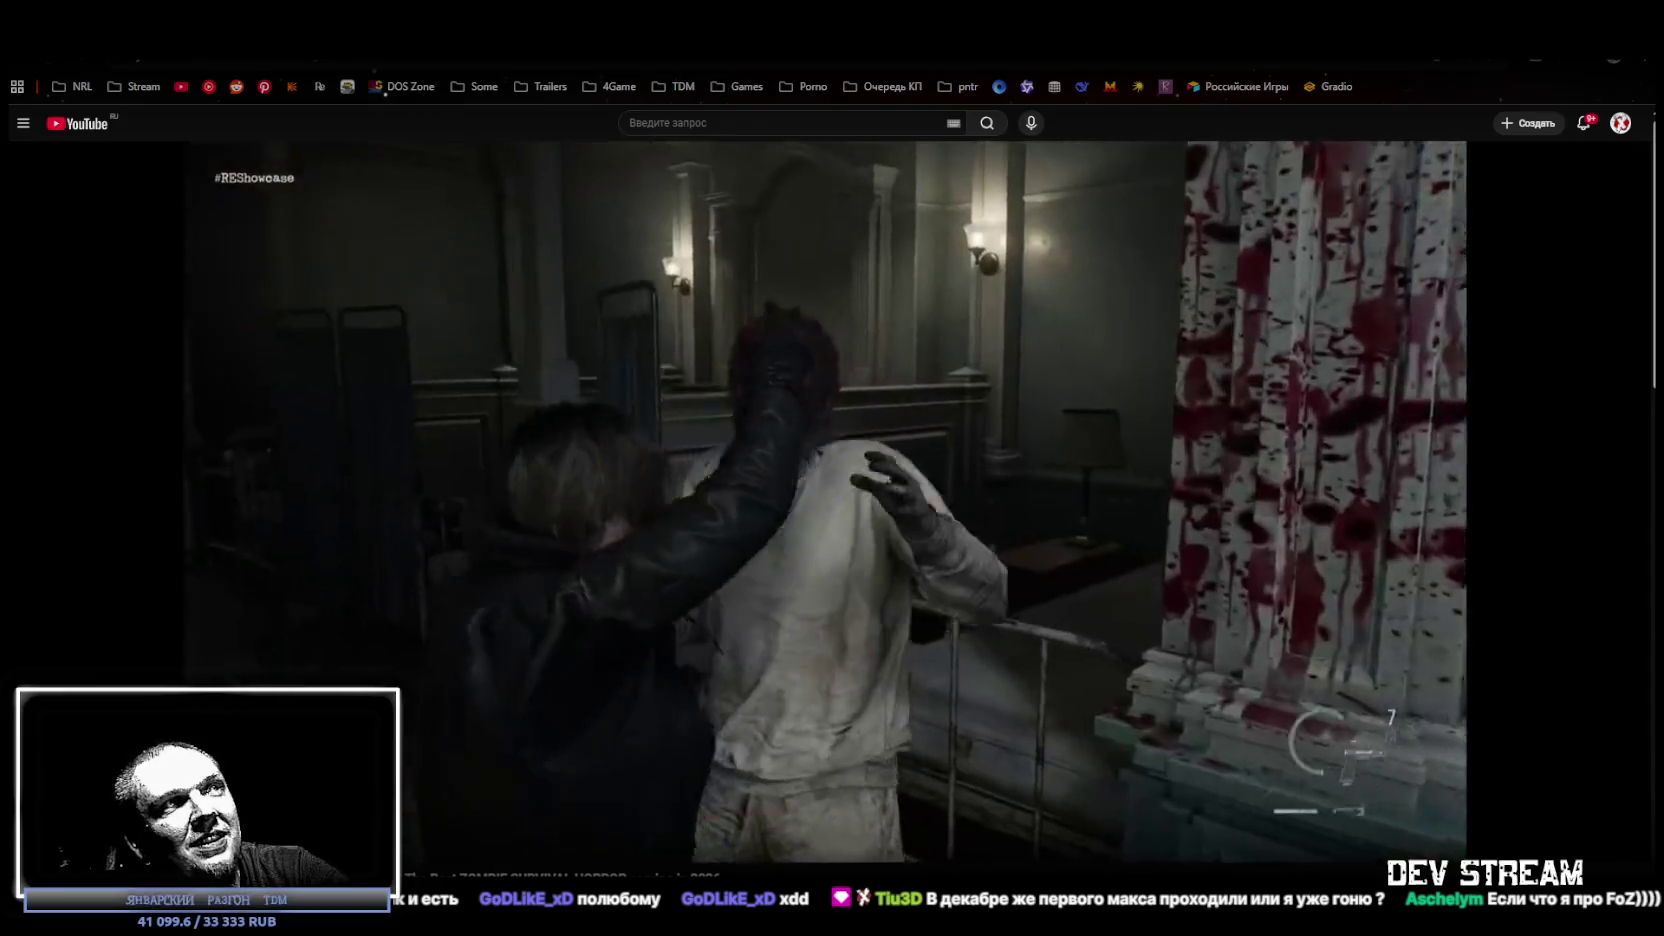
mouse_move(1162, 588)
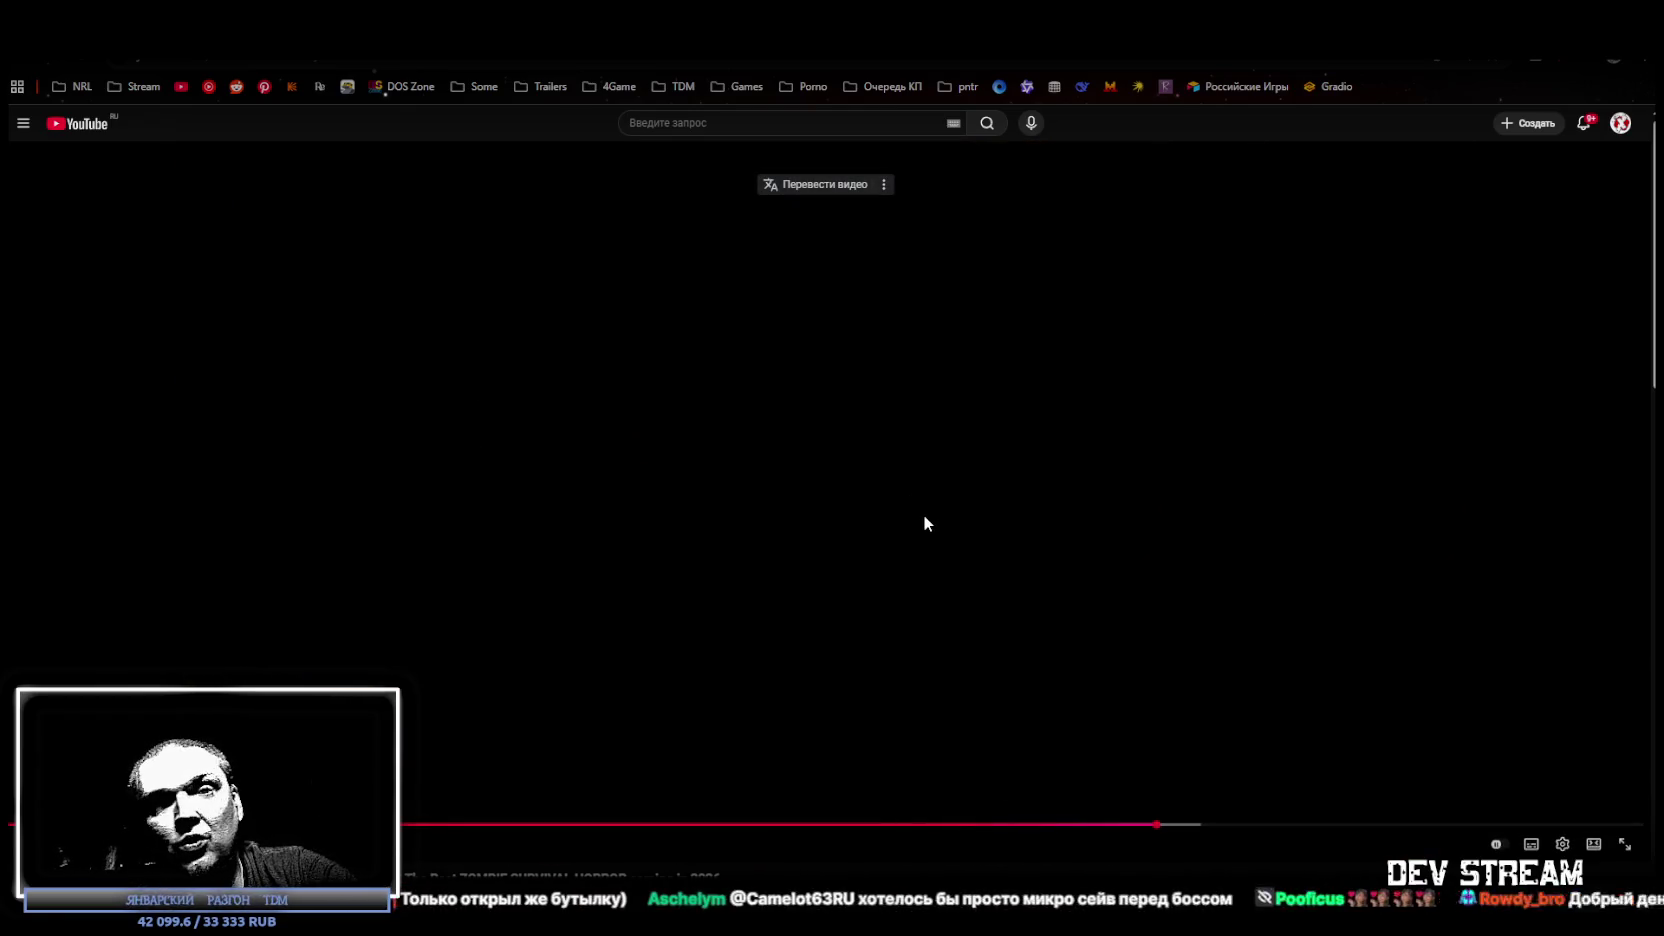
Pause the showcase on the rainy street scene and switch to Steam's Foz library page.
click(920, 521)
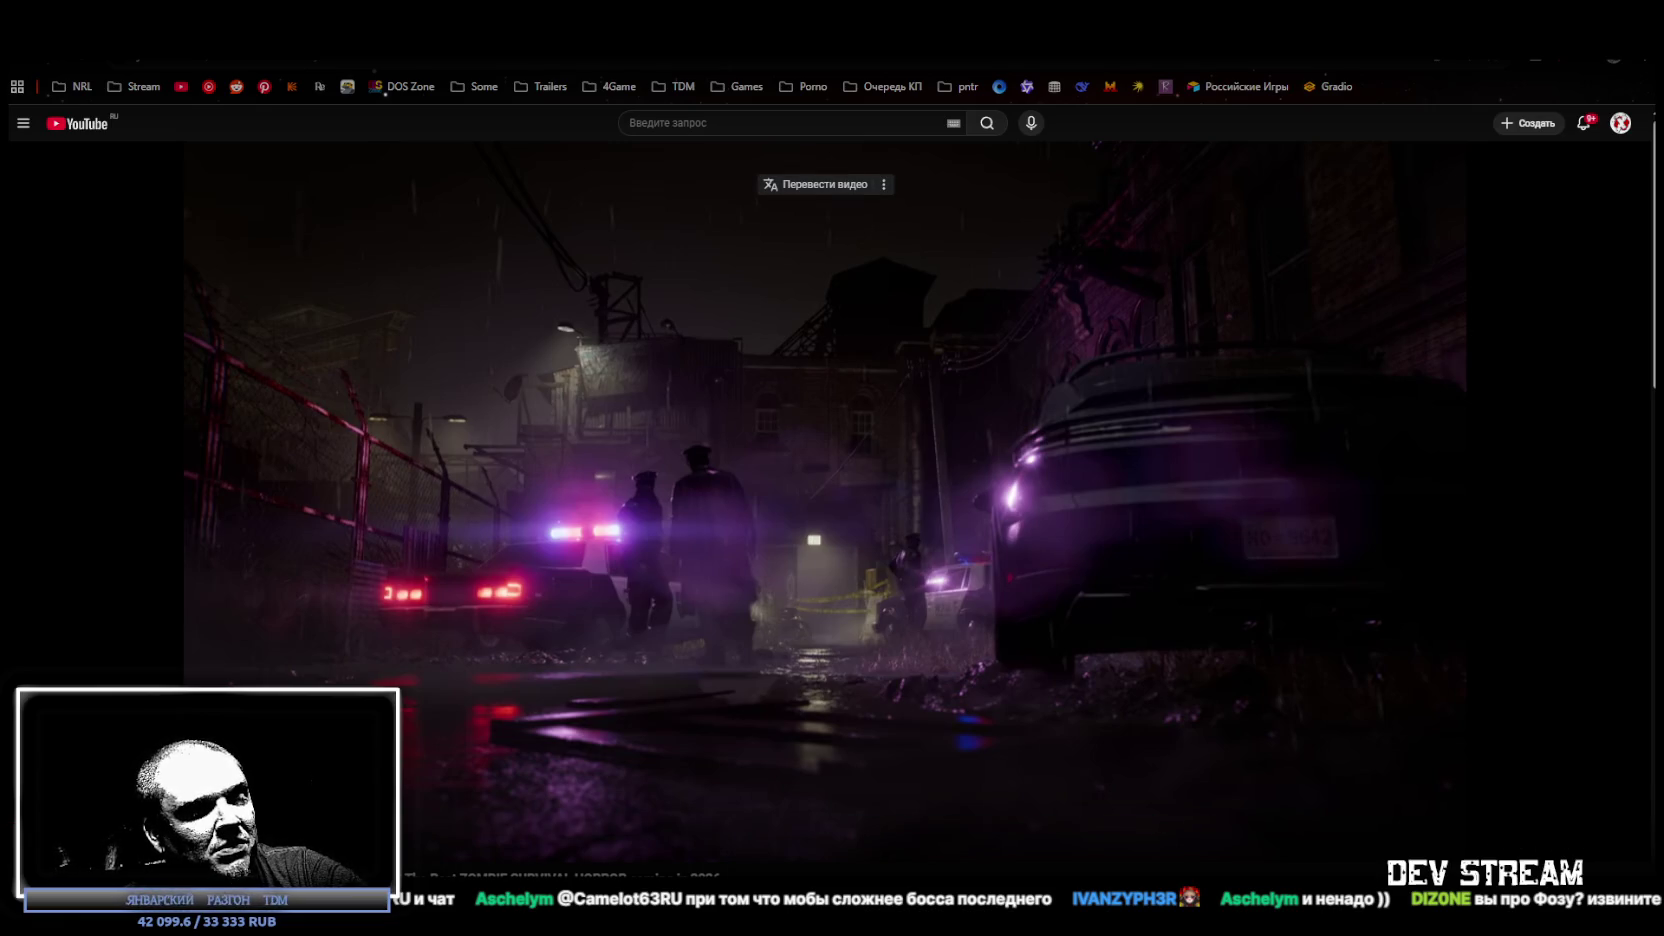
key(alt+Tab)
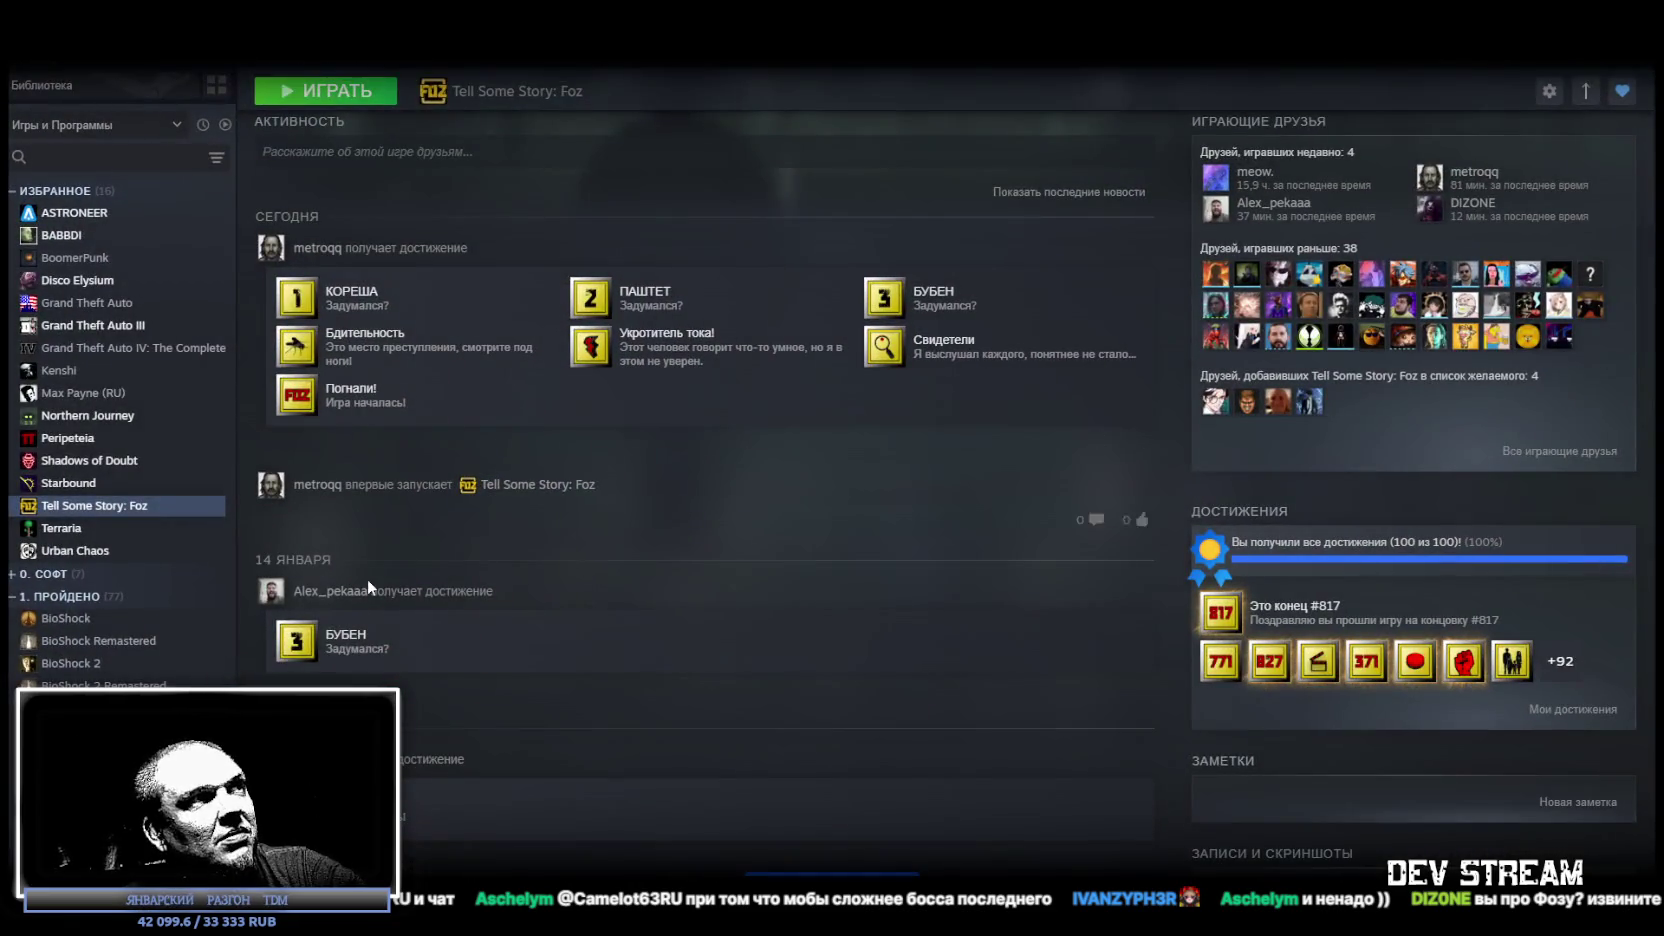
Scroll through the Foz activity feed, then return to the paused YouTube video.
scroll(369, 578, down, 3)
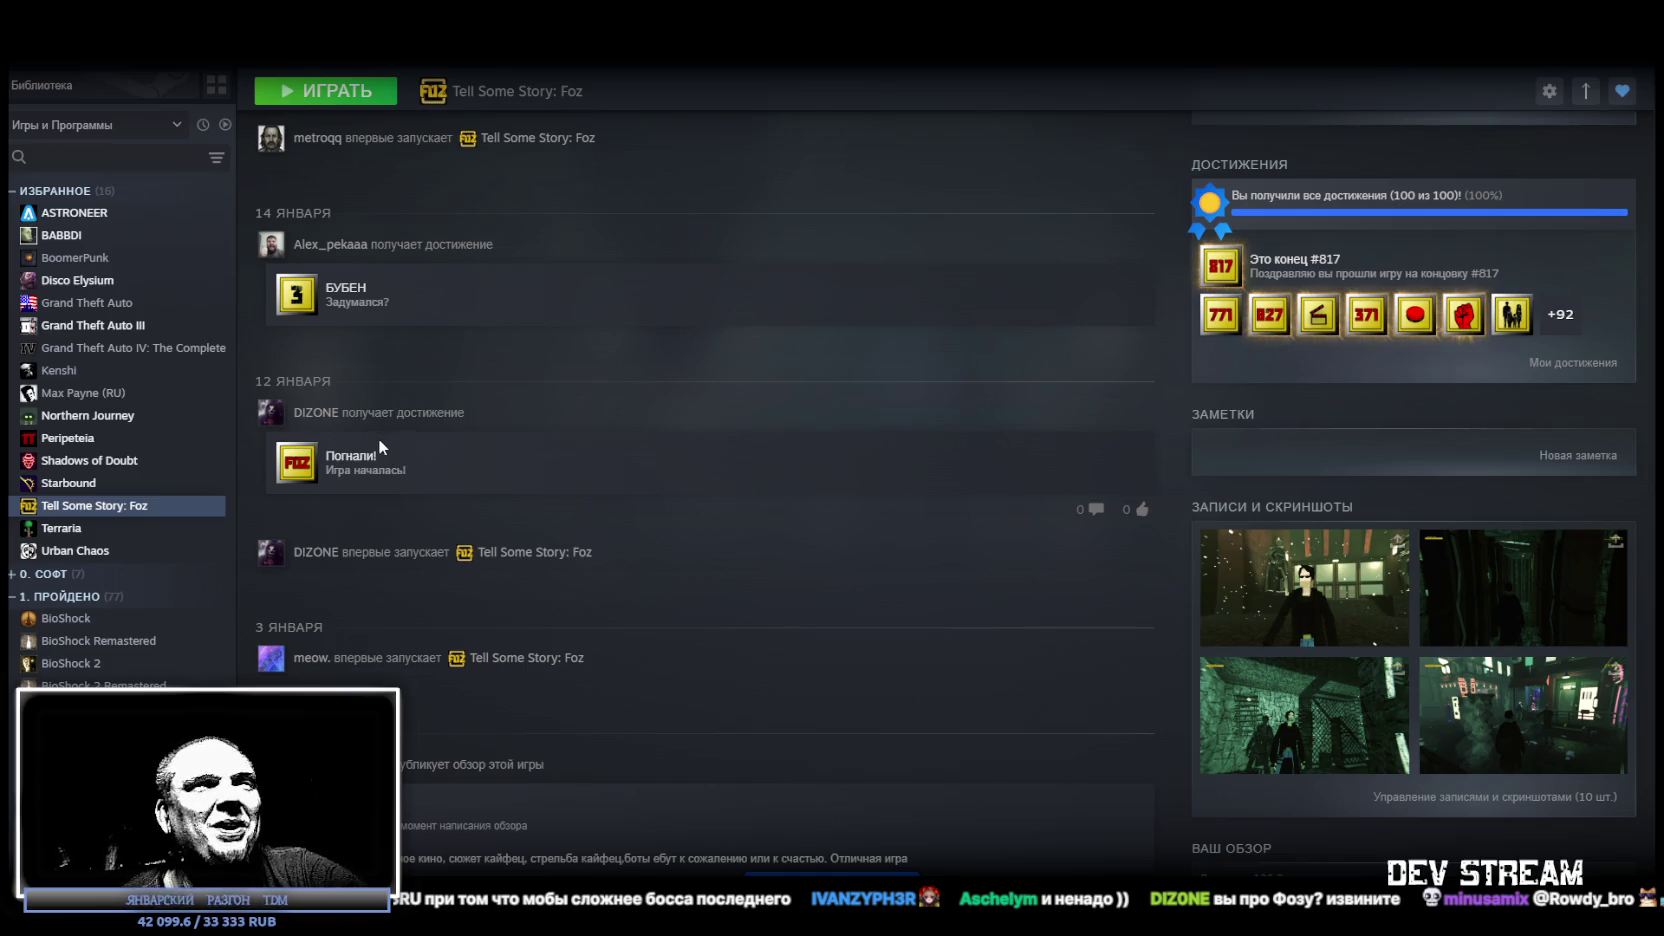
scroll(645, 384, up, 3)
scroll(470, 540, down, 2)
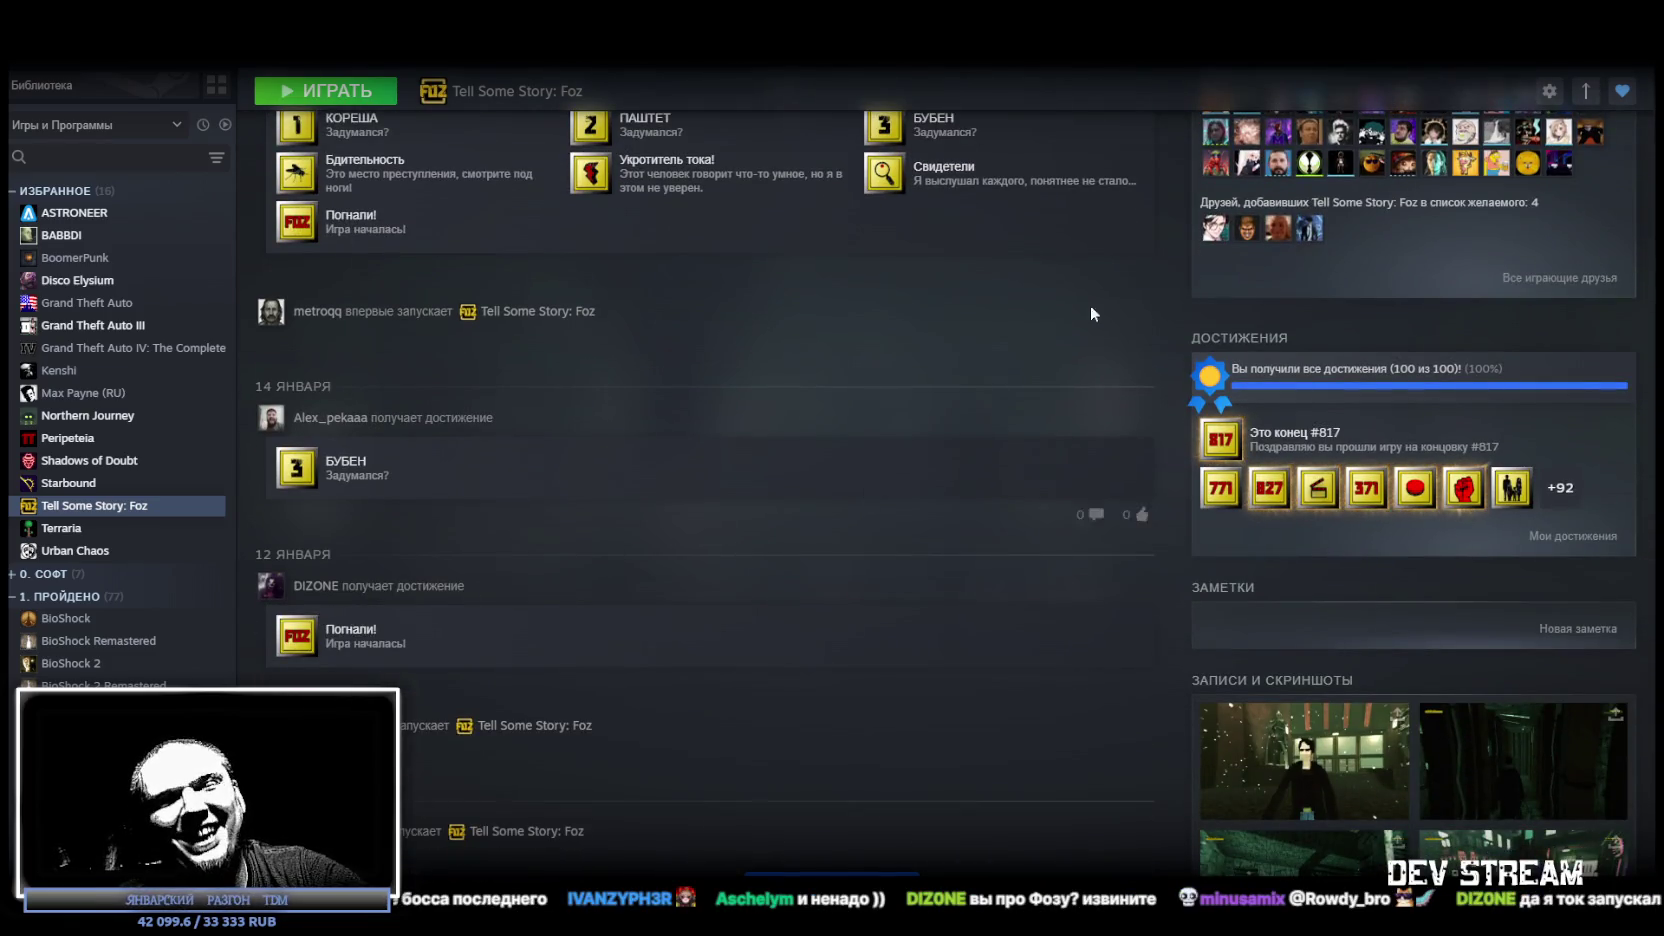
key(alt+Tab)
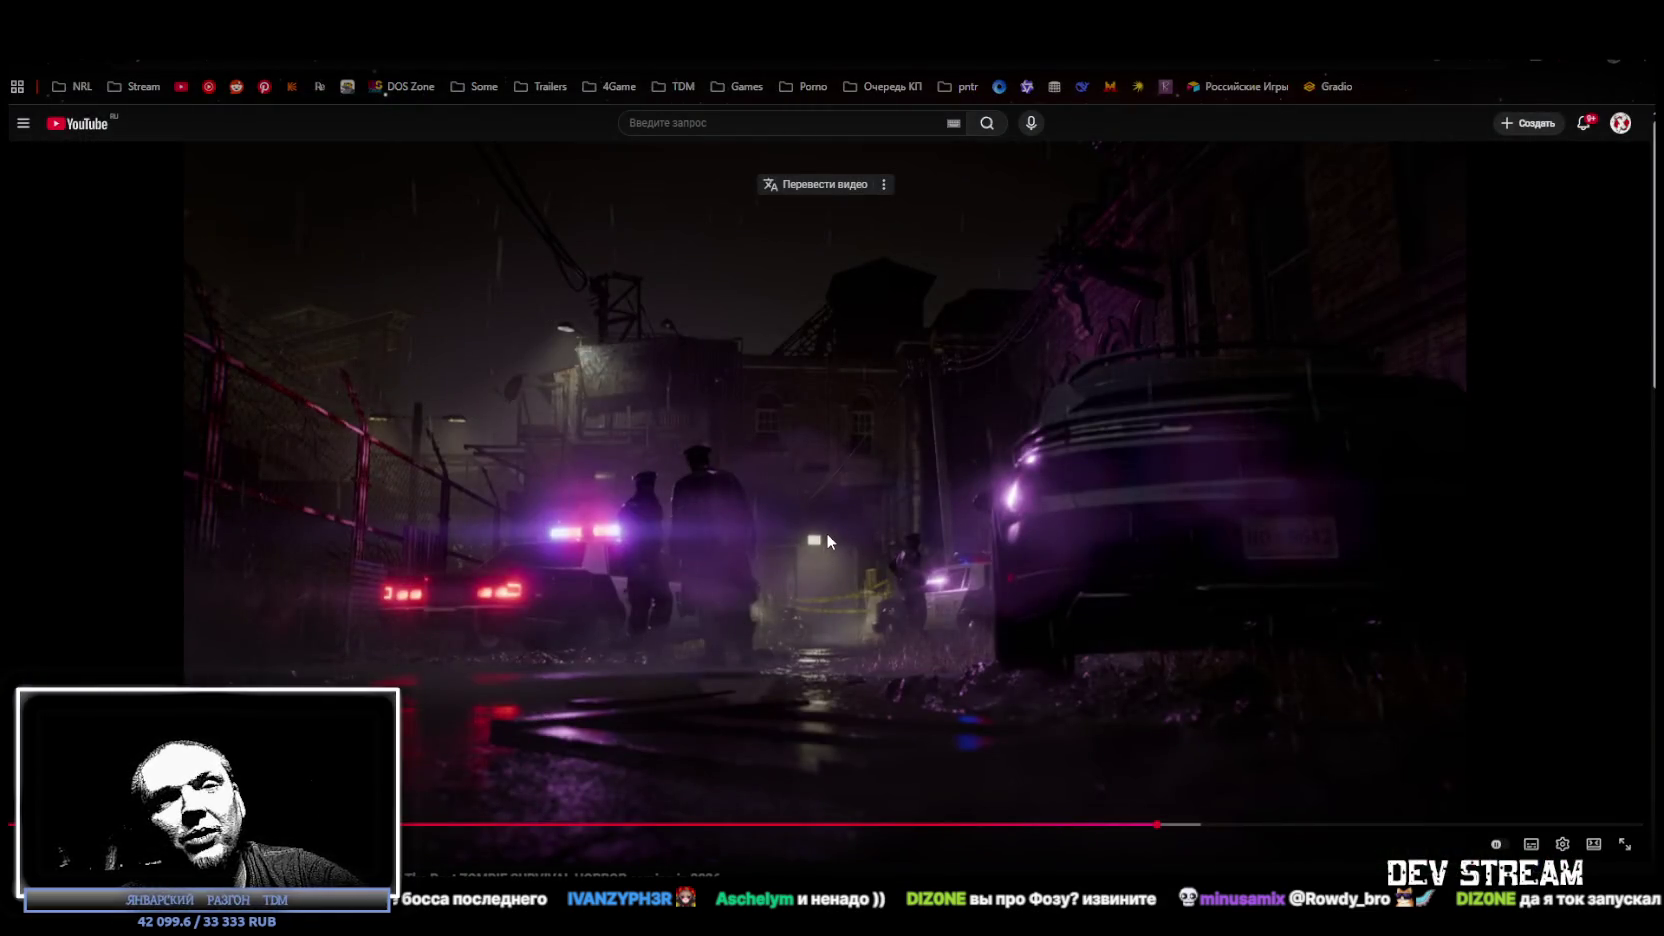
Resume the video, skip ahead to about 20:33 and 21:22, then seek back toward the start.
click(828, 535)
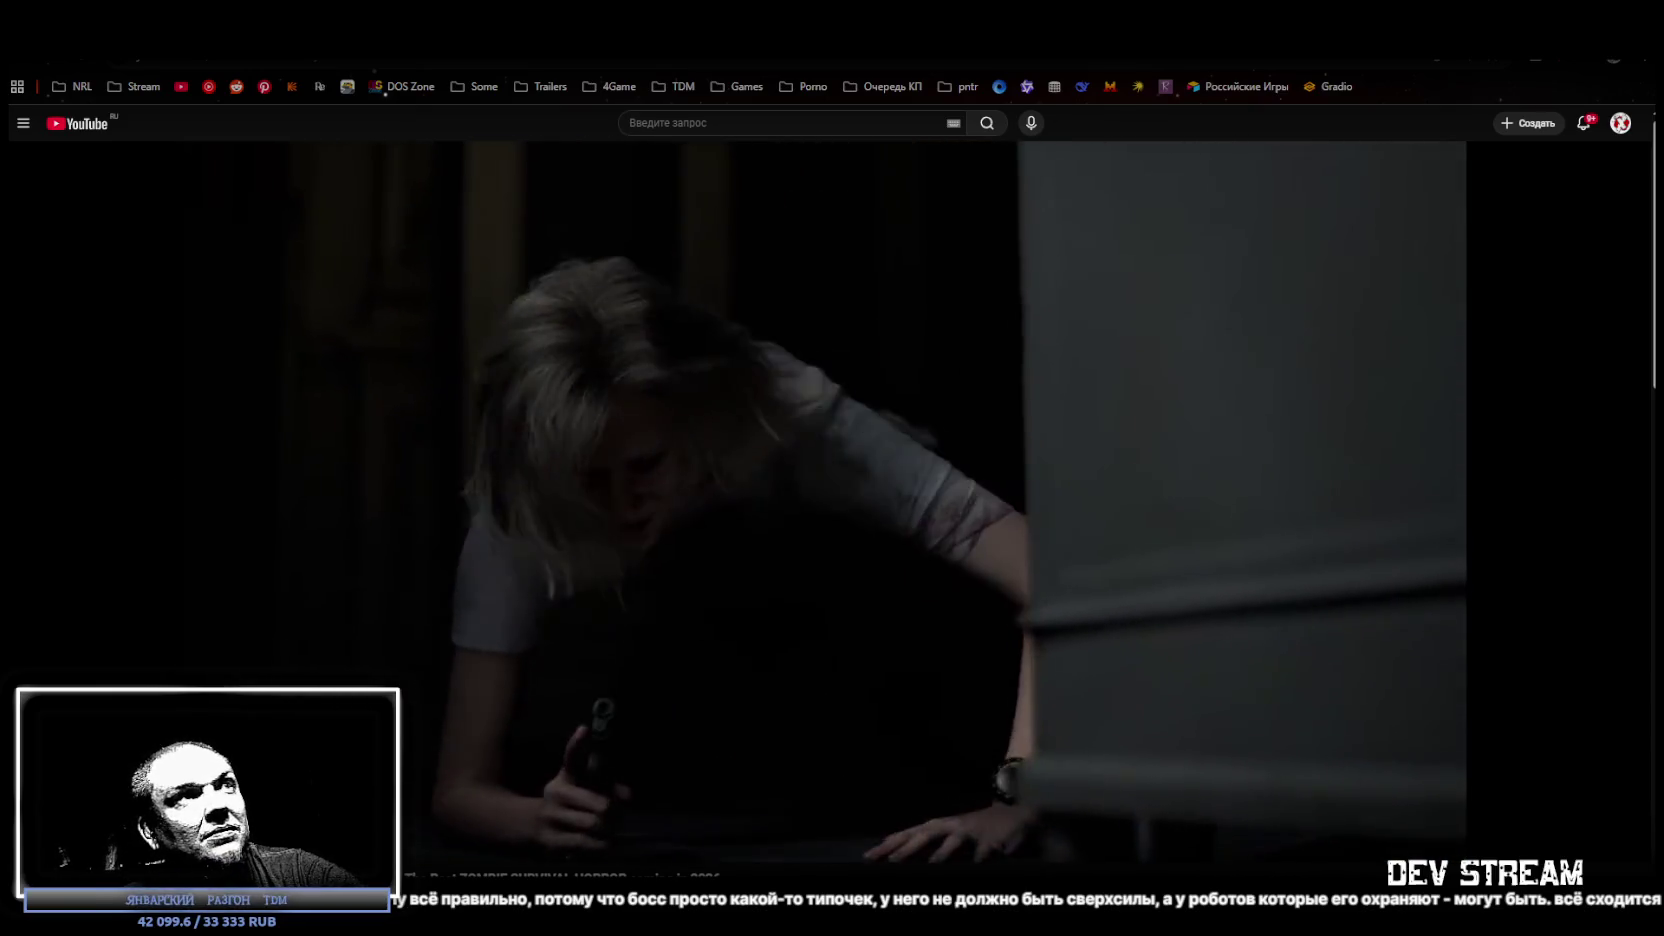
mouse_move(1180, 664)
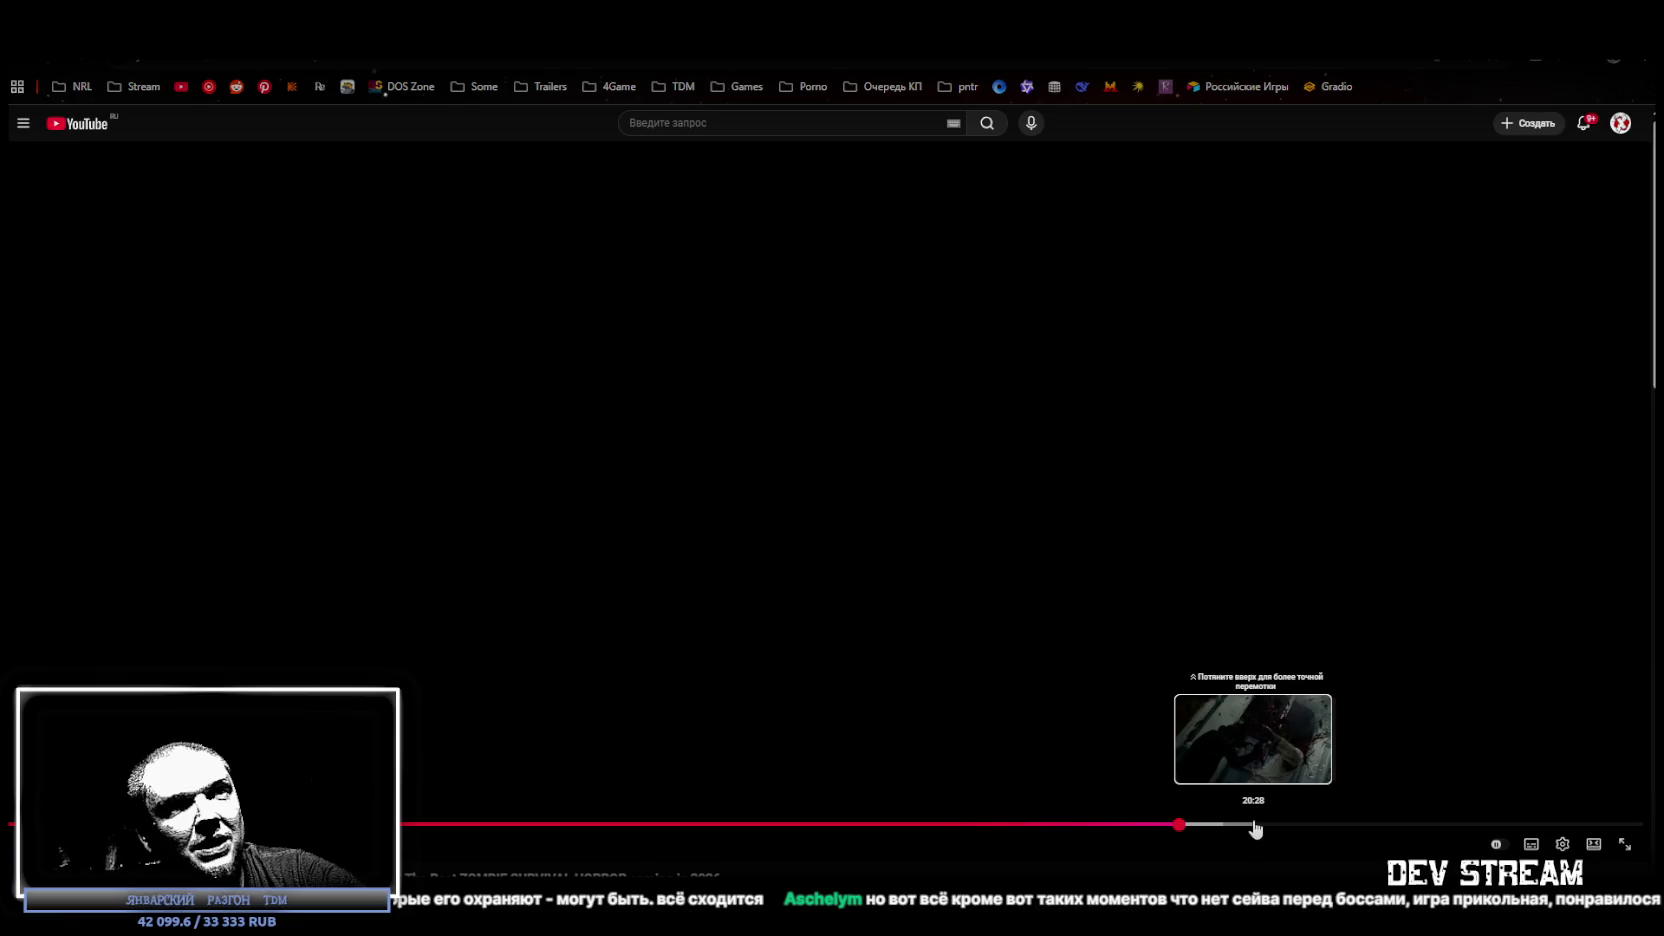
click(1259, 825)
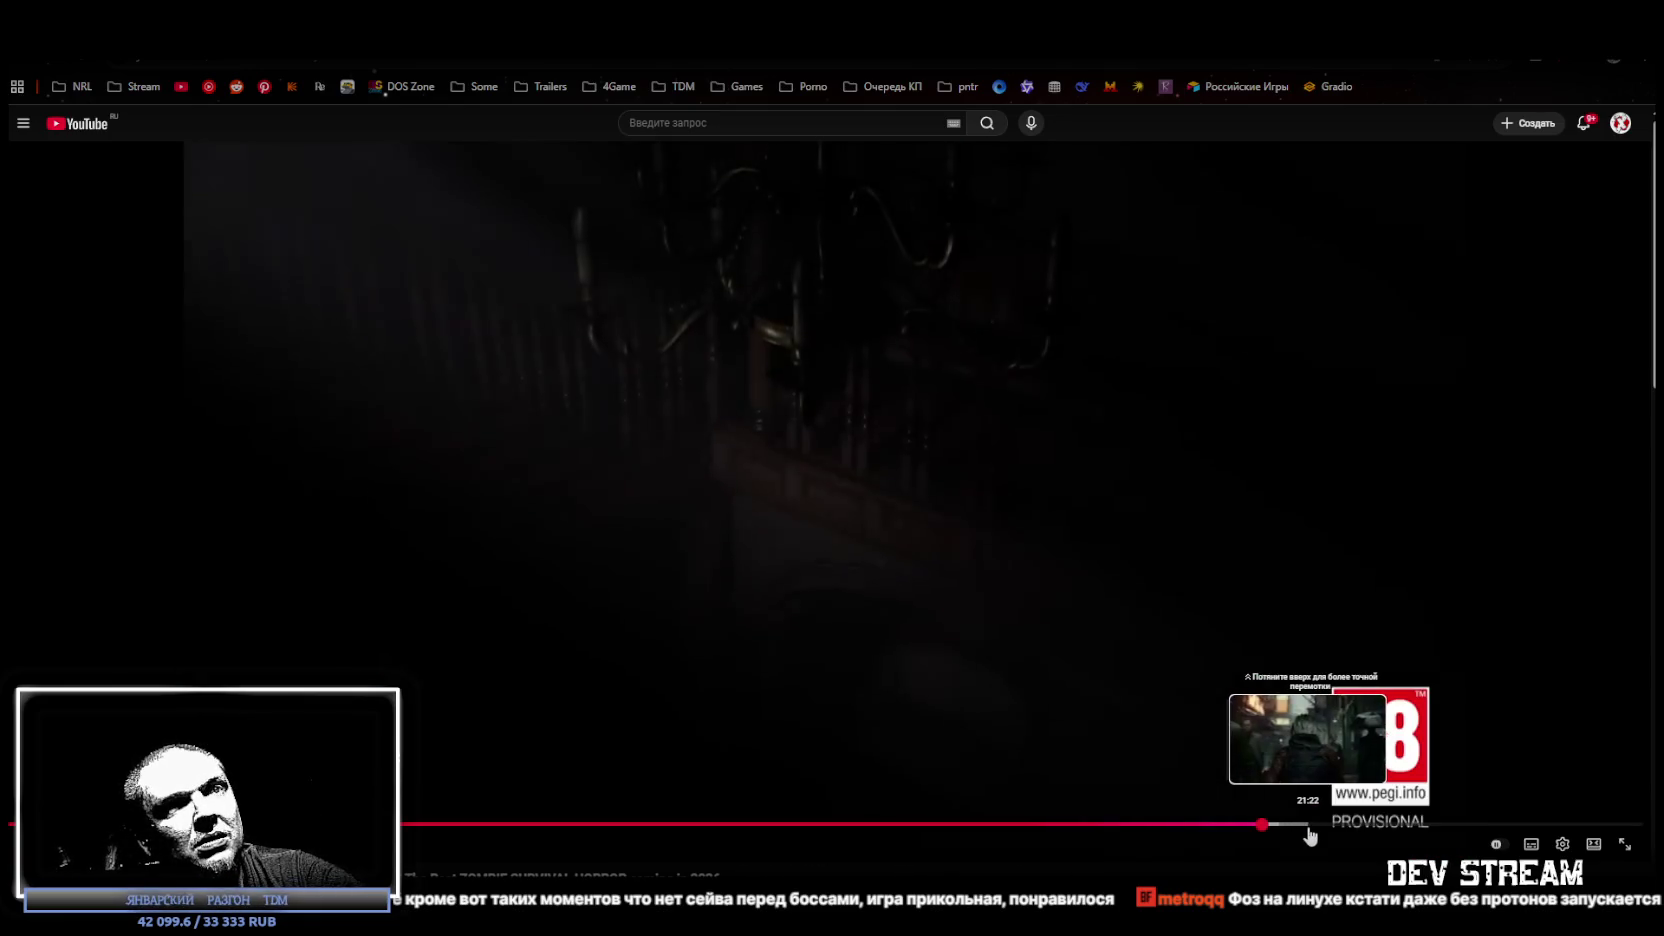
click(1304, 830)
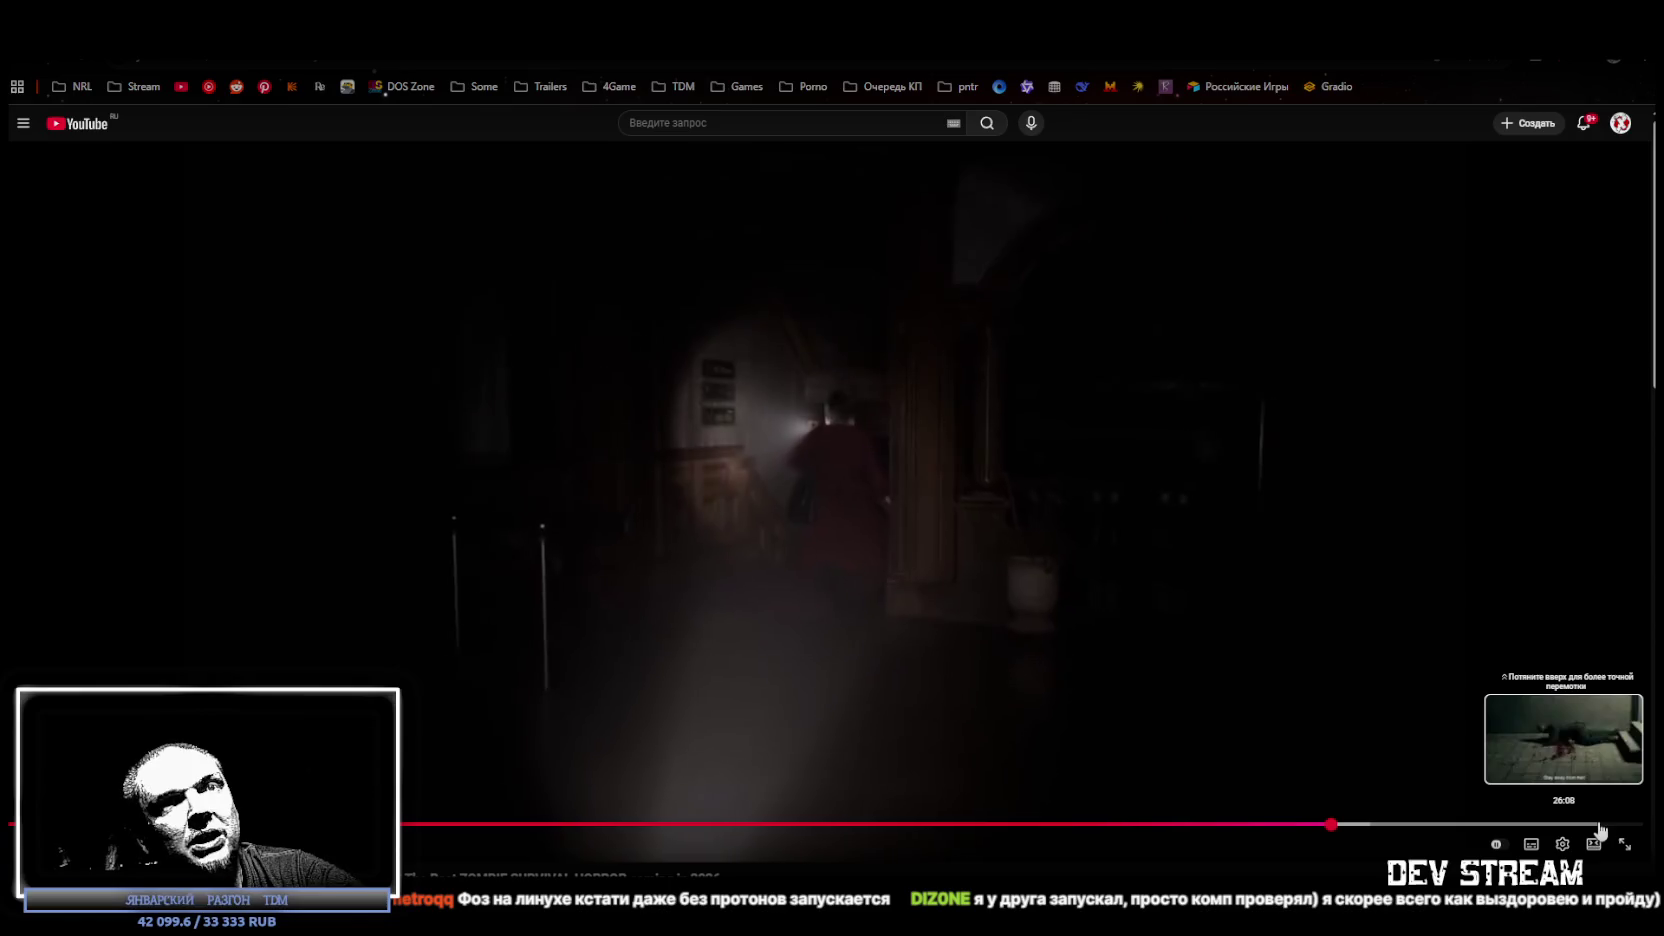
drag(1610, 826, 130, 824)
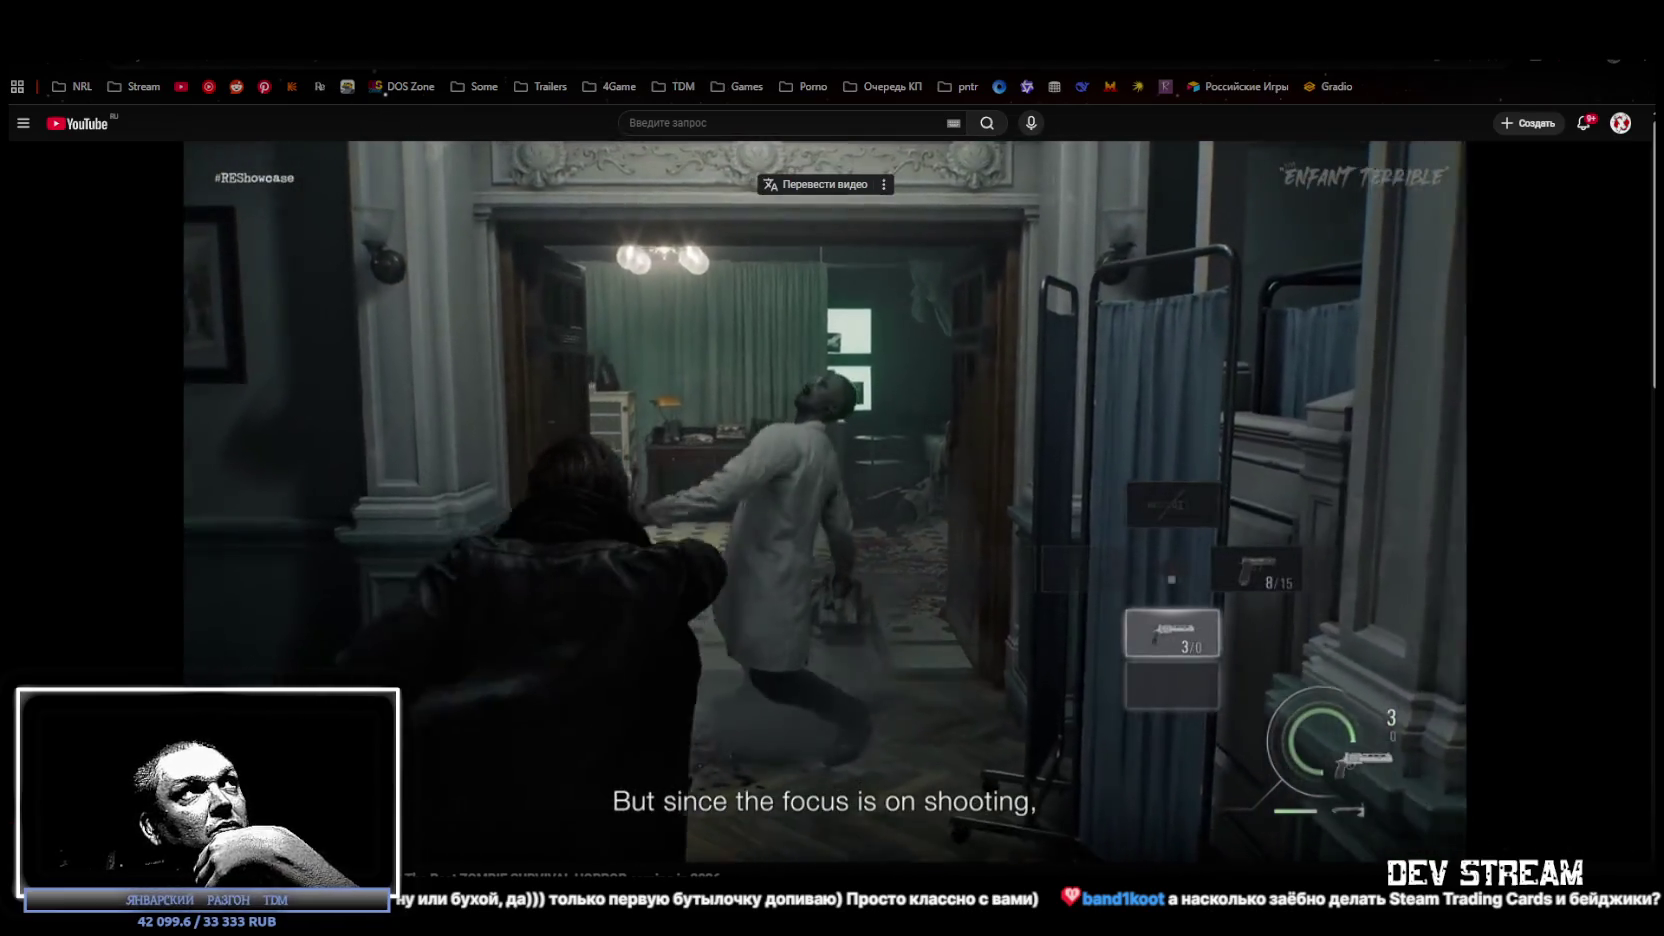
Minimize the YouTube browser window to reveal the desktop.
key(super+d)
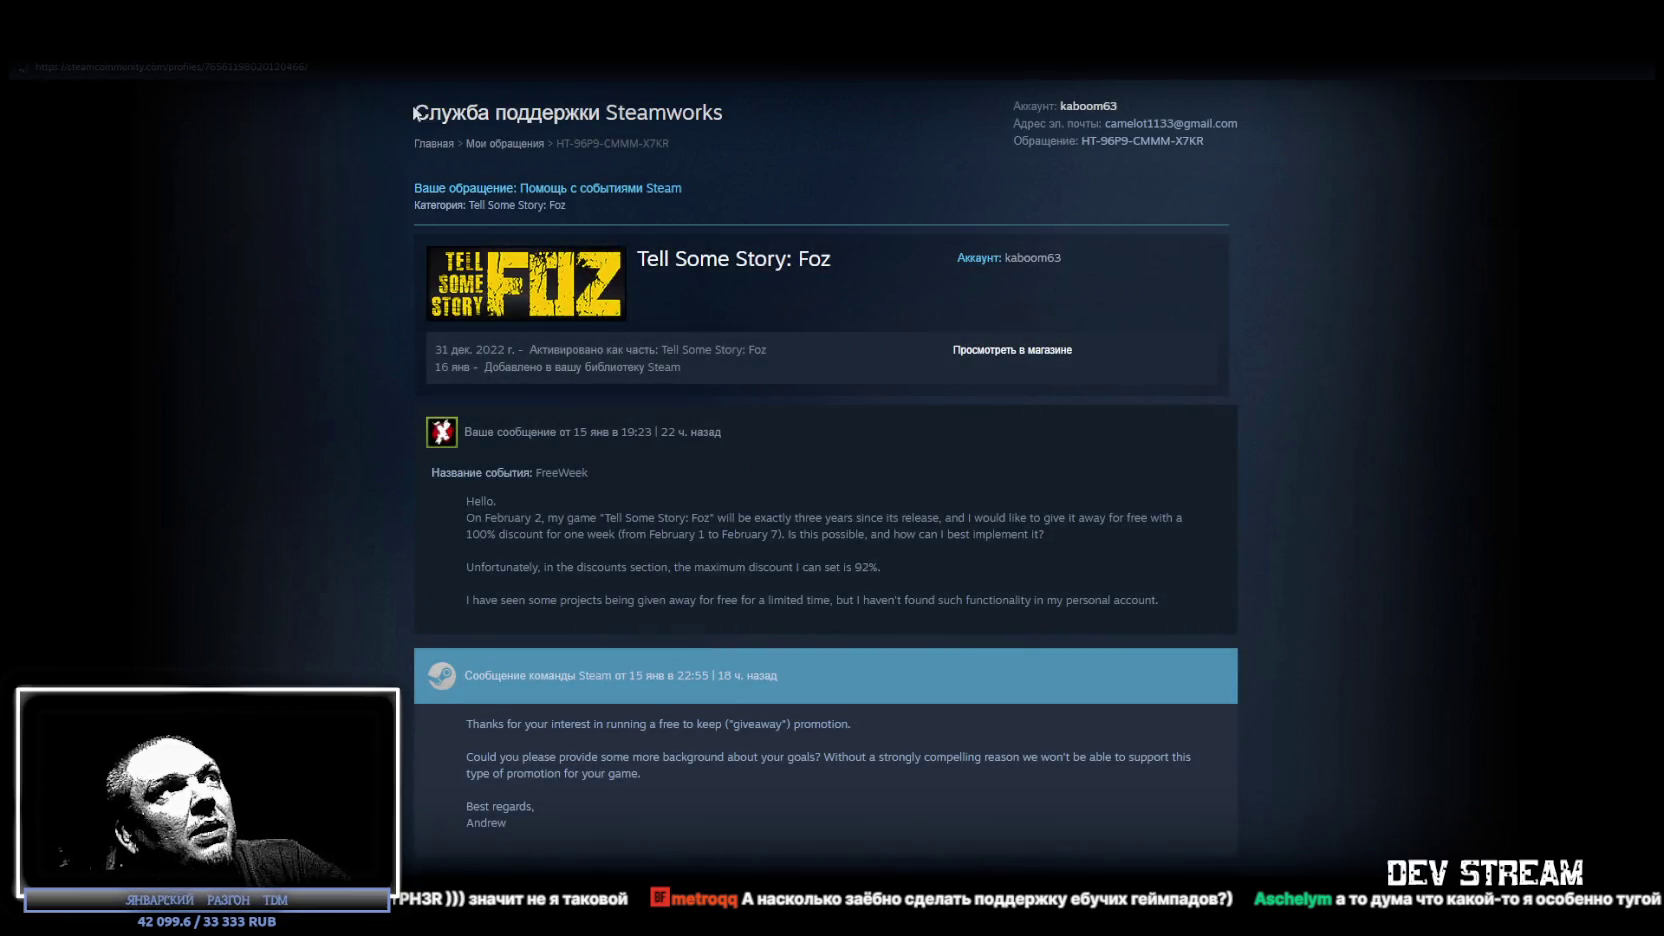
Open the account's Steam profile, scroll through its Foz screenshot showcase, then hide Steam to the desktop.
click(430, 117)
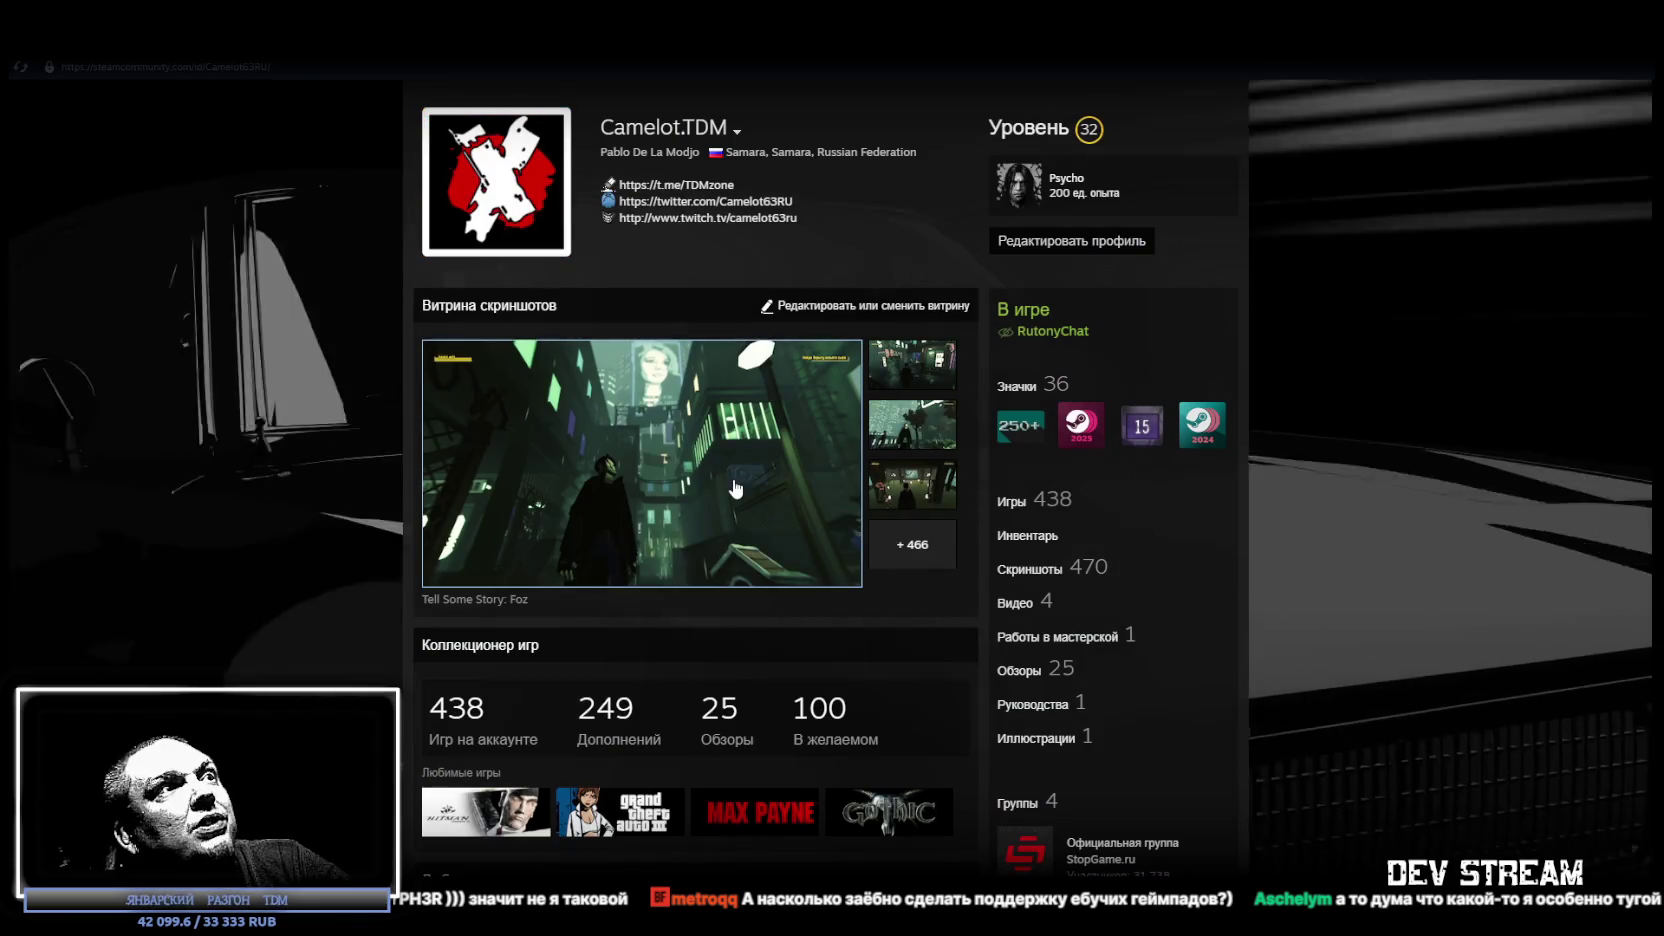
scroll(689, 488, down, 3)
scroll(689, 488, down, 1)
scroll(660, 510, down, 2)
scroll(665, 570, up, 1)
scroll(670, 646, down, 1)
scroll(723, 636, up, 2)
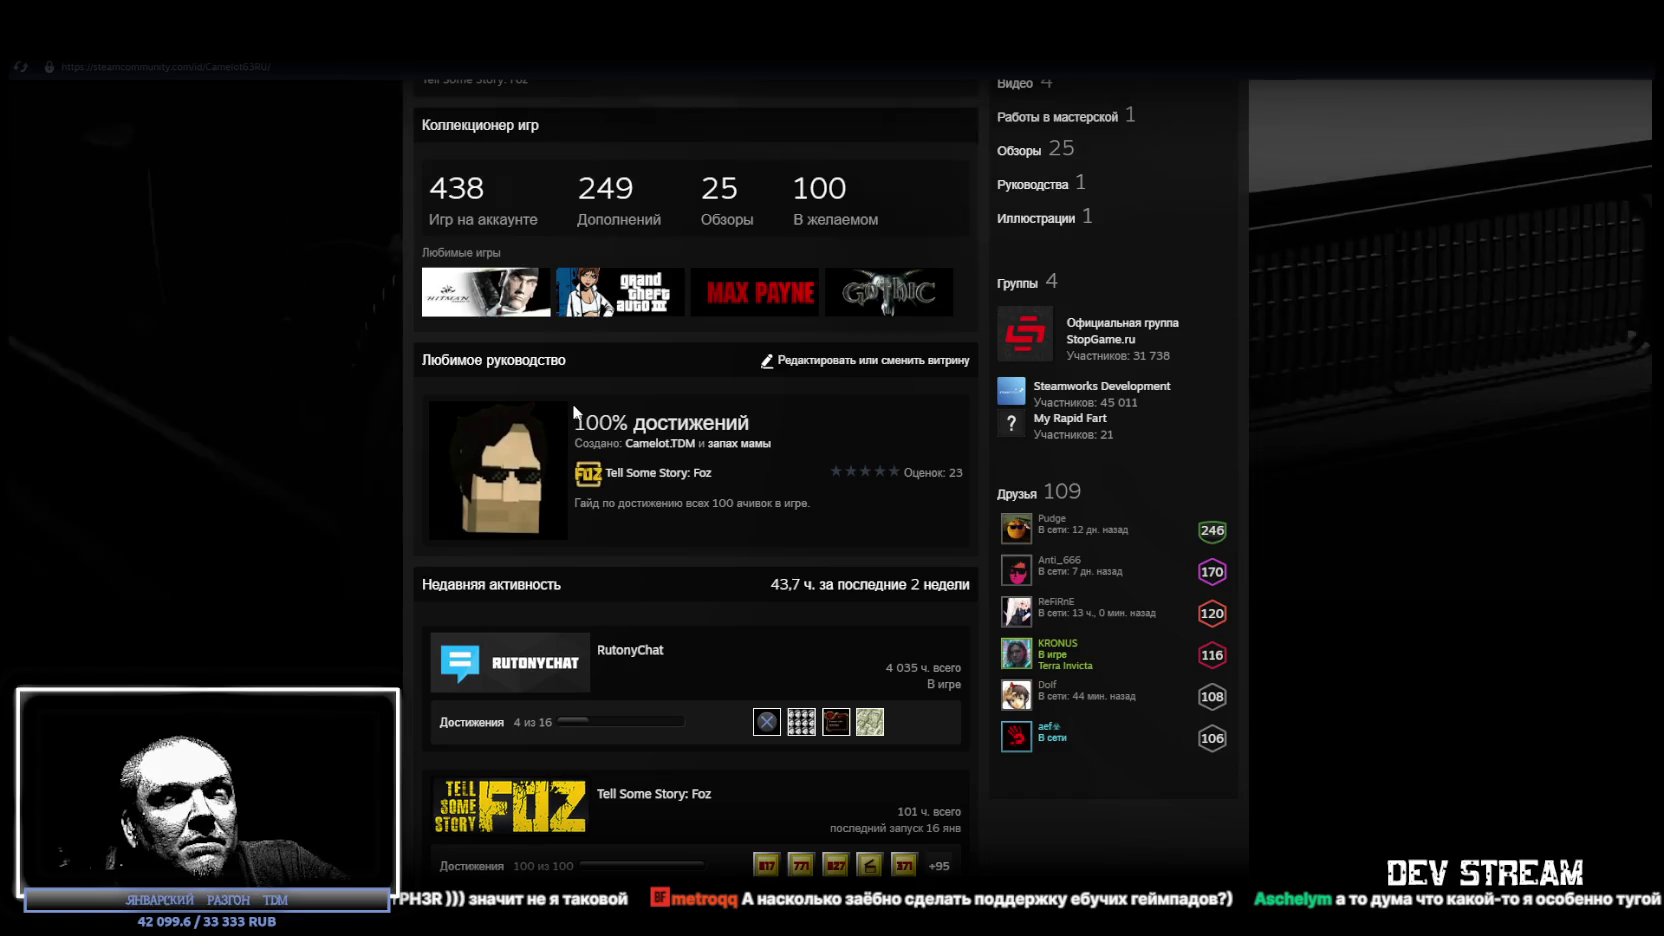
scroll(618, 606, up, 4)
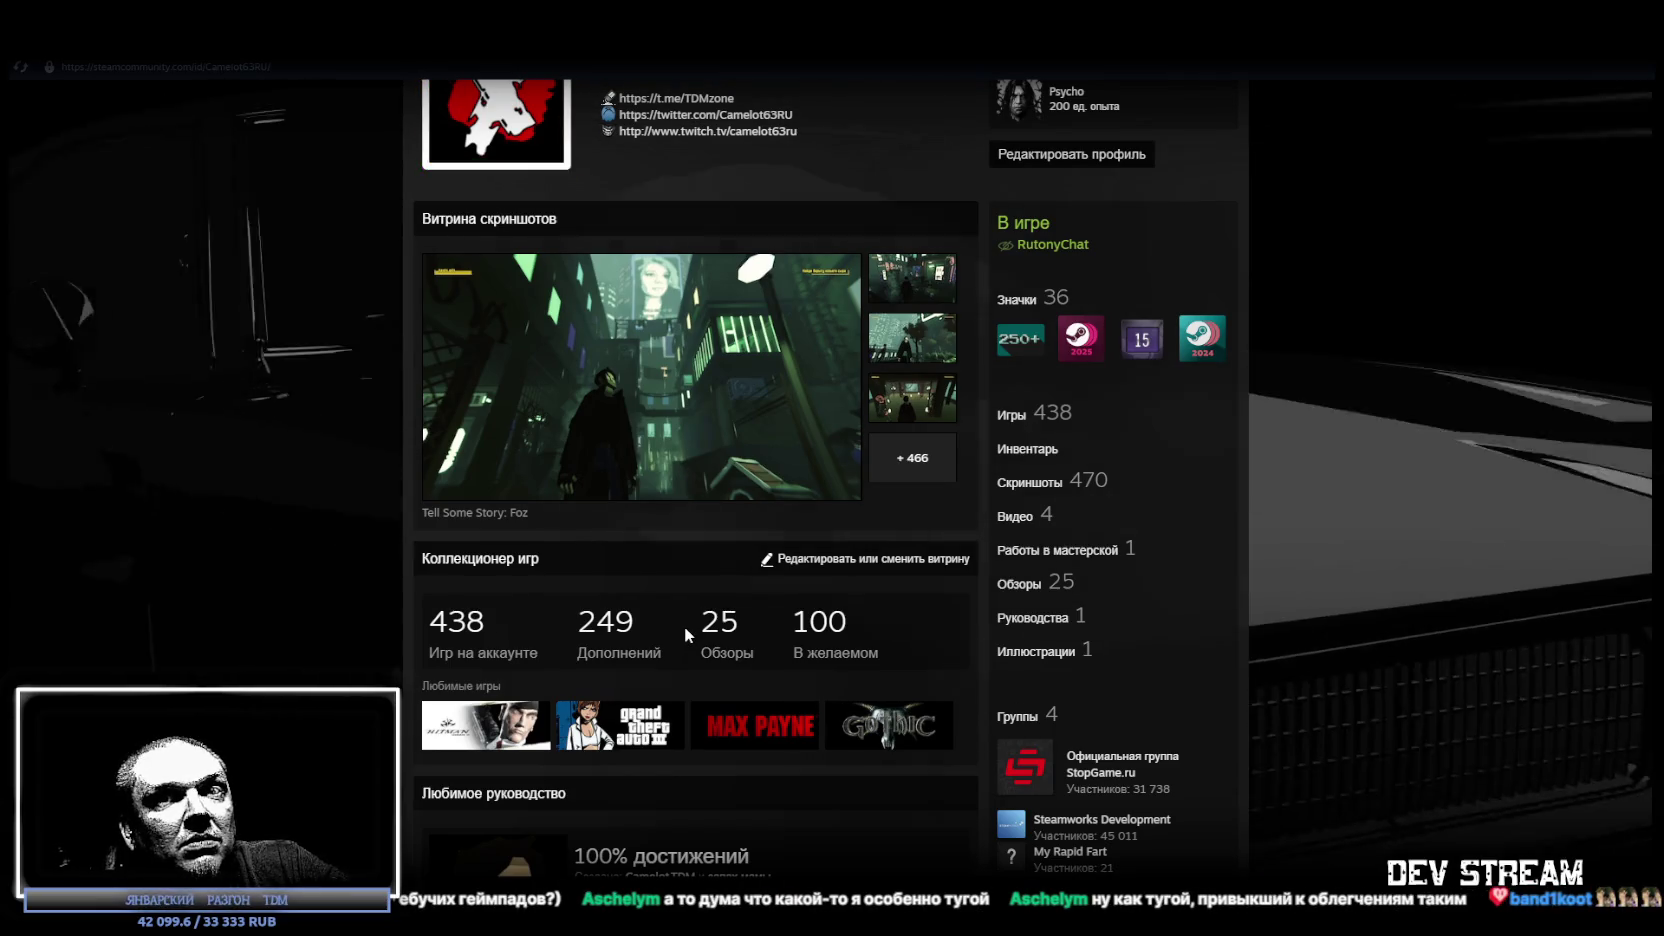
scroll(684, 627, down, 3)
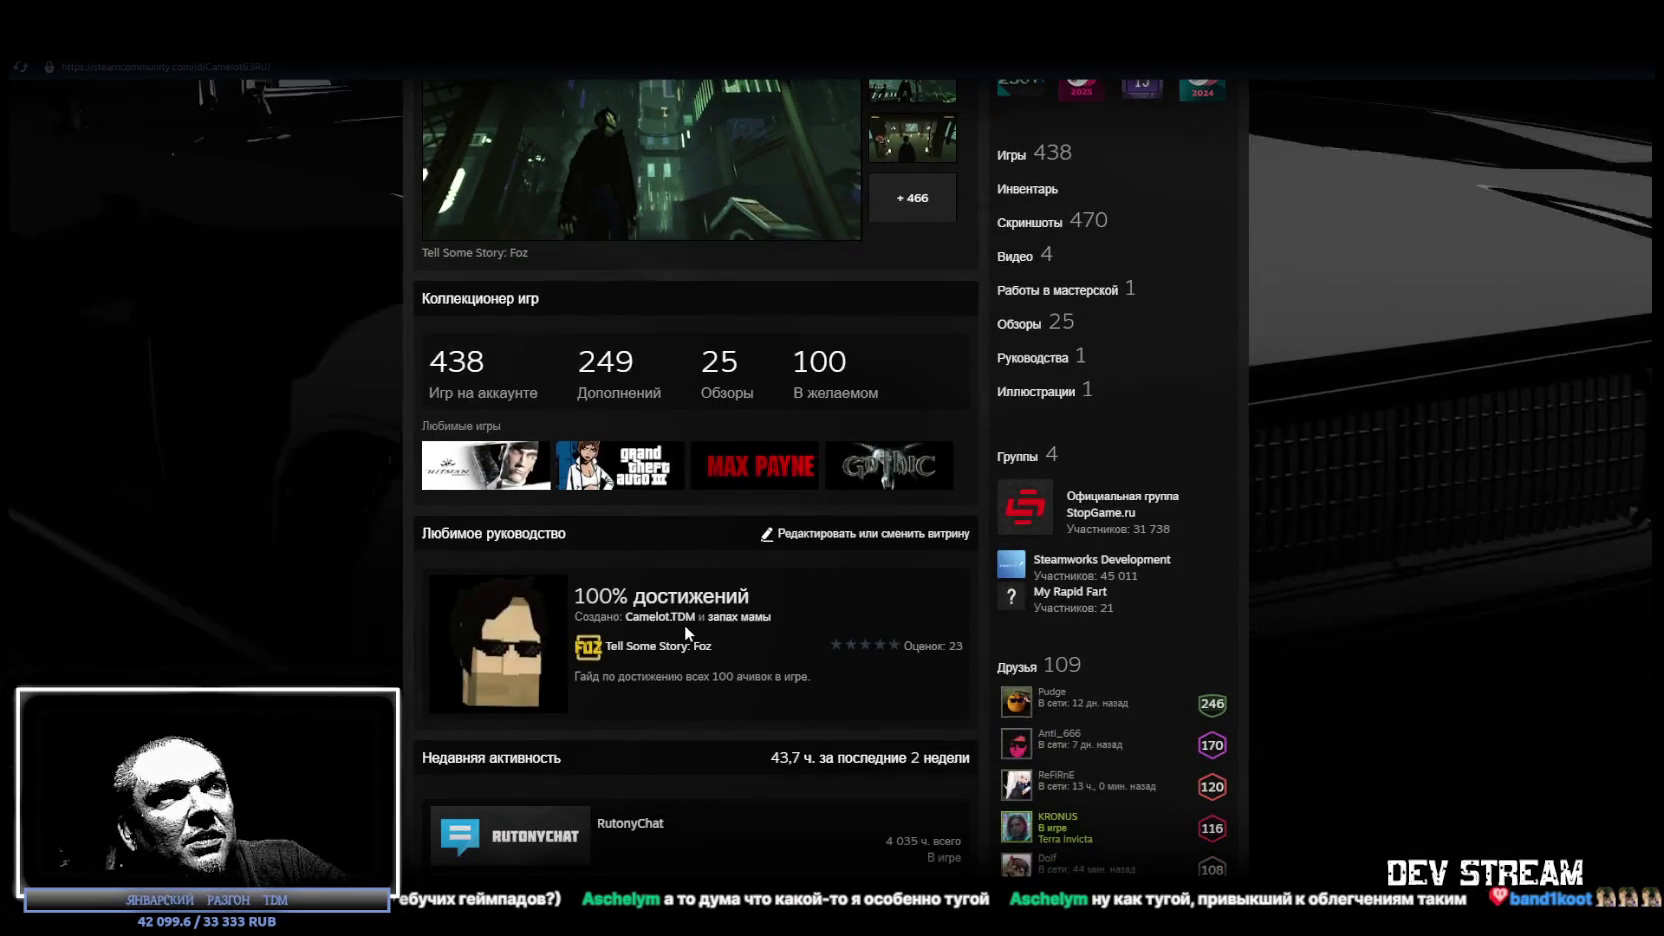
scroll(985, 558, up, 3)
scroll(1058, 718, down, 3)
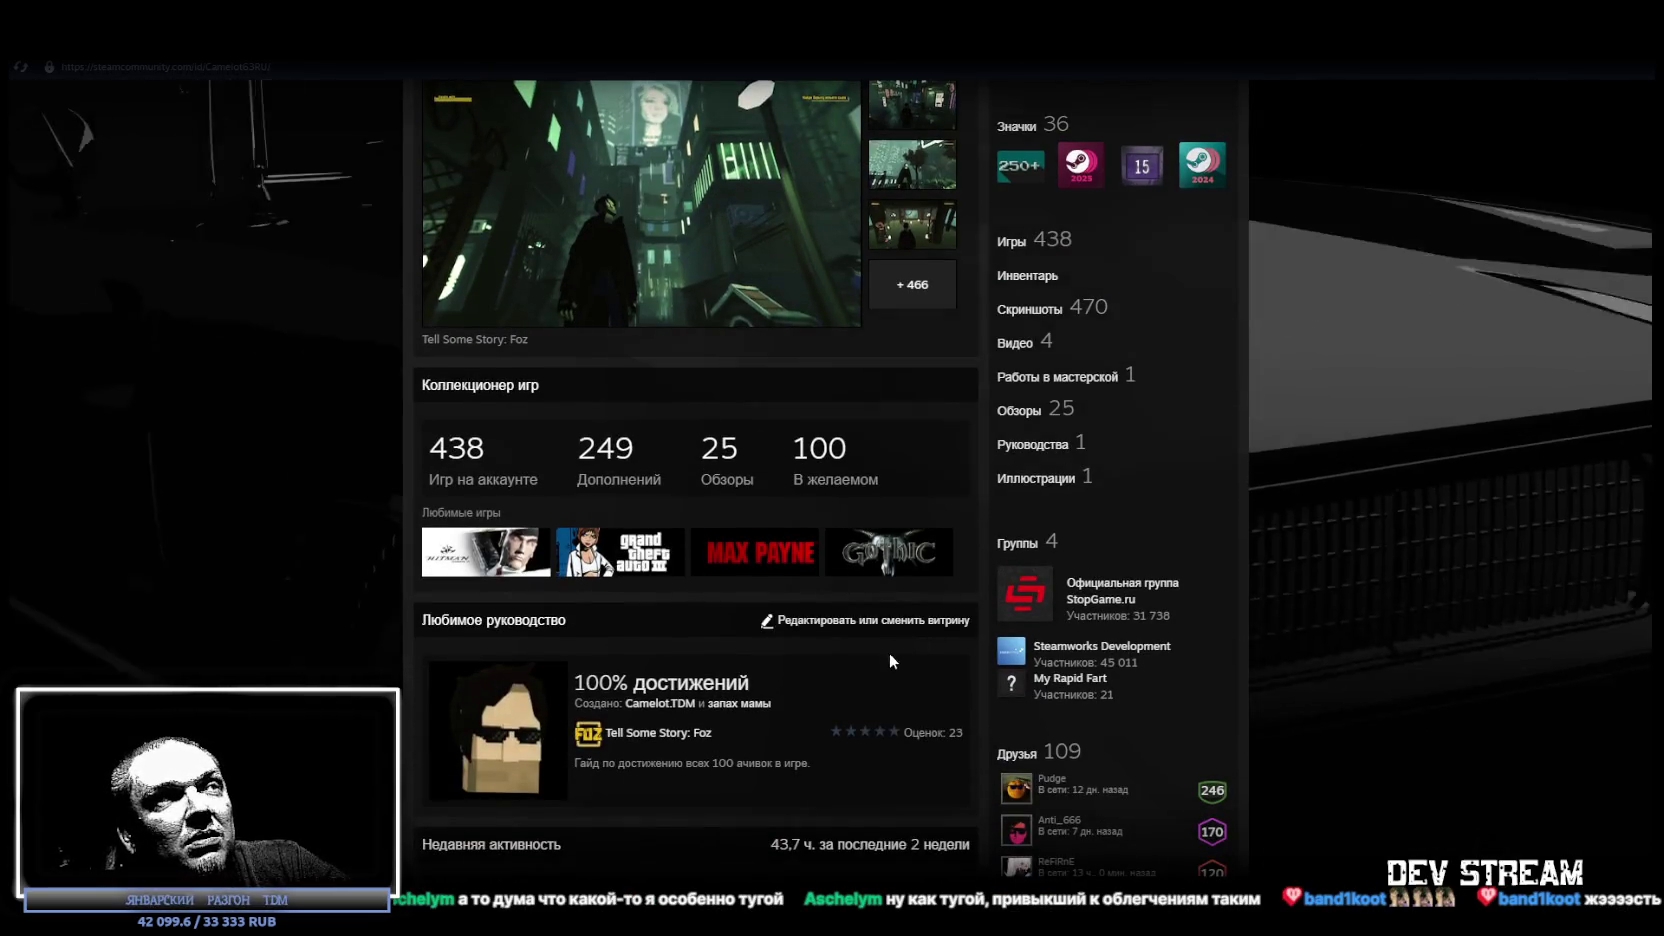
scroll(878, 656, down, 8)
scroll(880, 655, down, 2)
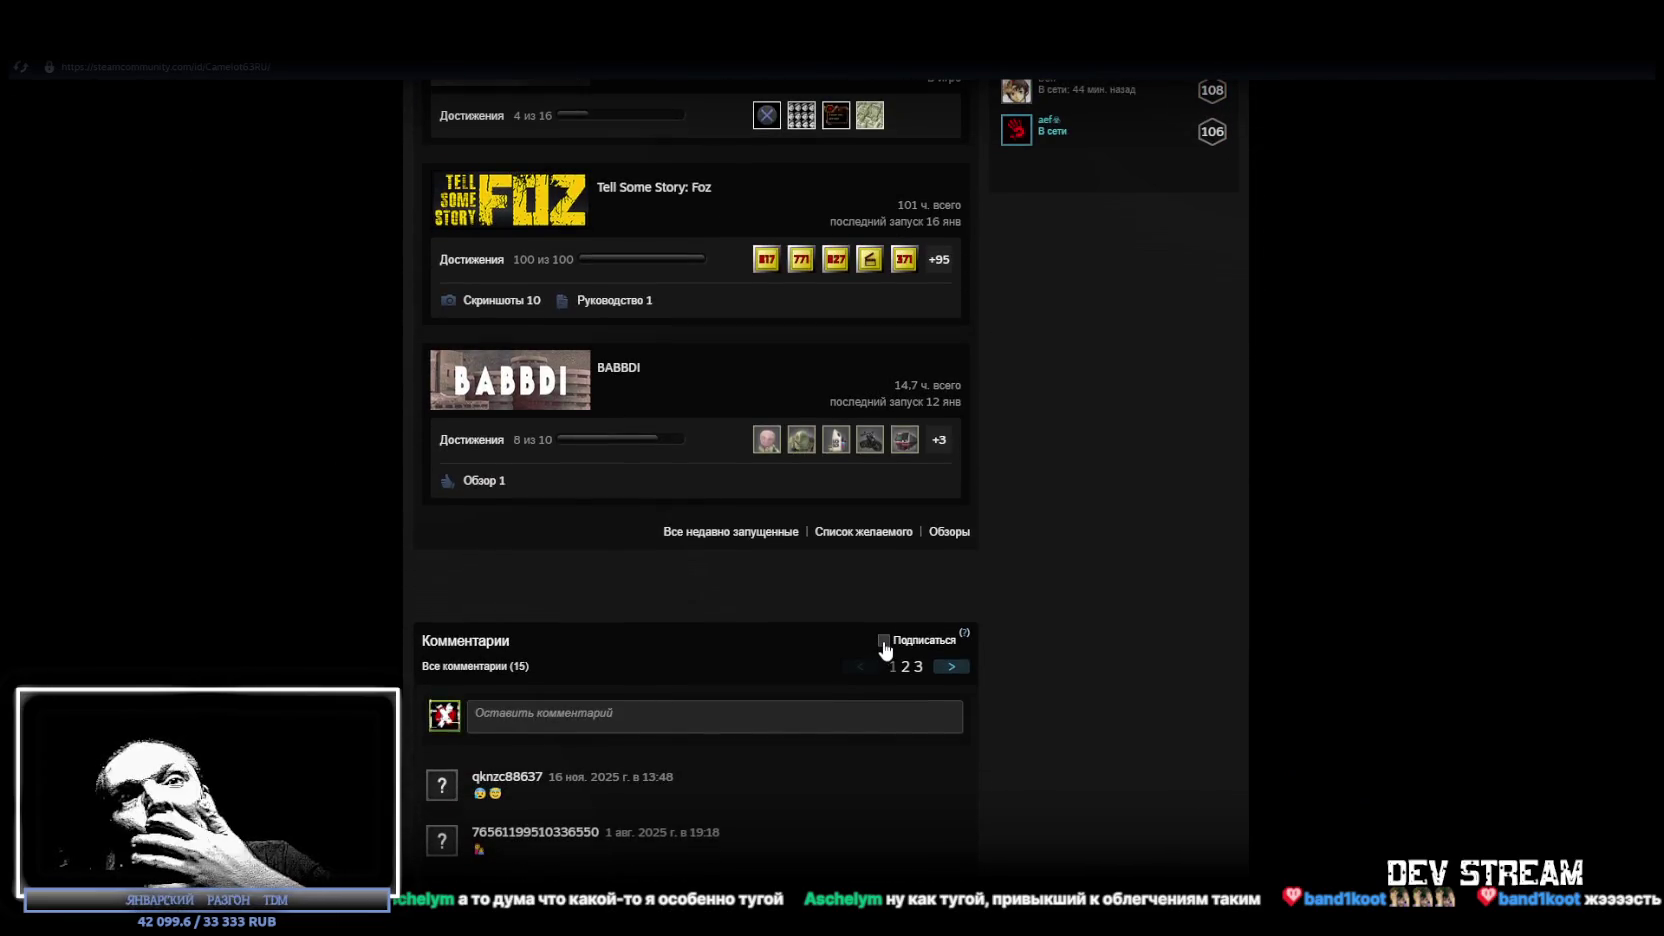
scroll(880, 648, up, 15)
scroll(875, 641, up, 1)
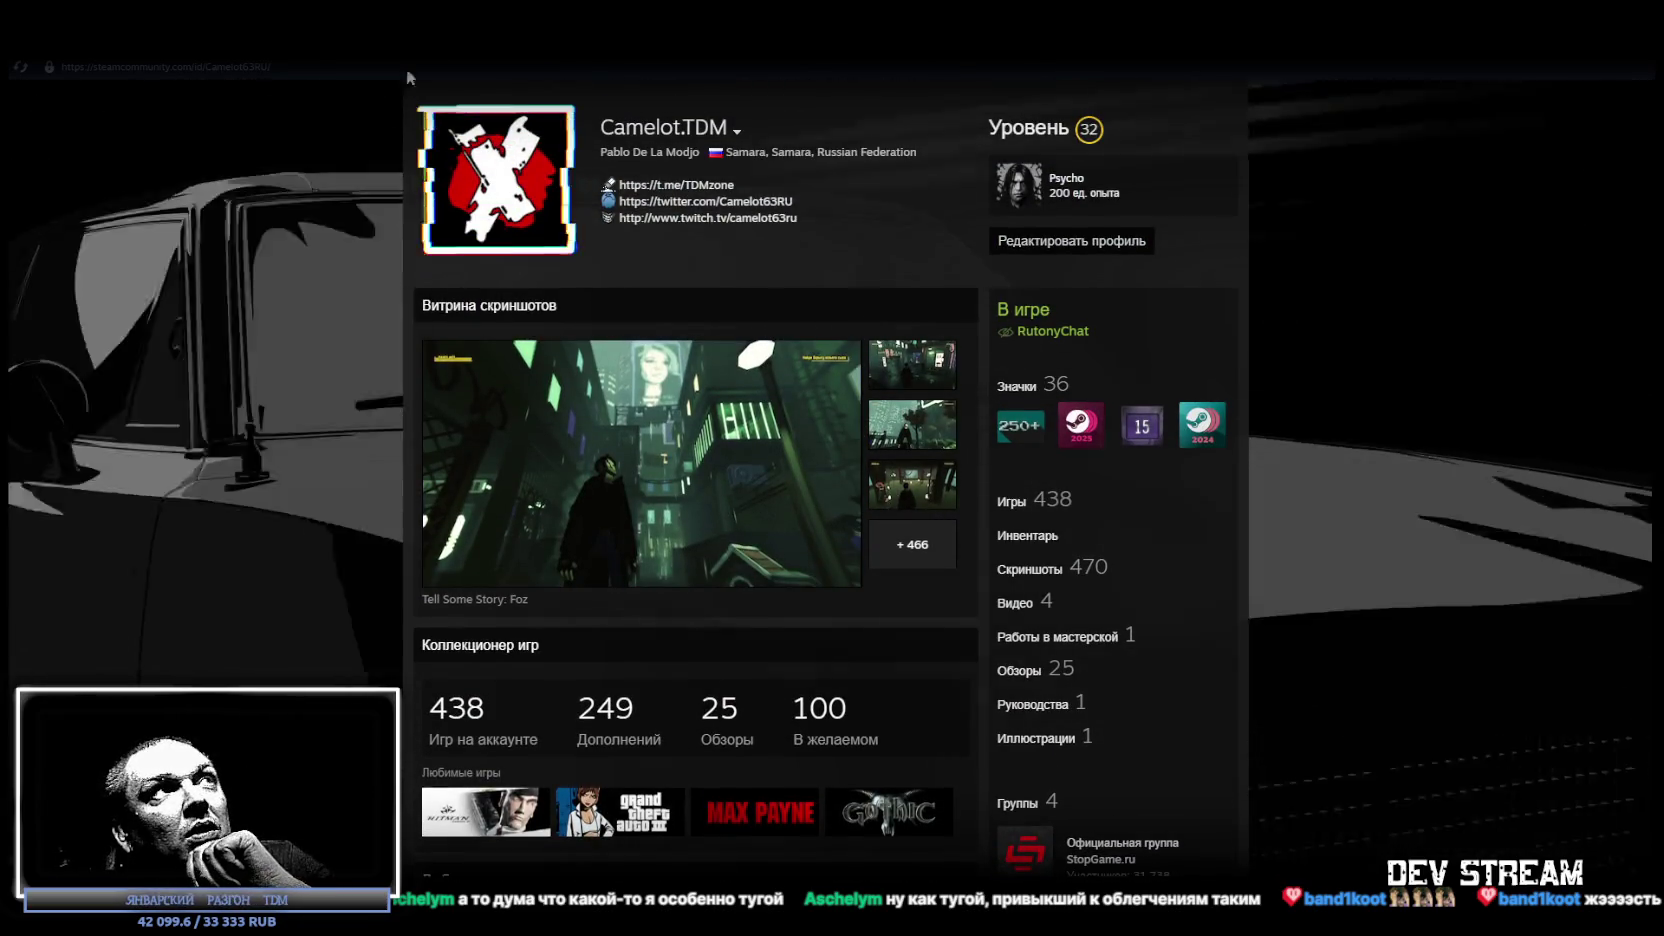
mouse_move(453, 59)
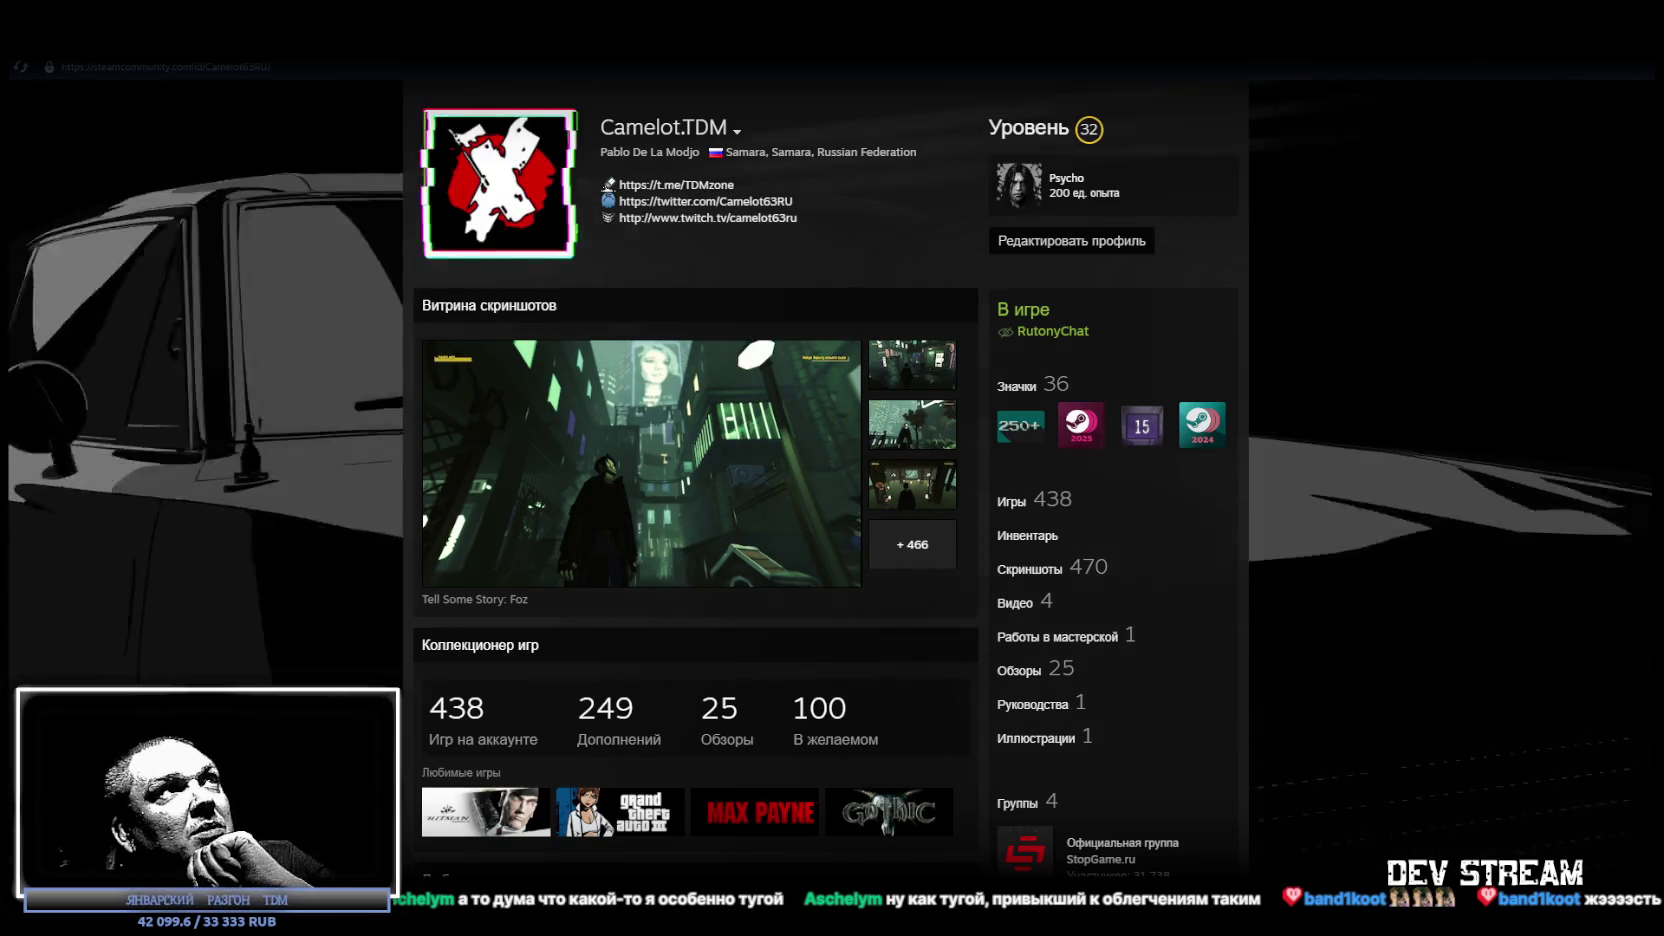
key(super+d)
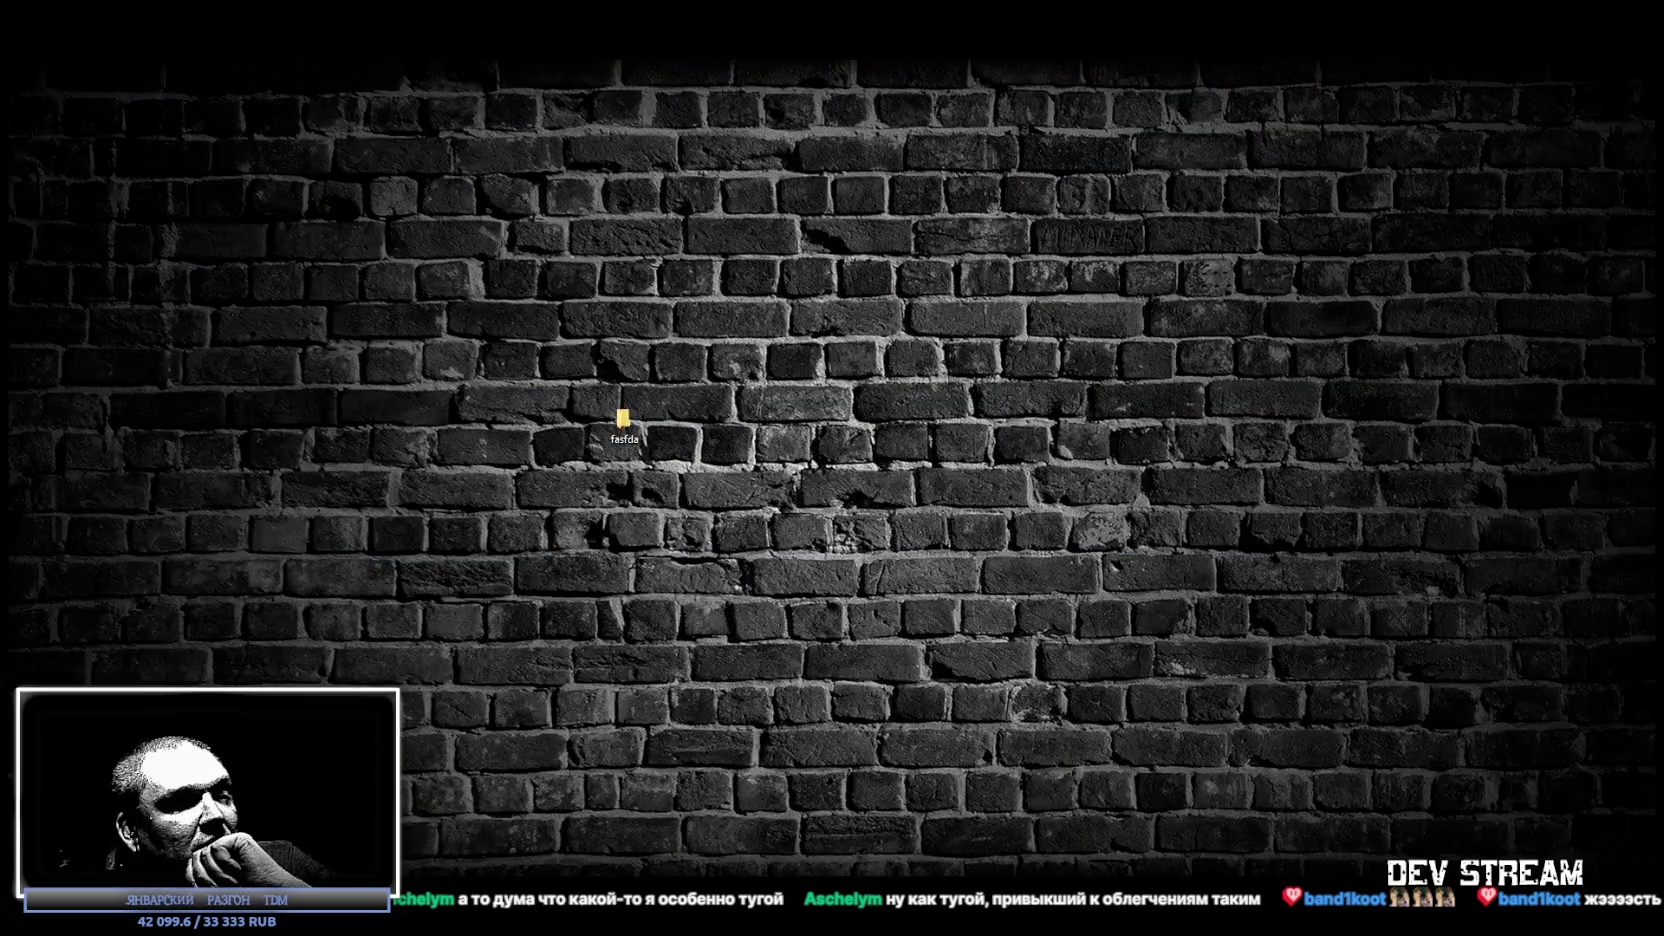
Restore the Unity Editor window with the town scene showing.
key(alt+Tab)
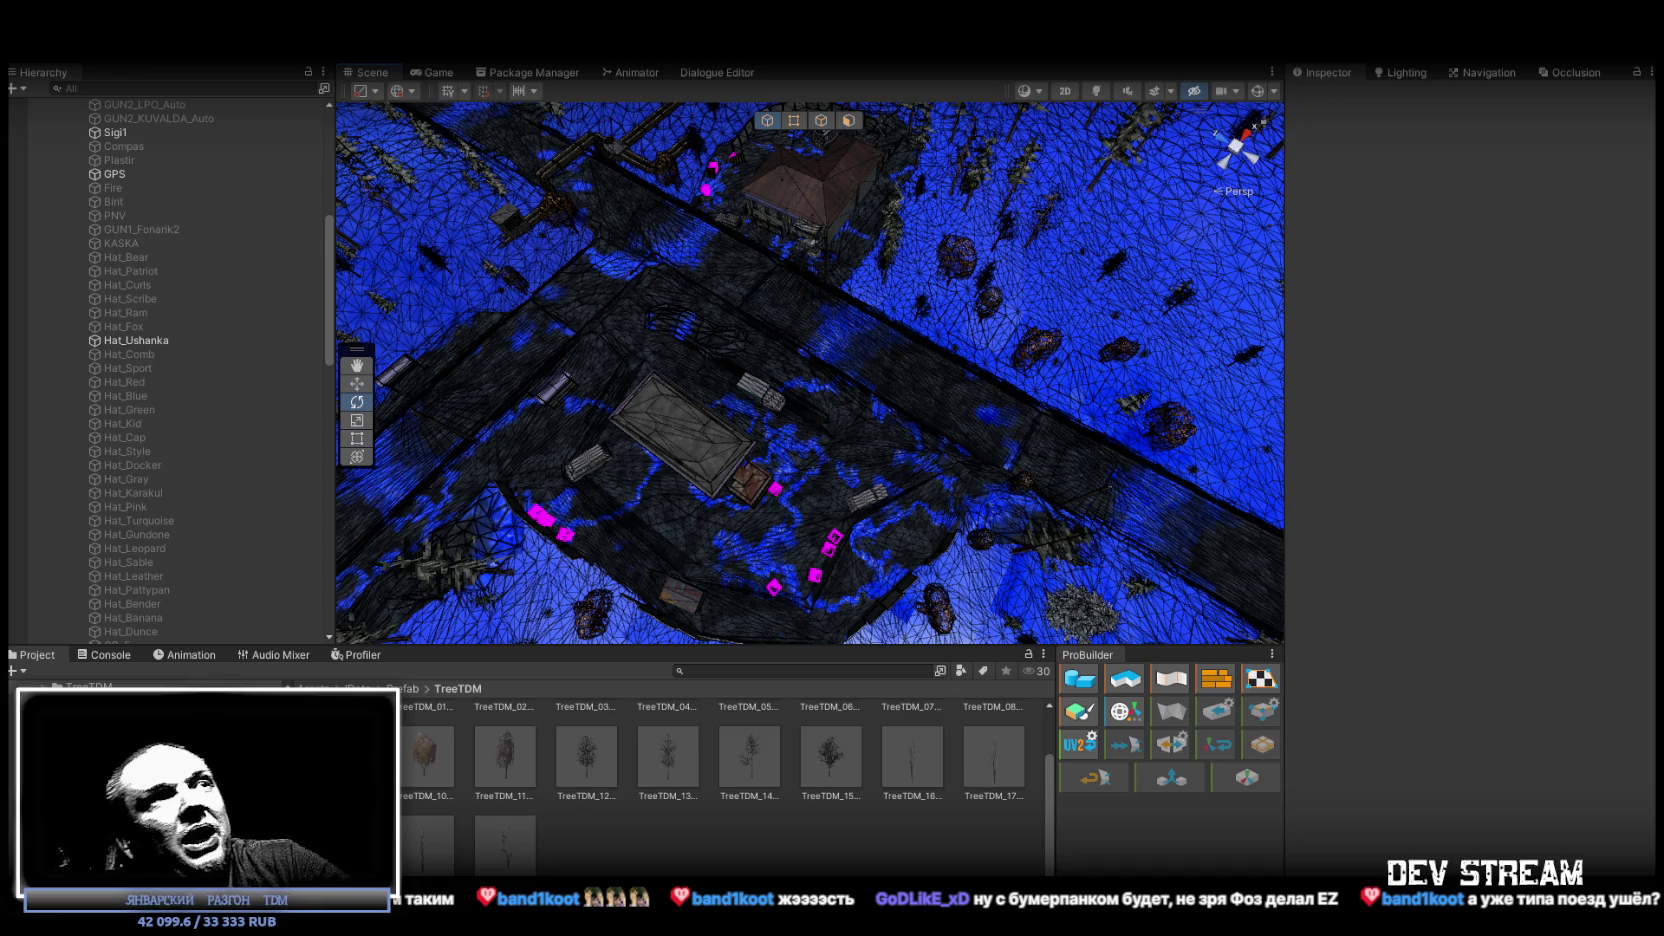
Orbit to a top-down town view and select the WaySide2 (2), then WaySide1 (2) fence pieces.
mouse_move(785, 417)
mouse_down()
mouse_move(958, 372)
mouse_move(690, 282)
mouse_move(806, 322)
mouse_move(848, 293)
mouse_move(836, 253)
mouse_move(851, 320)
mouse_move(803, 329)
mouse_move(878, 330)
mouse_move(814, 350)
mouse_move(845, 325)
mouse_move(930, 323)
mouse_up()
click(798, 363)
click(812, 350)
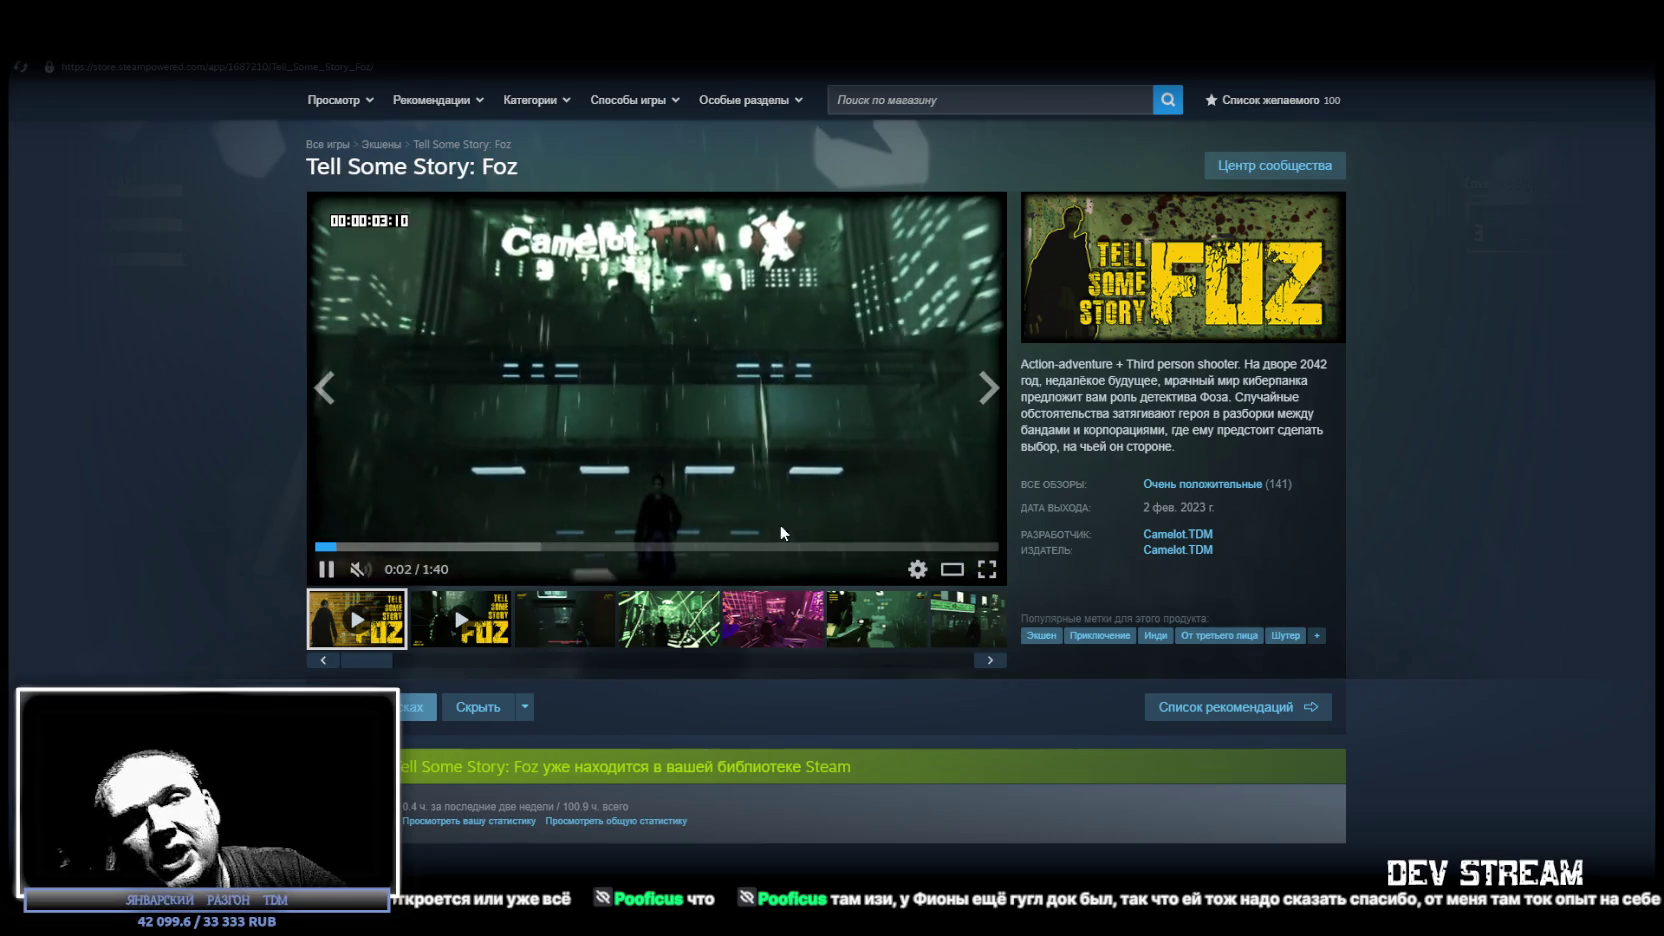
Jump to Foz's user reviews (Very Positive, 141 reviews) and read the friends' recommendations.
click(1202, 484)
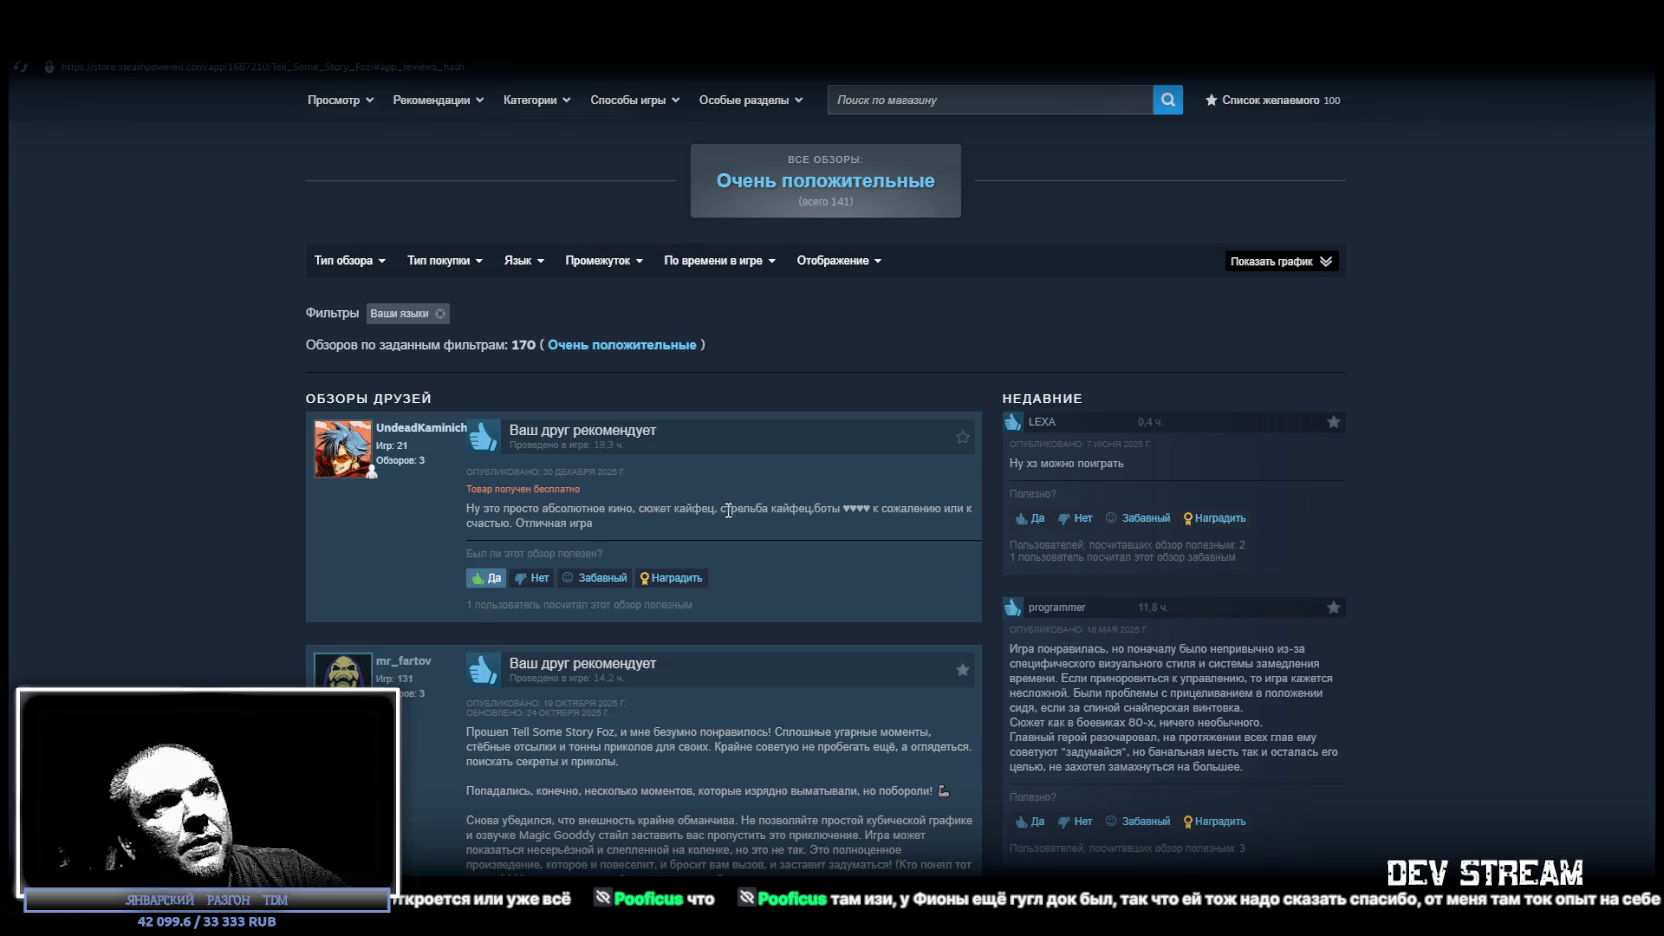
scroll(1207, 549, down, 2)
mouse_move(963, 500)
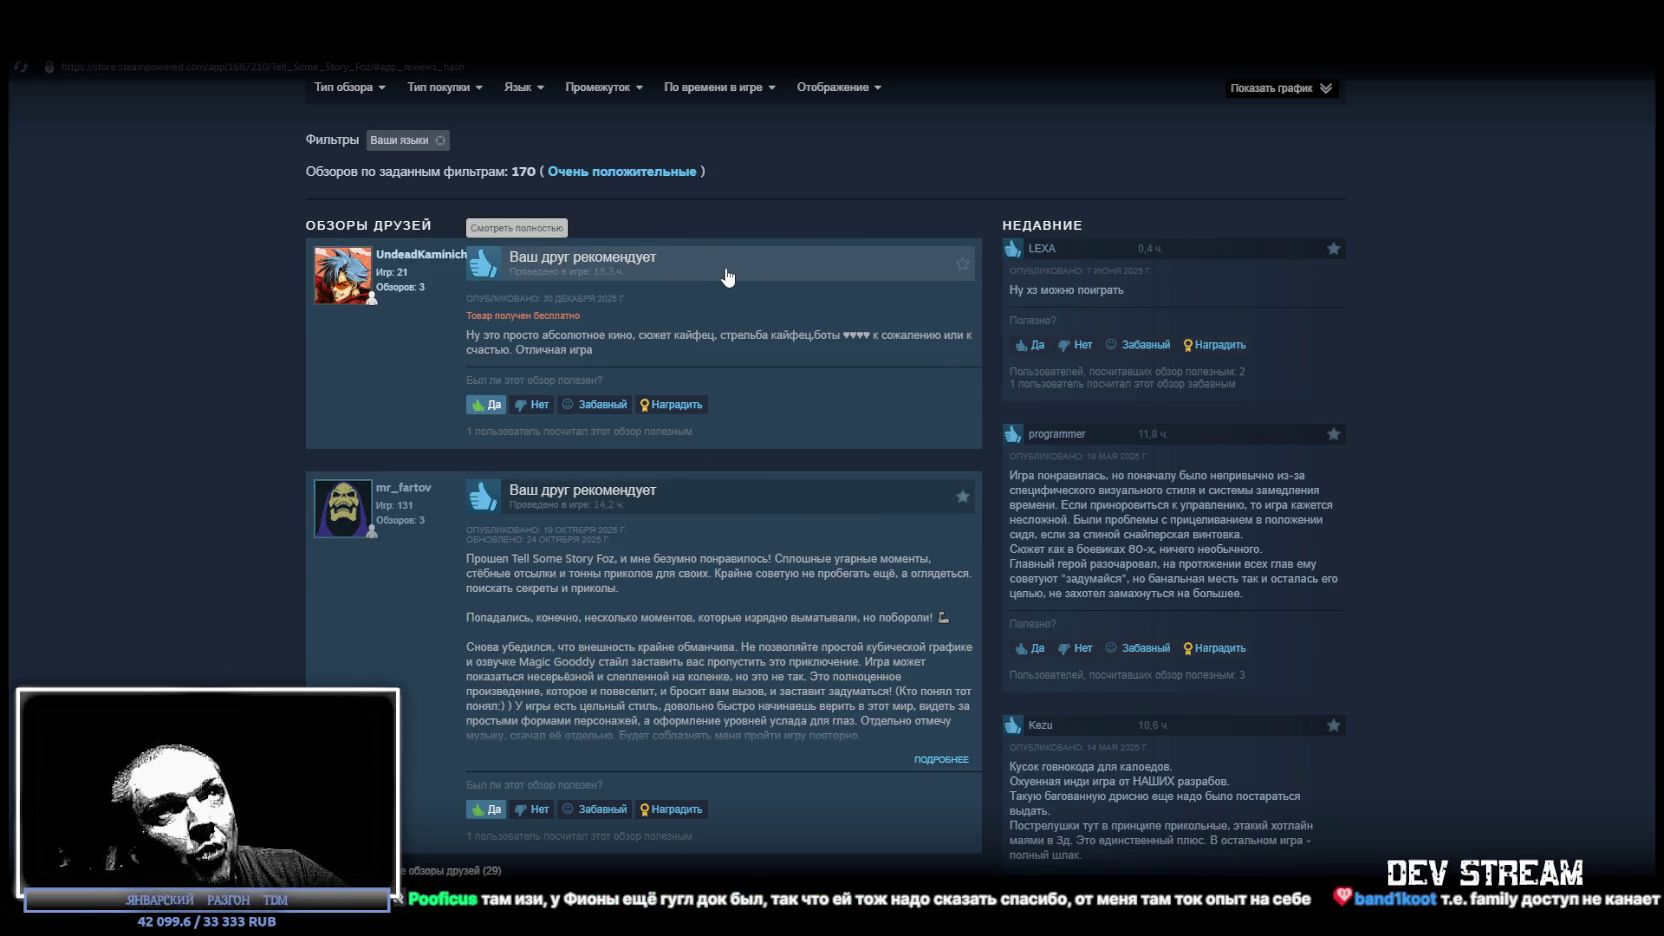
scroll(1416, 478, up, 3)
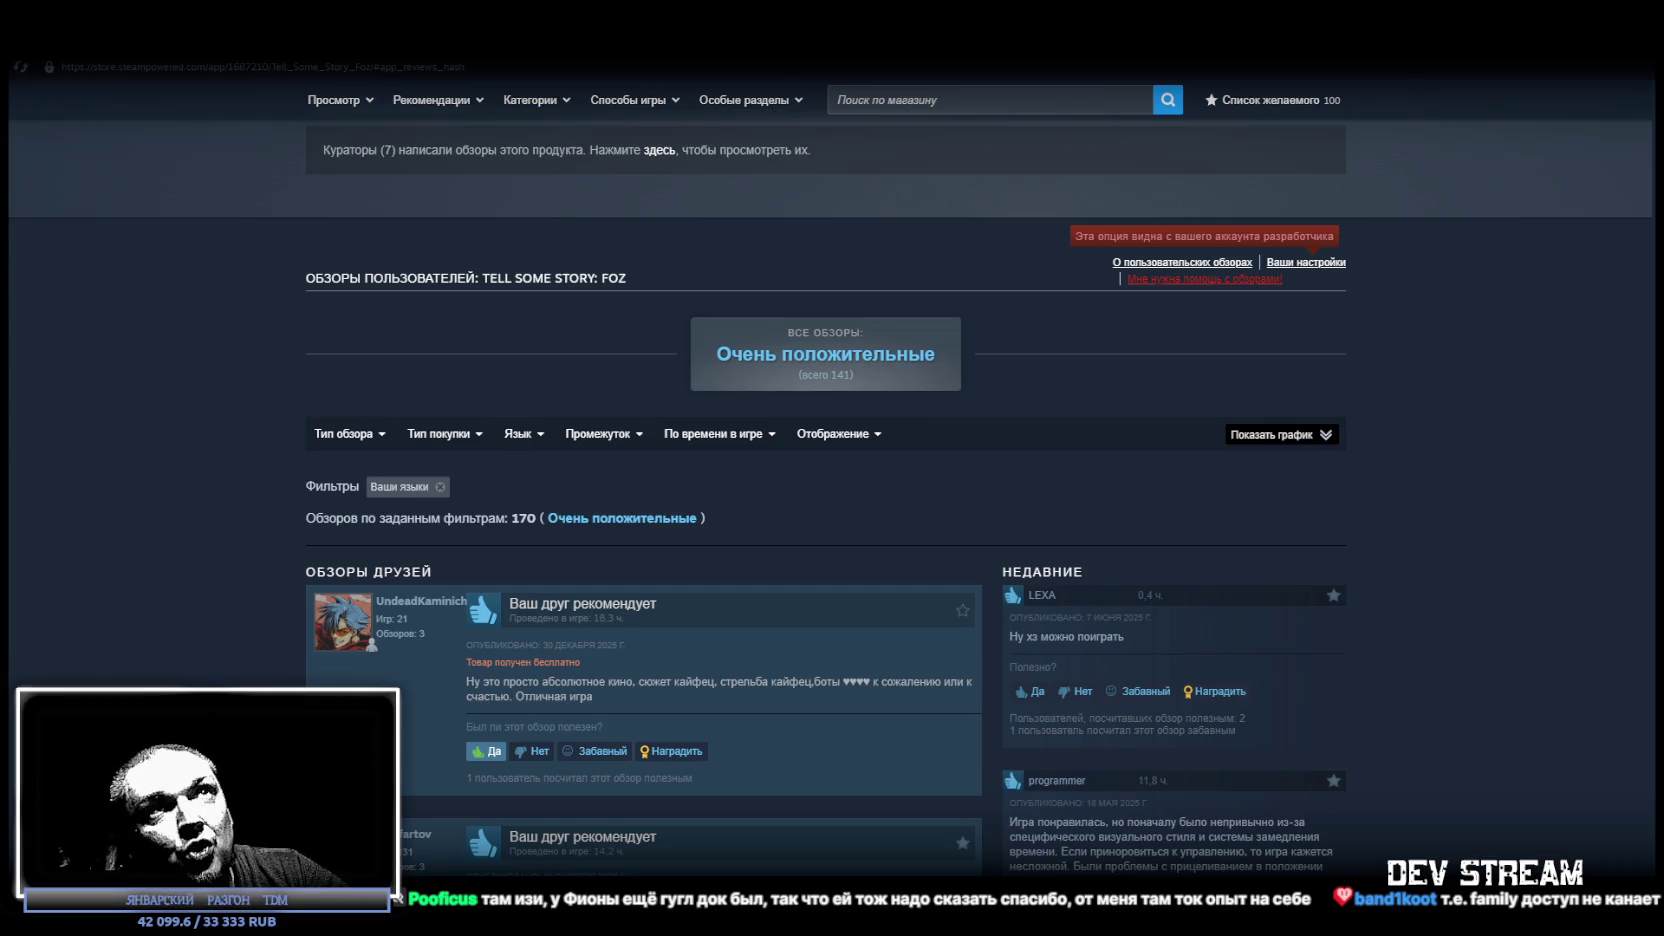
Browse the Friends' reviews and Recent reviews columns for Tell Some Story: Foz.
scroll(1100, 440, up, 4)
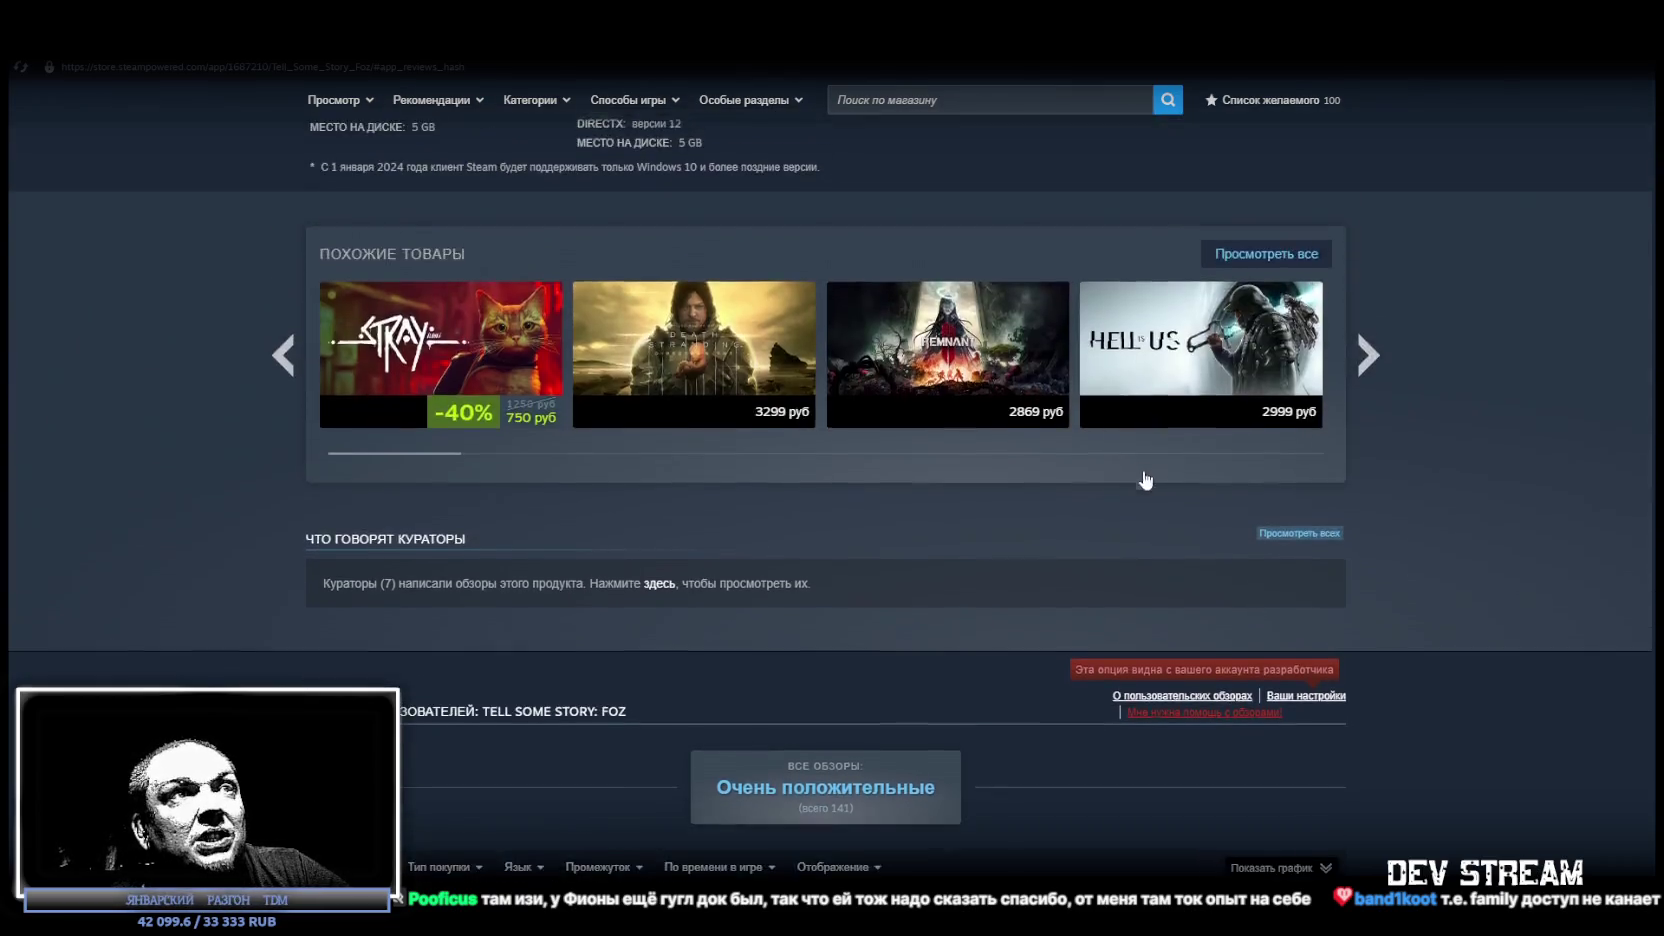
scroll(1140, 477, down, 9)
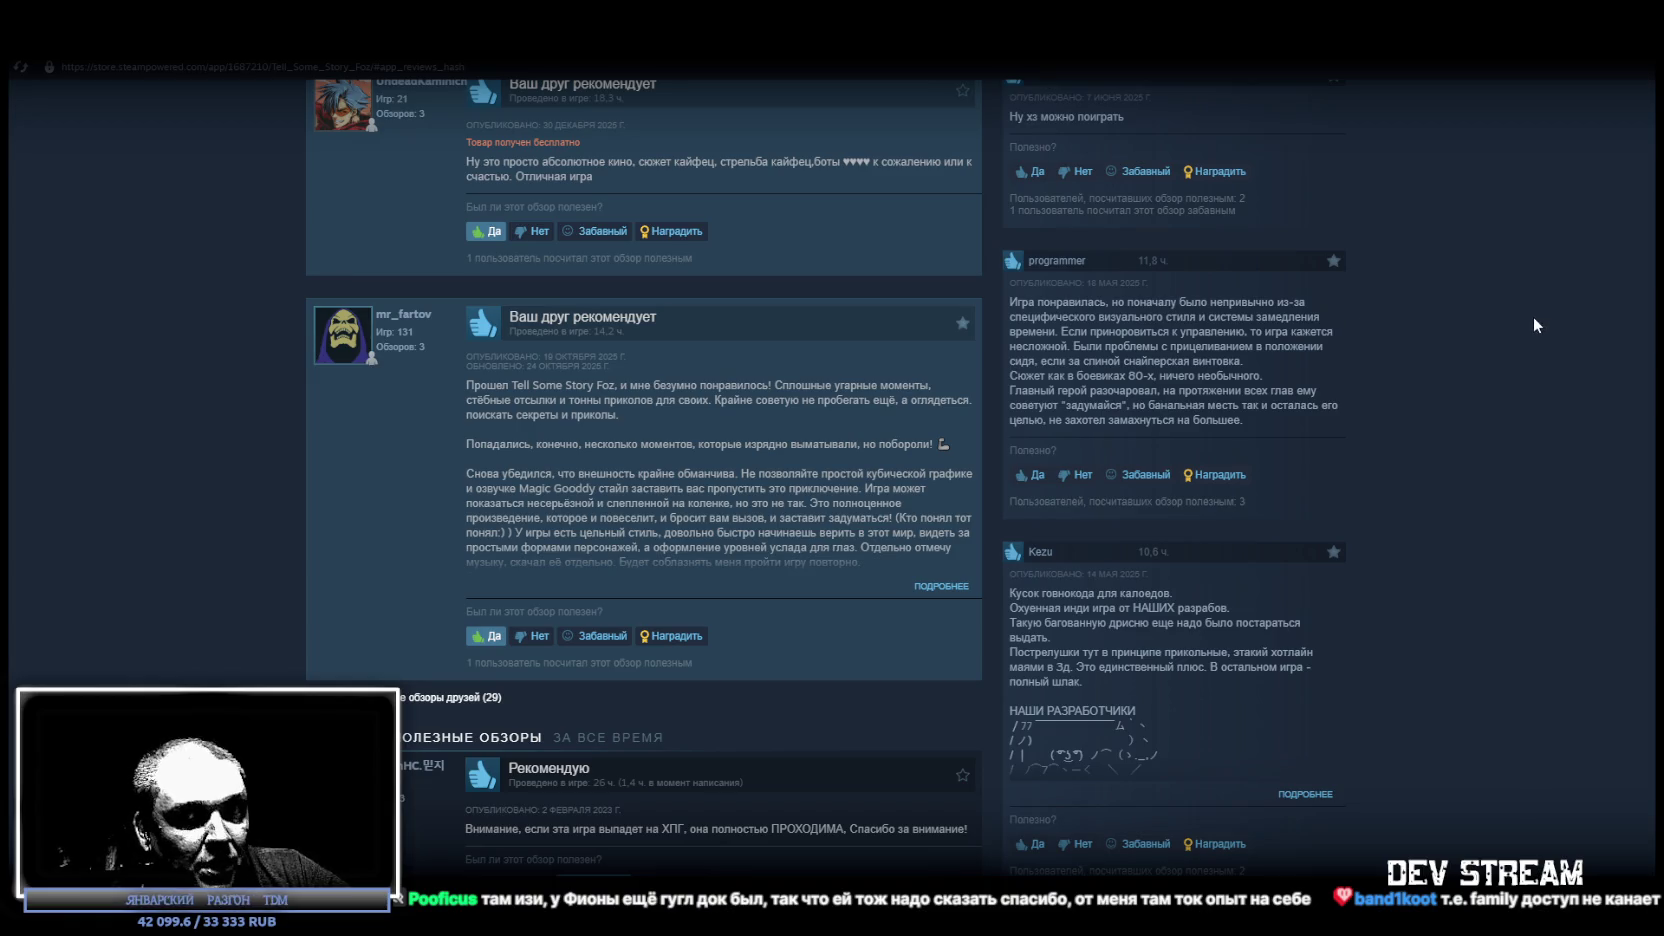
scroll(1100, 480, down, 1)
scroll(1044, 517, up, 2)
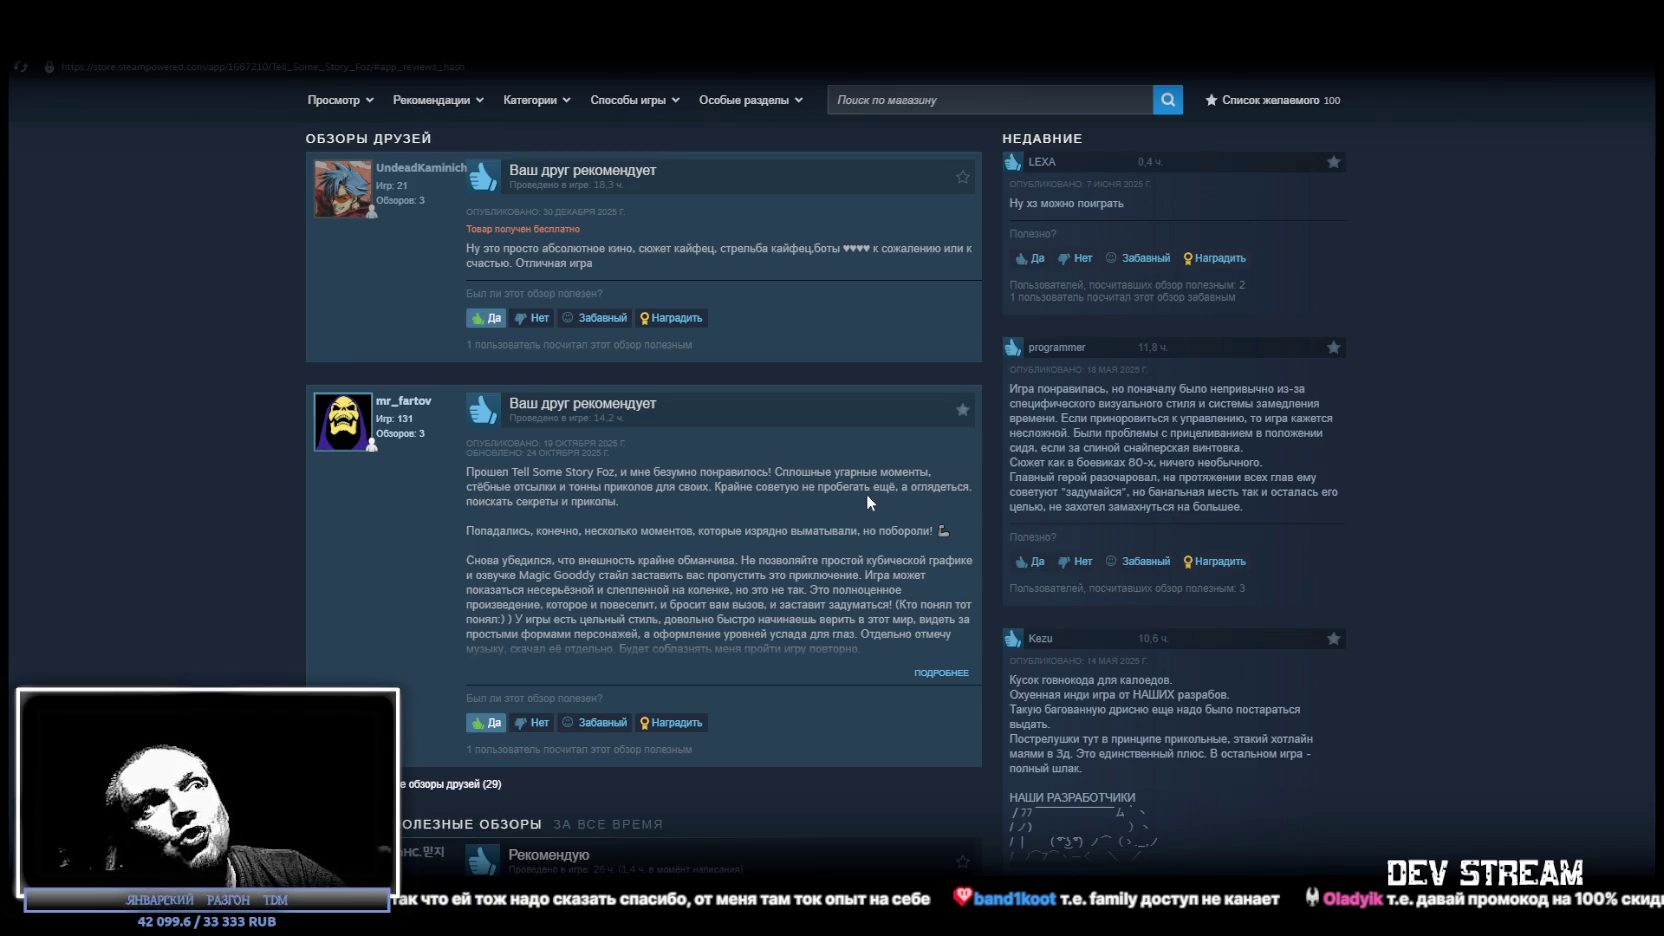
scroll(884, 488, down, 3)
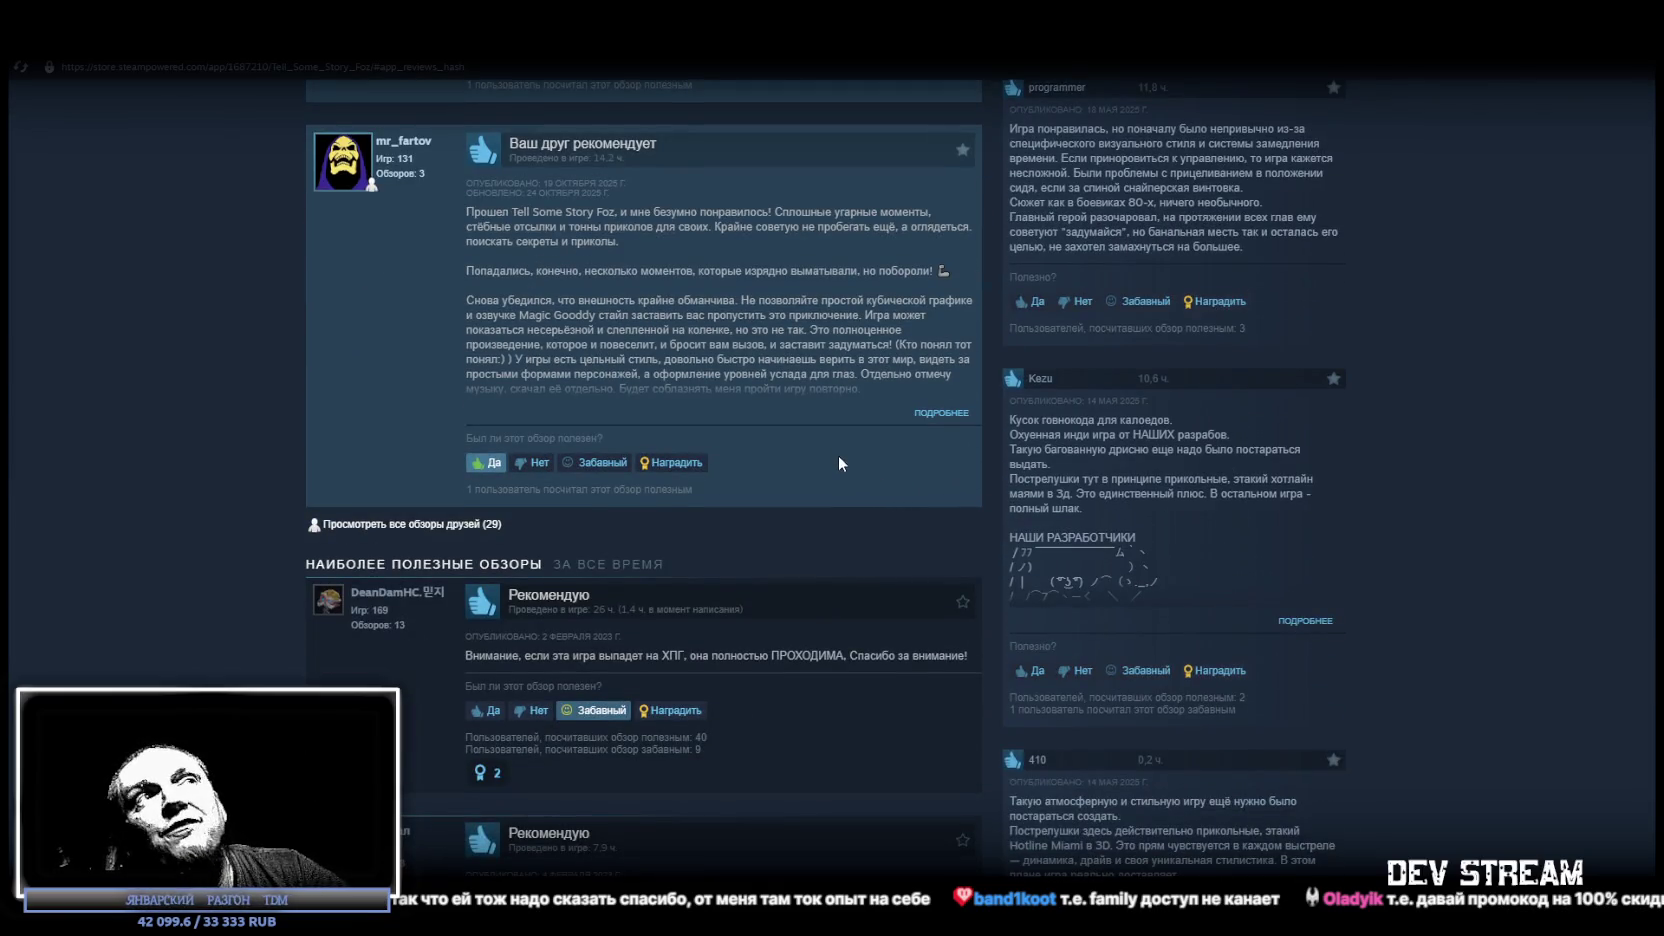
scroll(838, 455, up, 2)
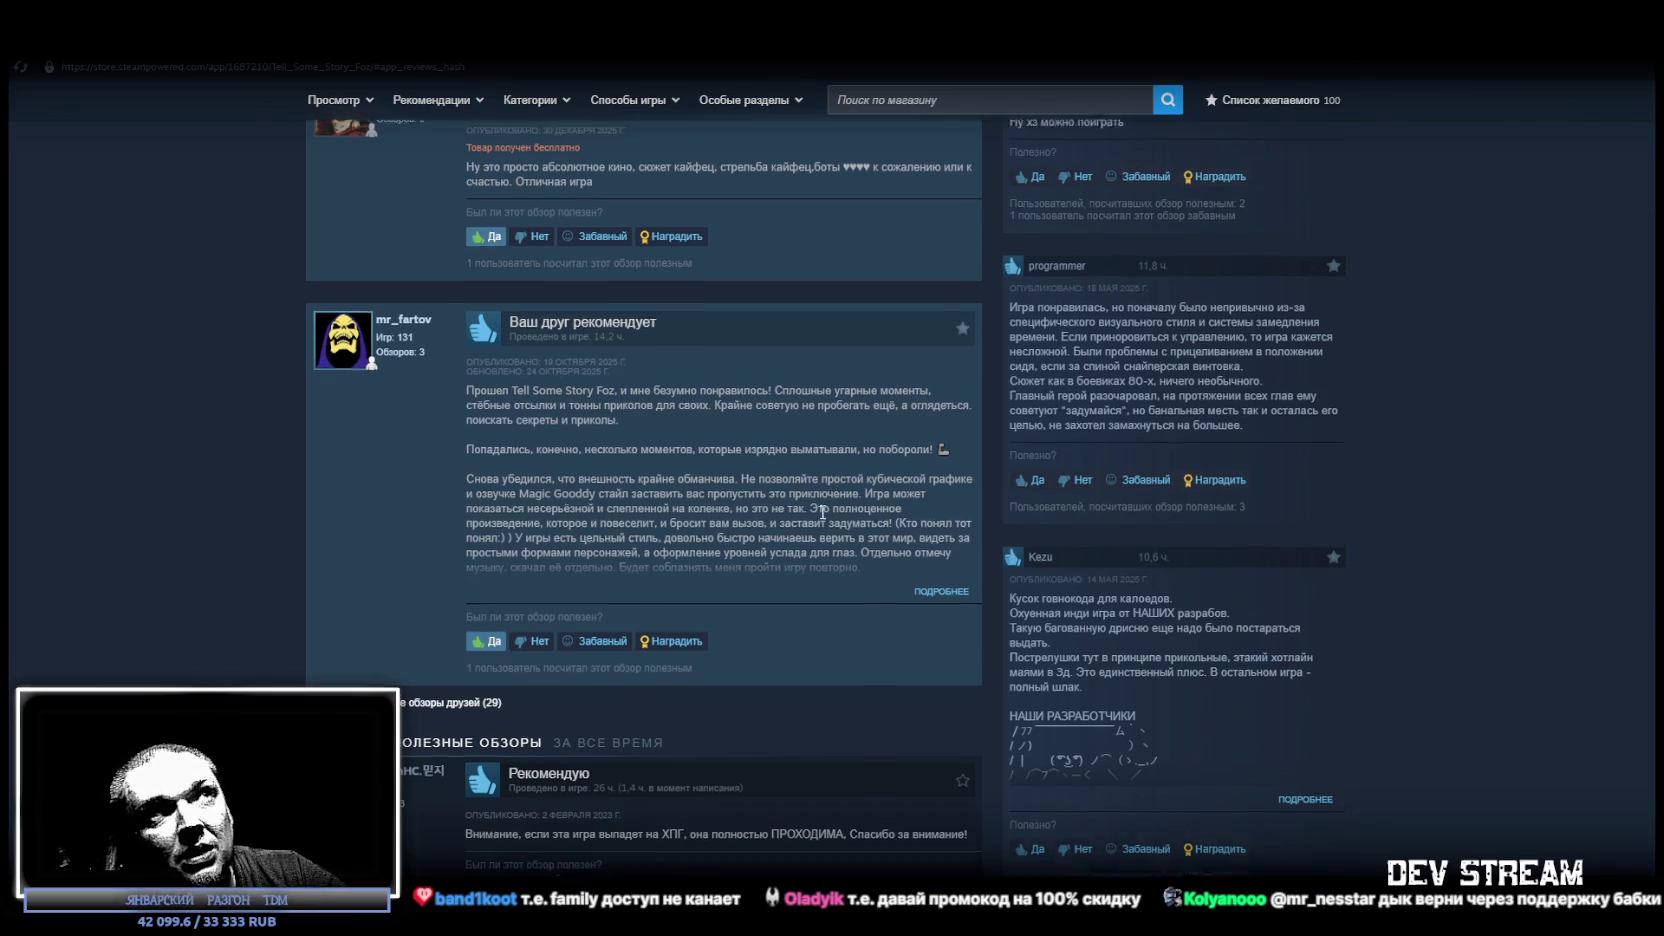
scroll(833, 477, up, 4)
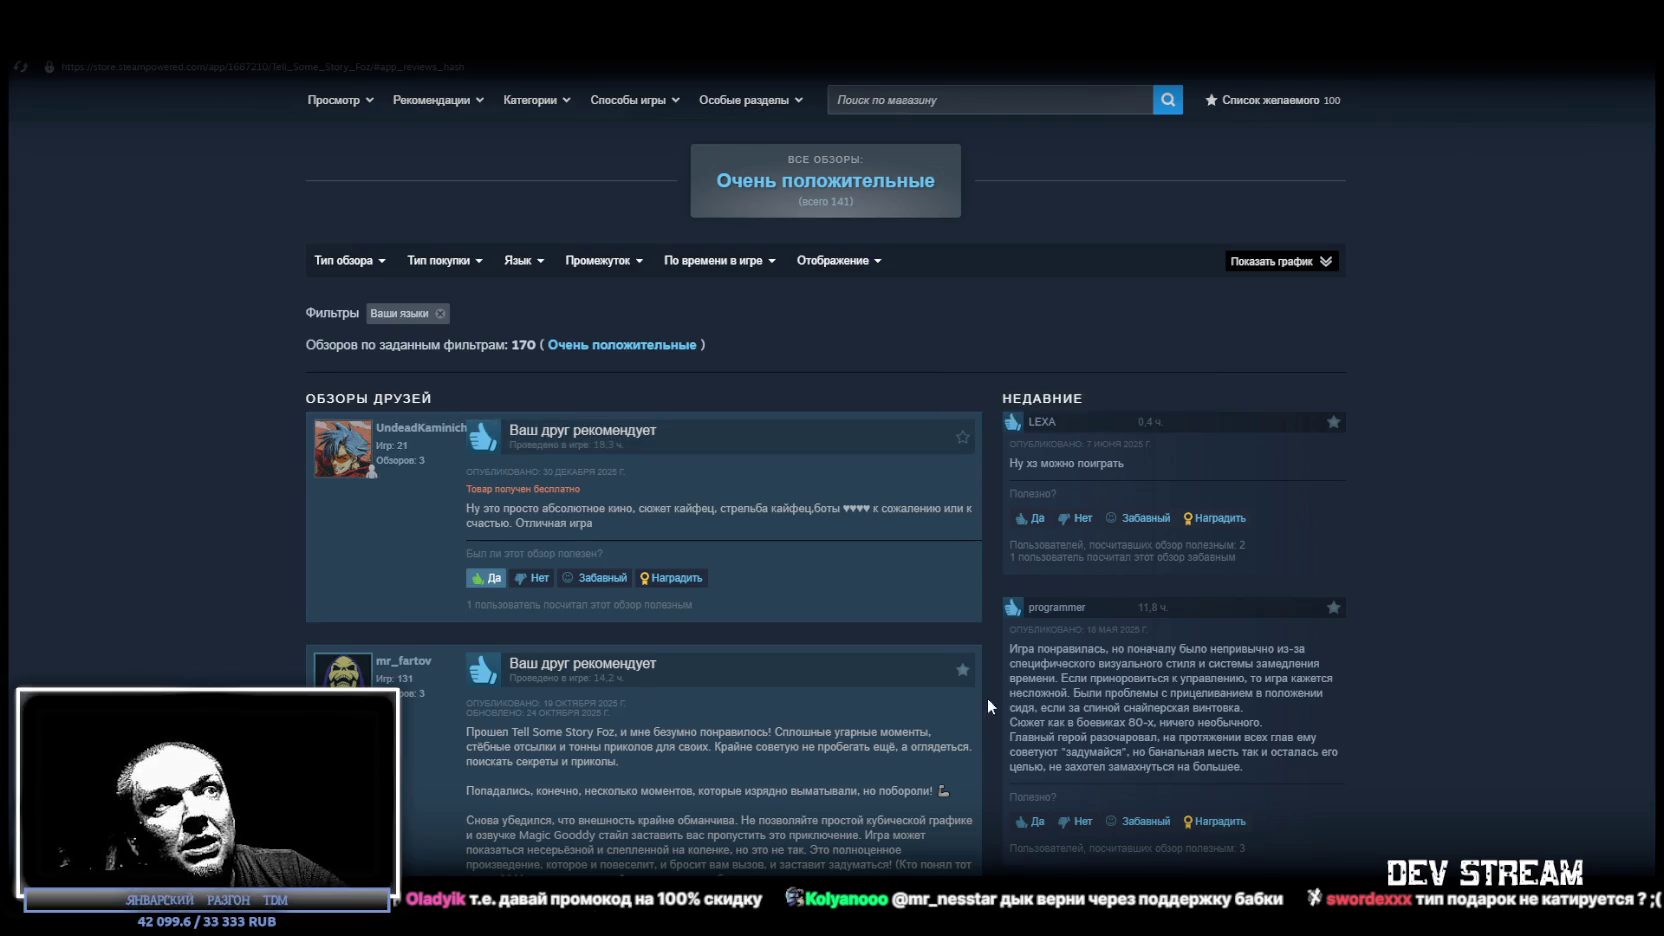
Open the Foz library page showing 100.9 hours played and 100/100 achievements.
mouse_move(963, 675)
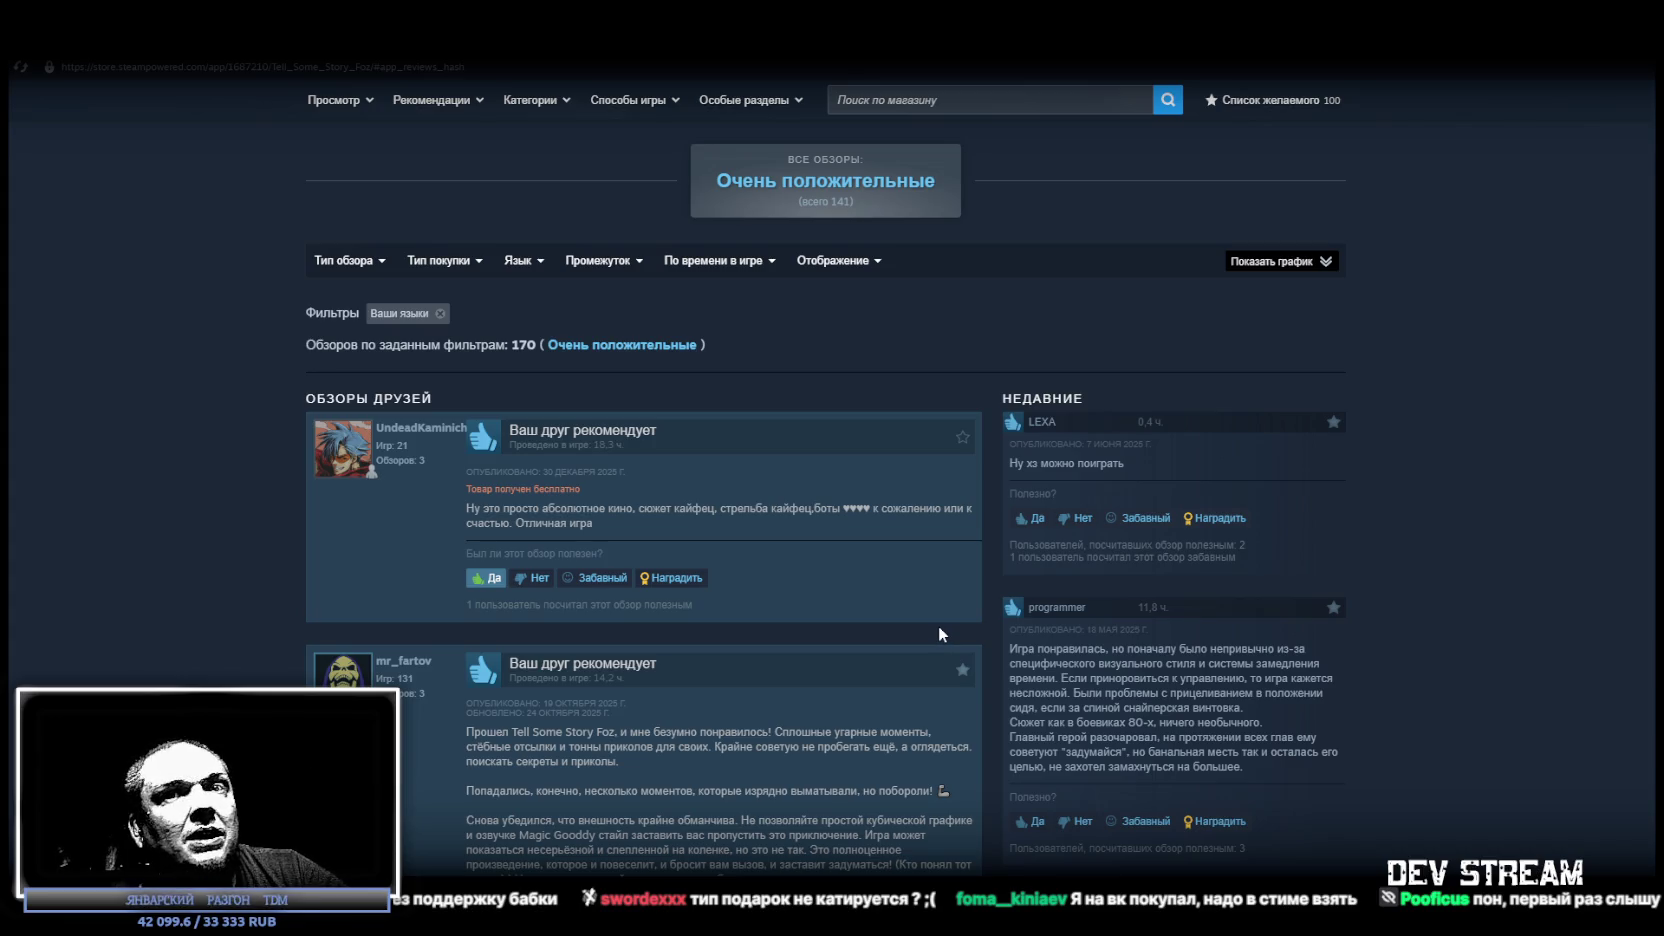
mouse_move(888, 264)
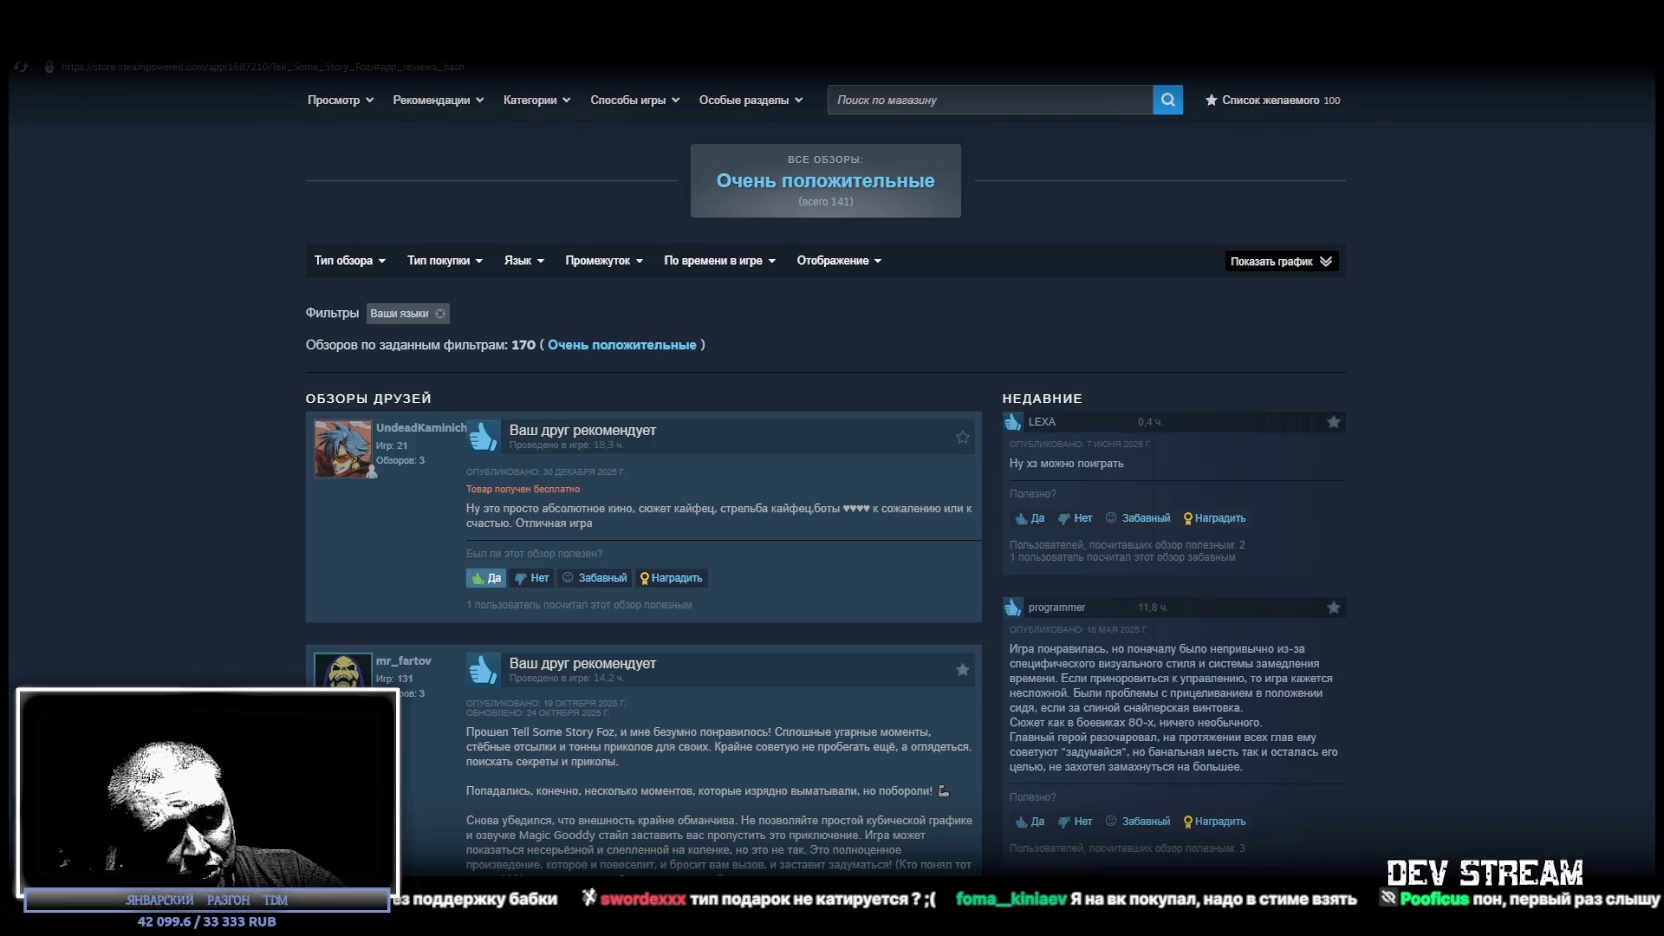
click(200, 88)
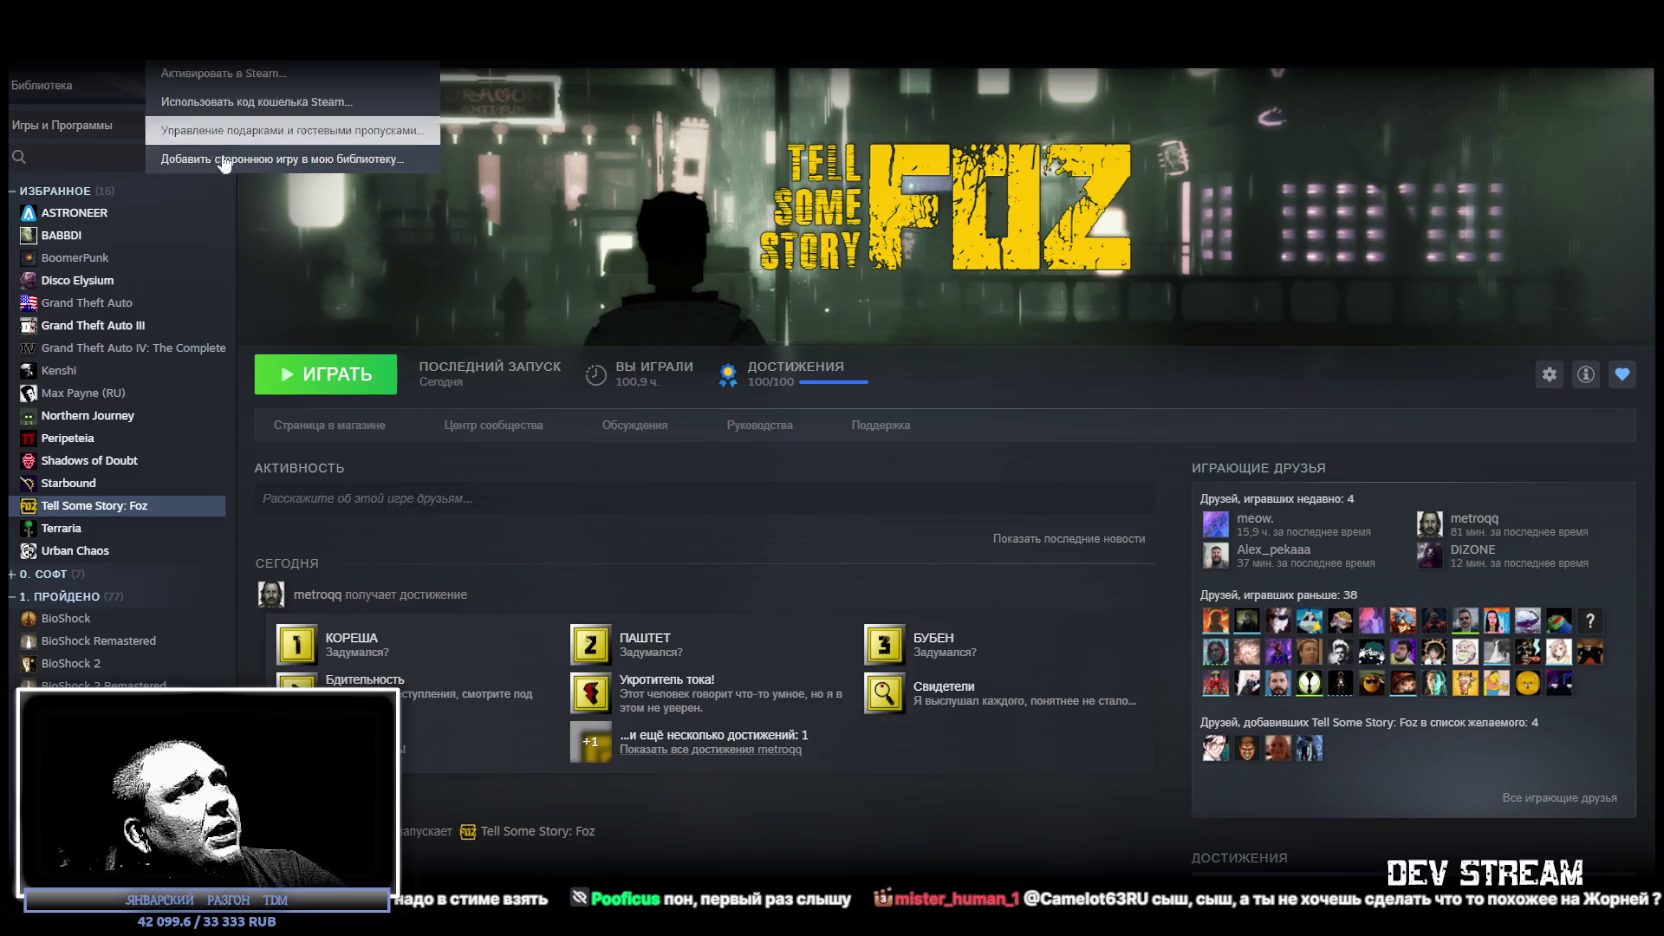
Open and dismiss the product-key activation dialog, view your profile, then return to Foz's library page.
click(238, 78)
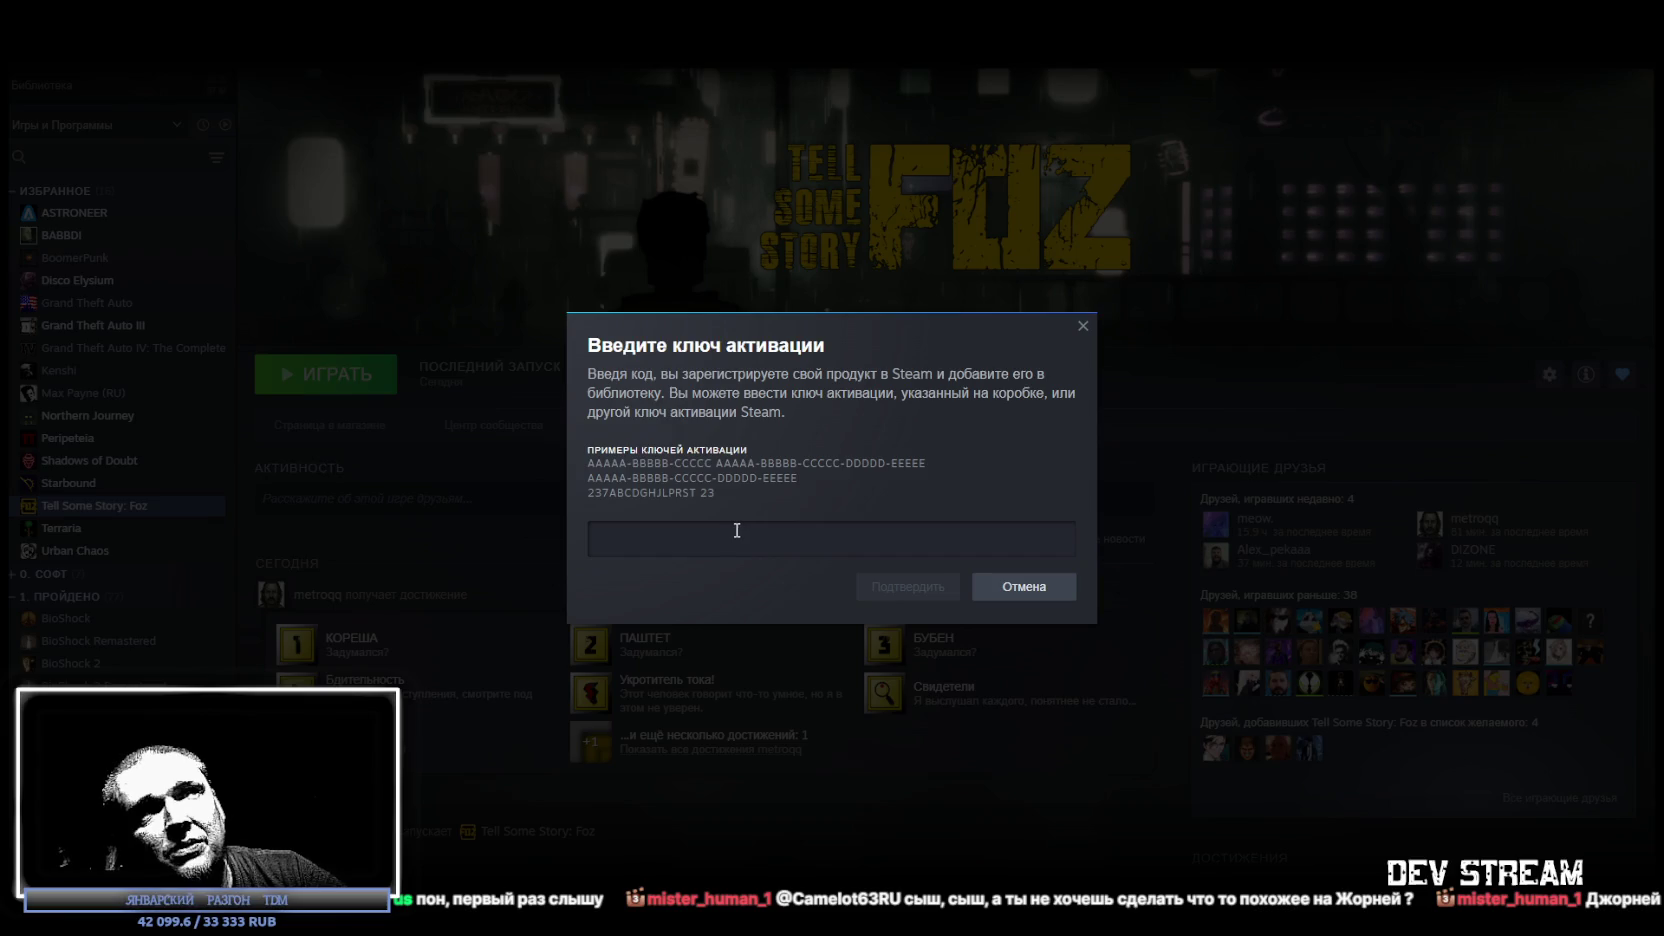
click(1083, 326)
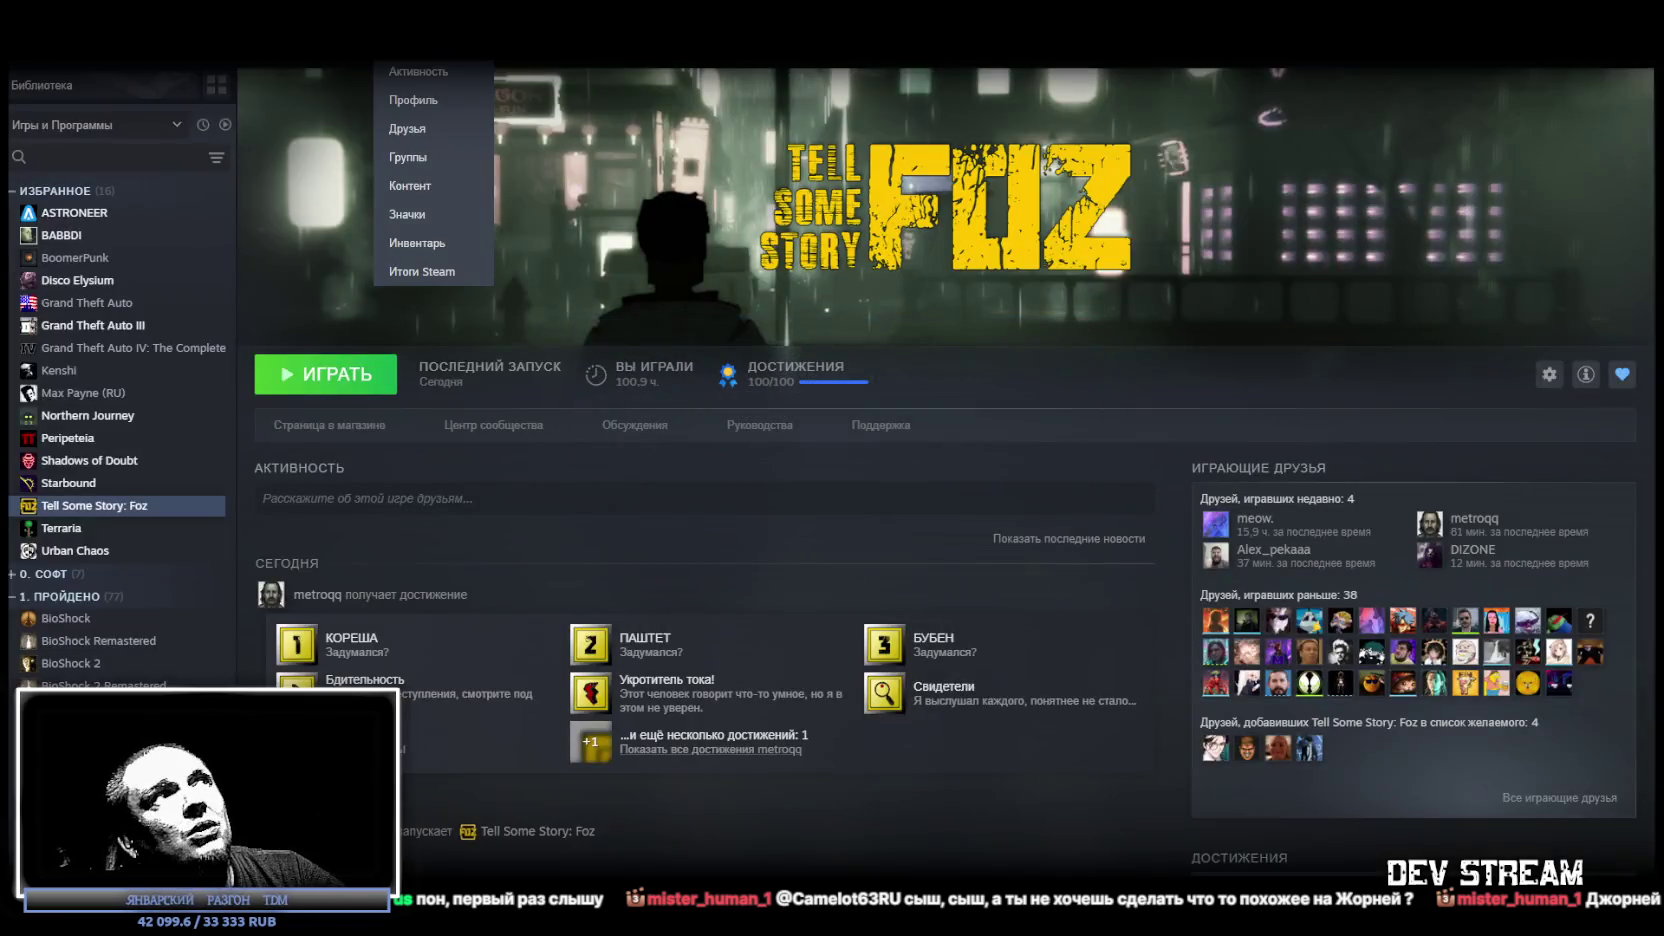
click(415, 100)
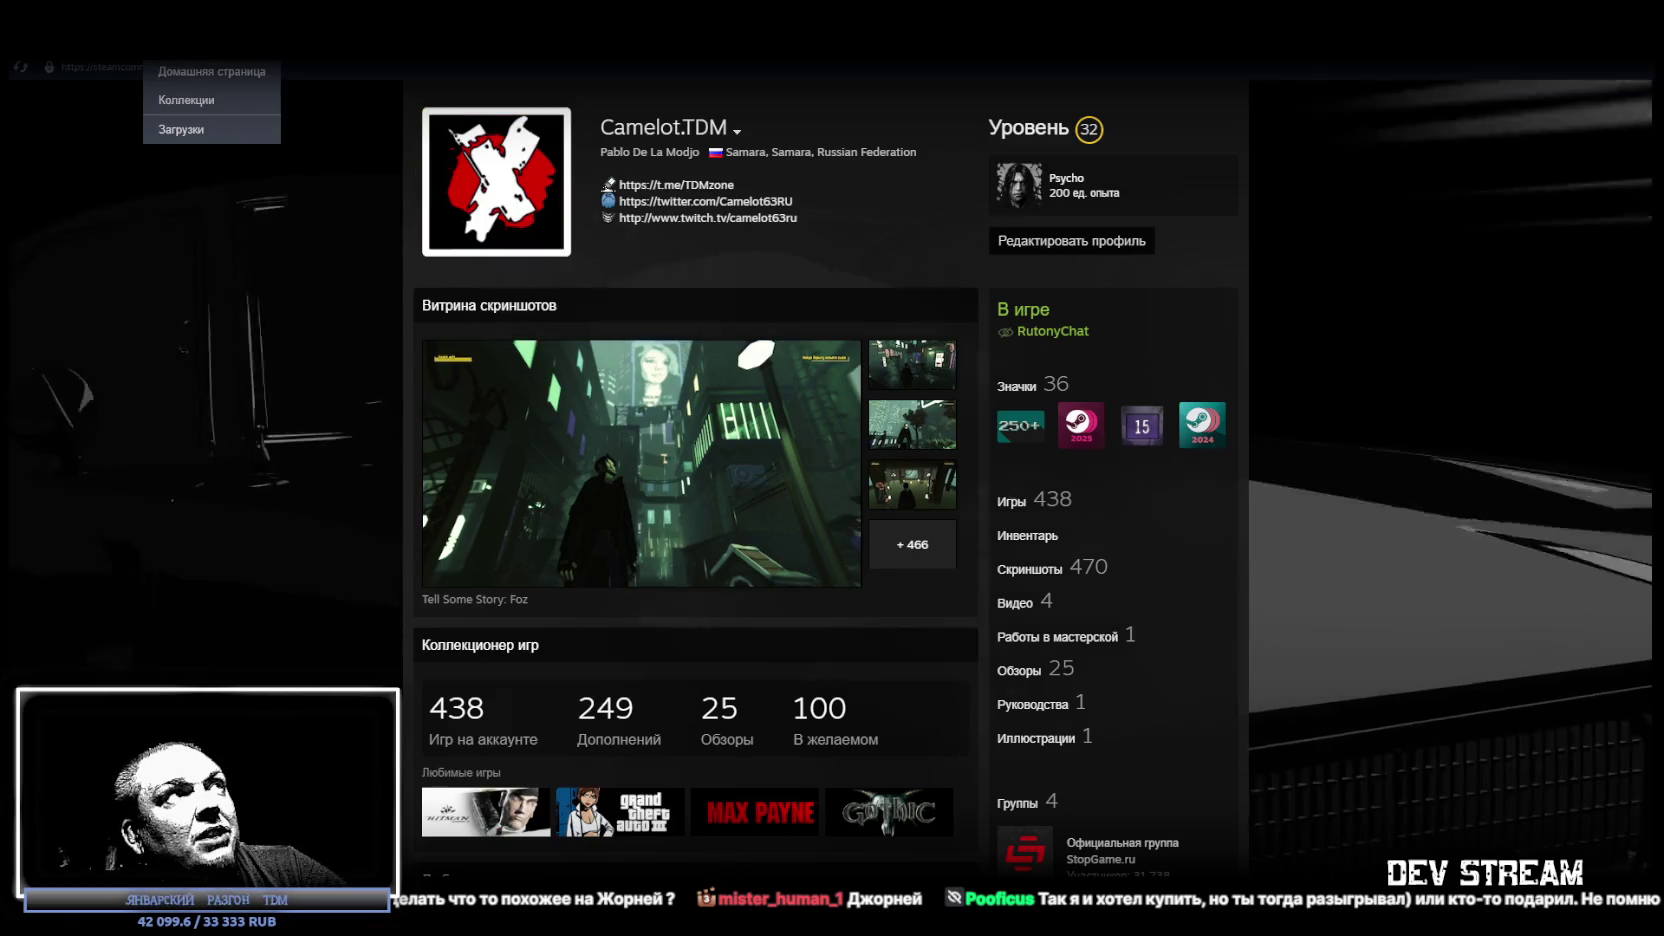
click(175, 45)
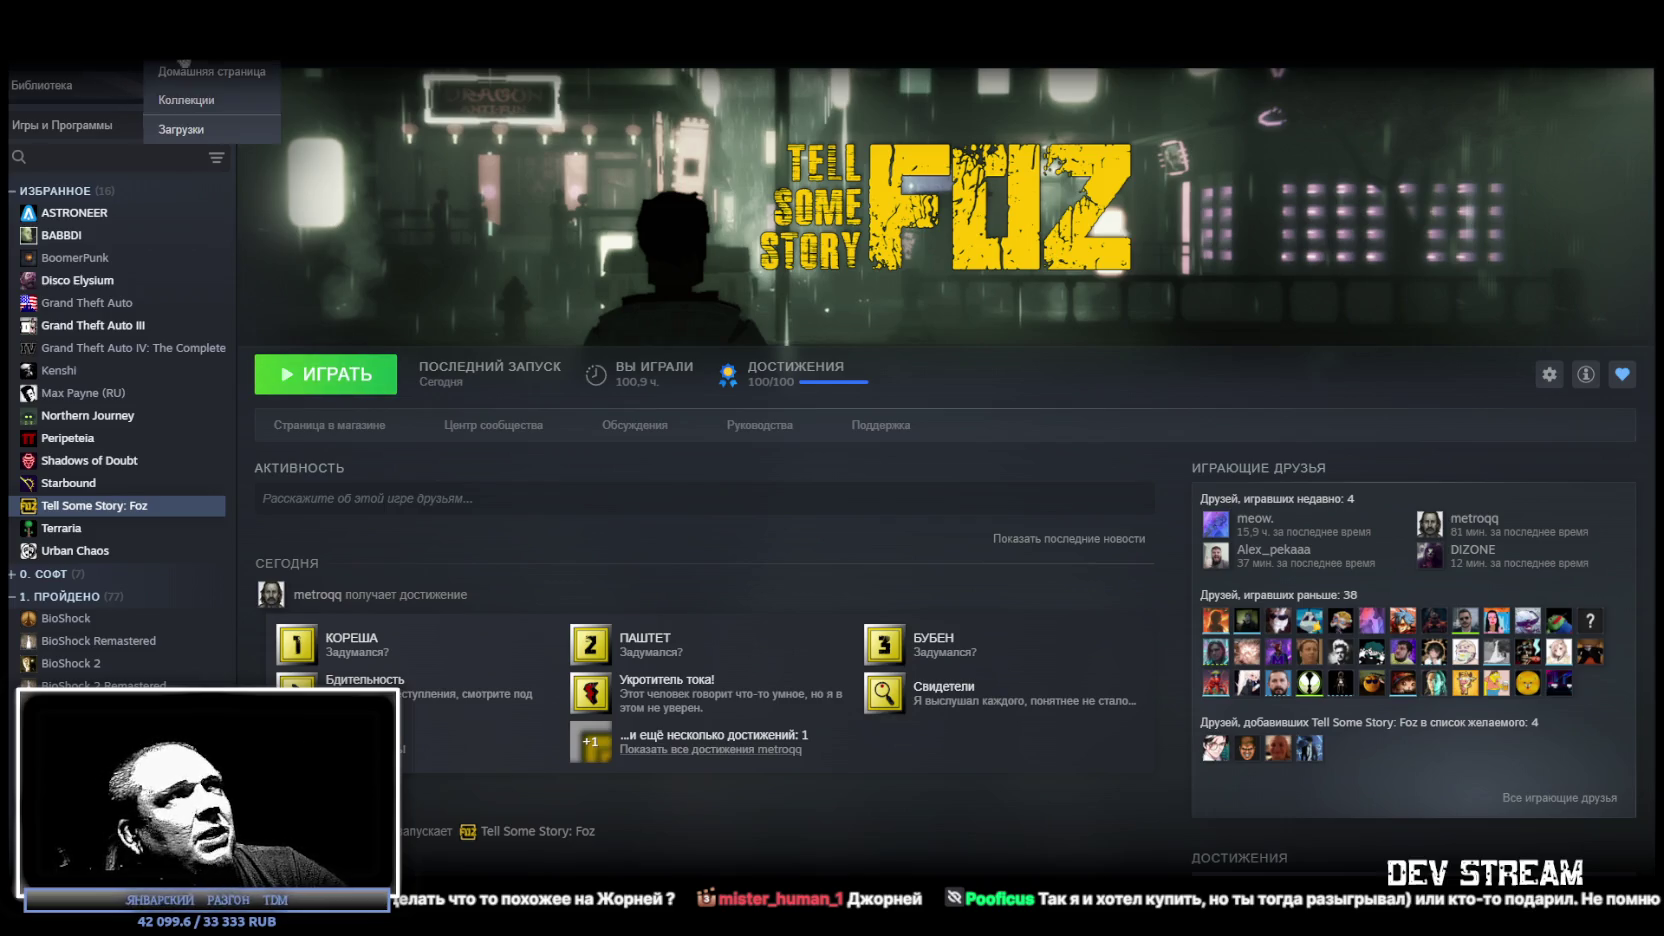
From the library home, reopen the Tell Some Story: Foz page, scroll it, and open its store page.
click(181, 63)
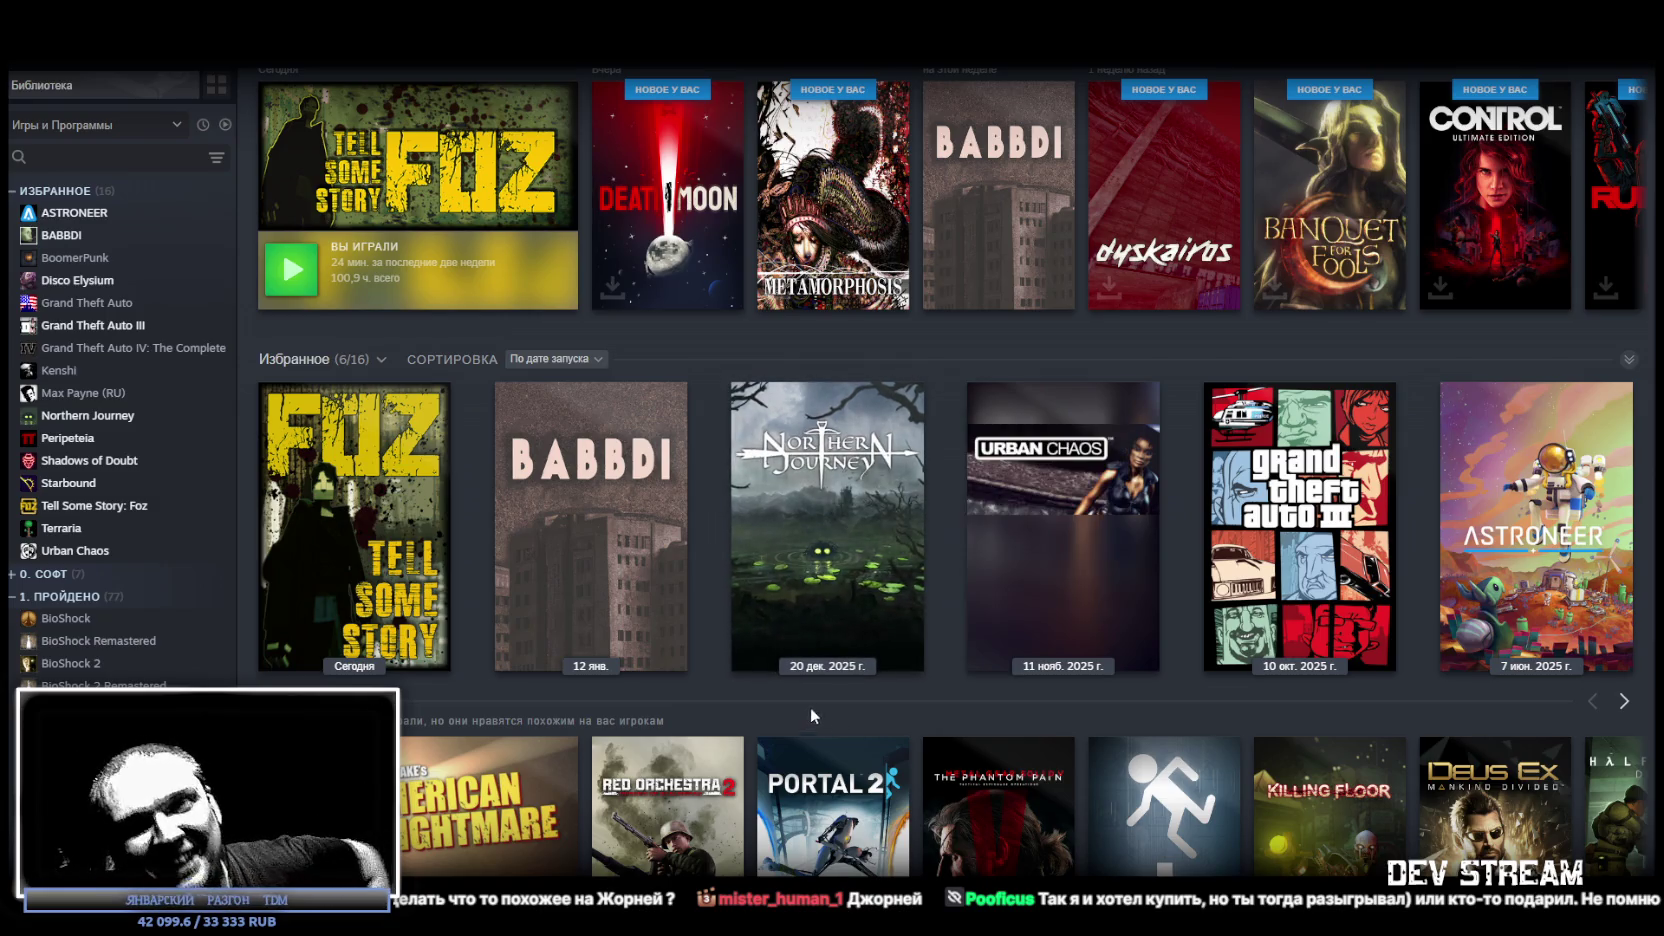
click(411, 480)
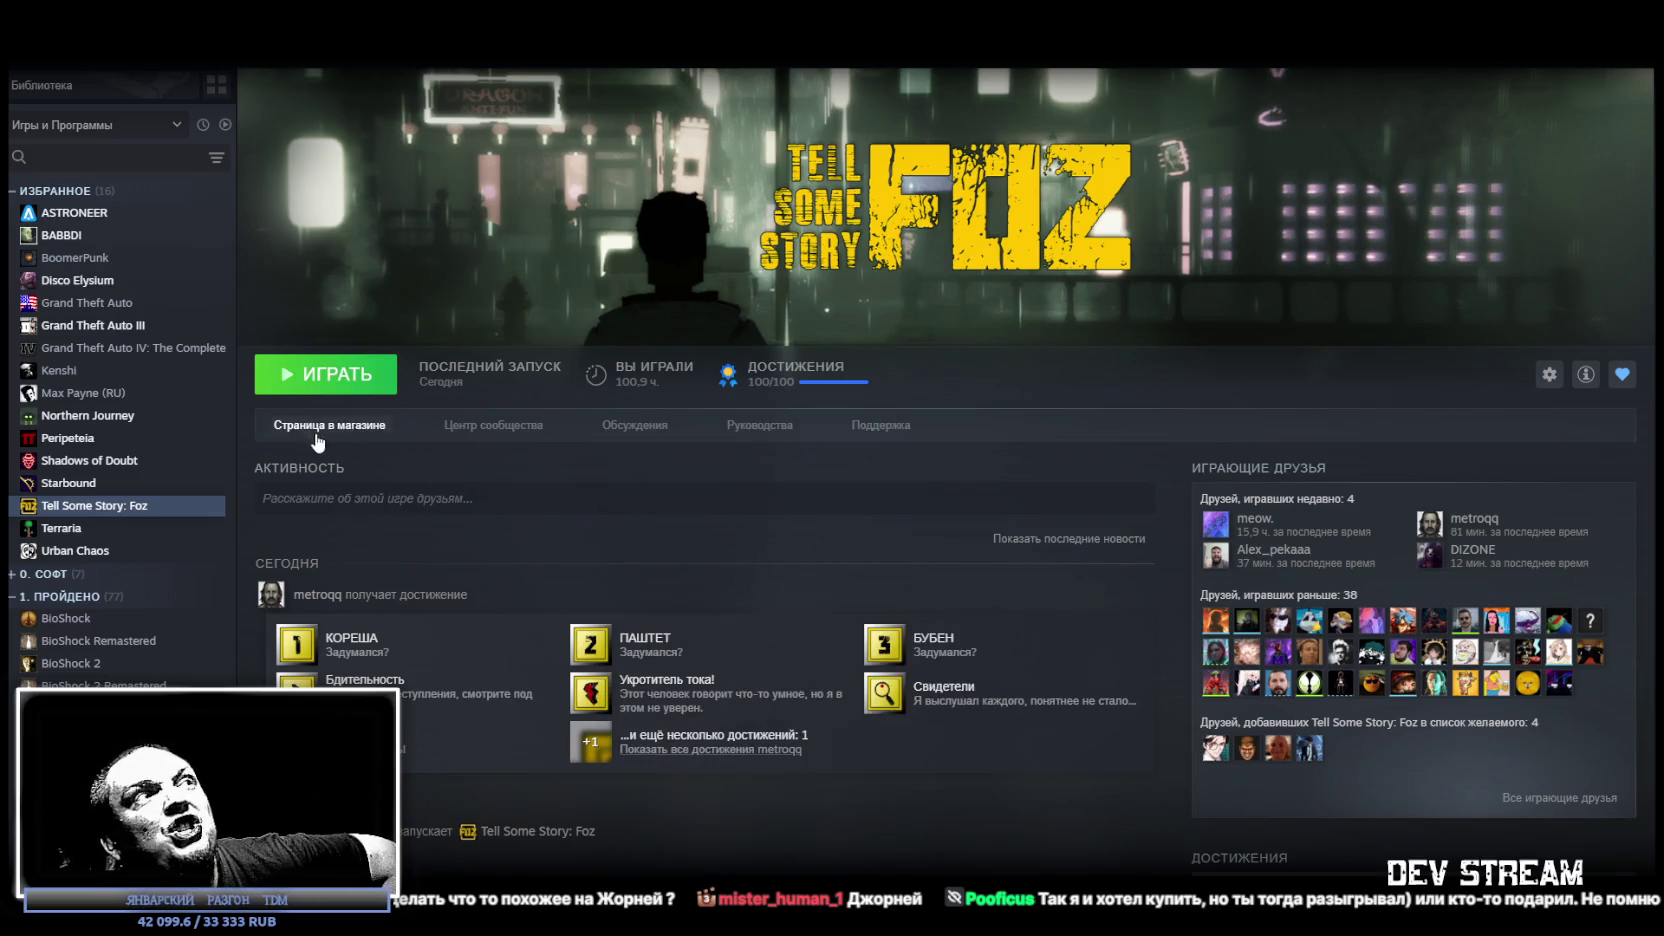
scroll(577, 662, down, 7)
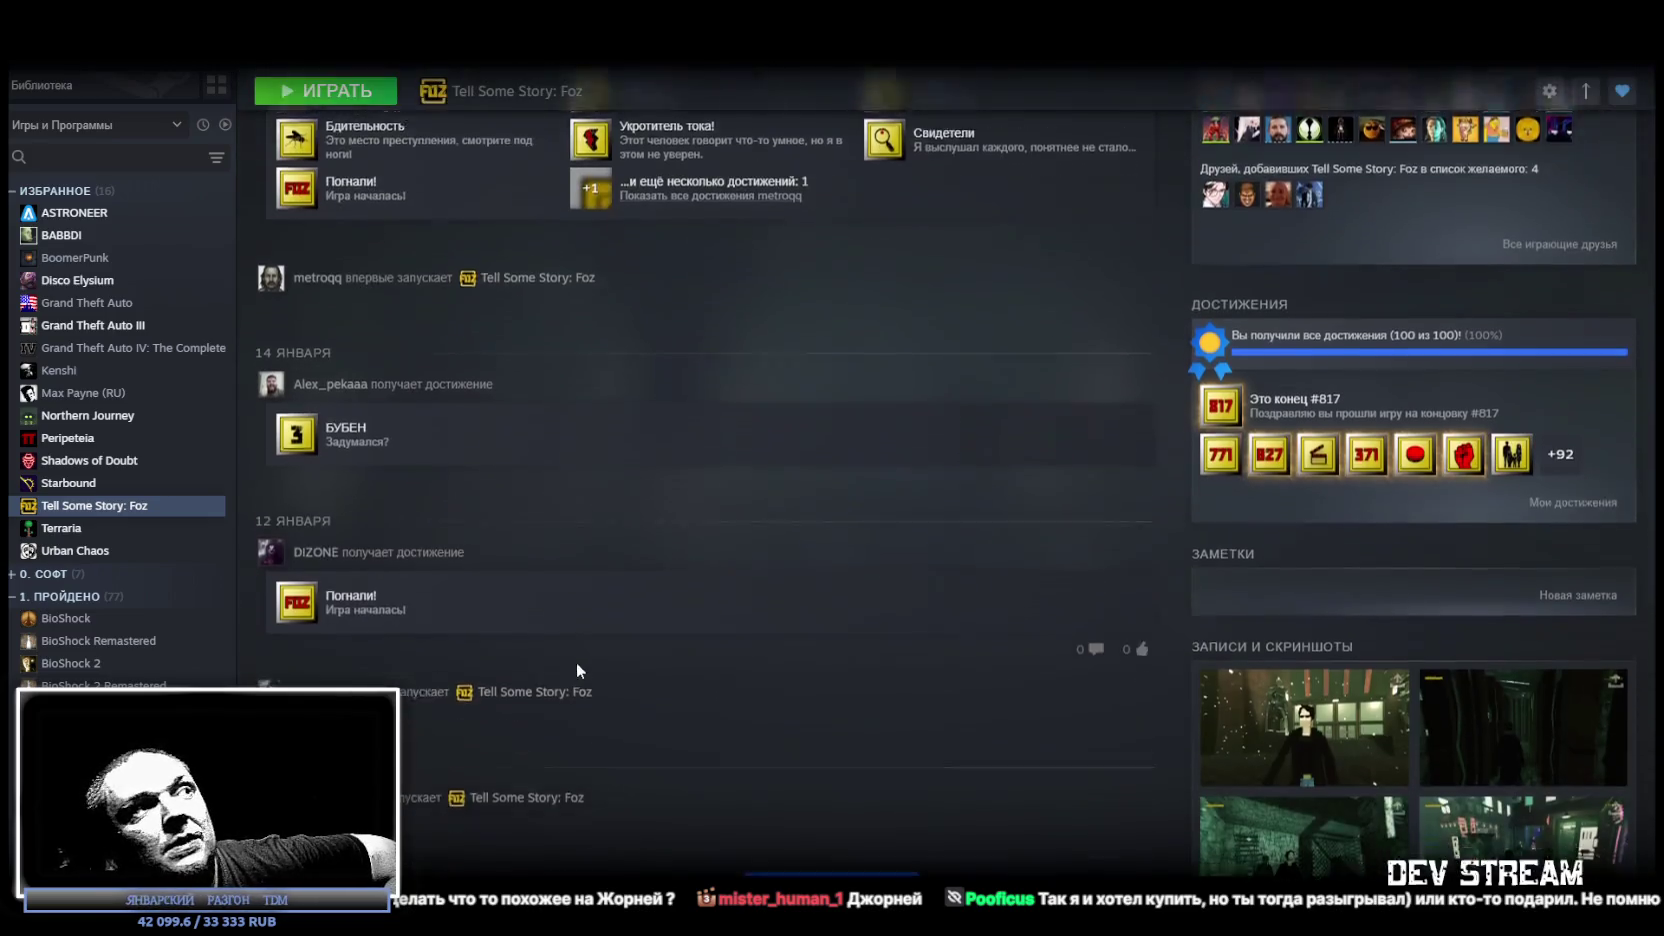
scroll(650, 650, up, 10)
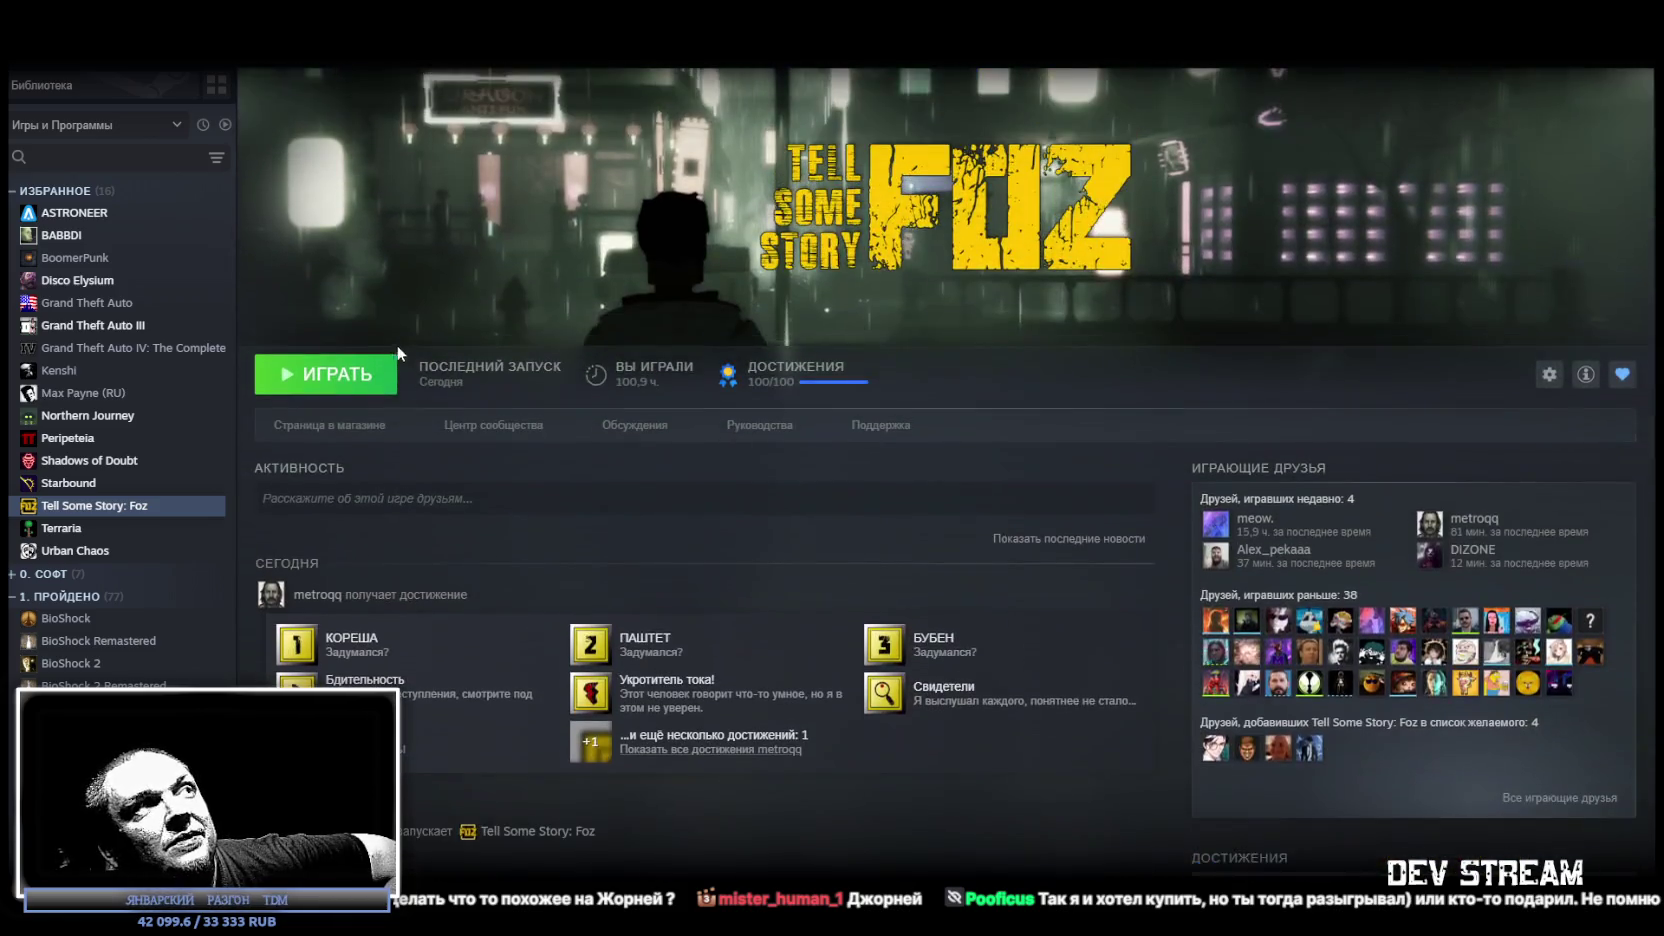
click(340, 428)
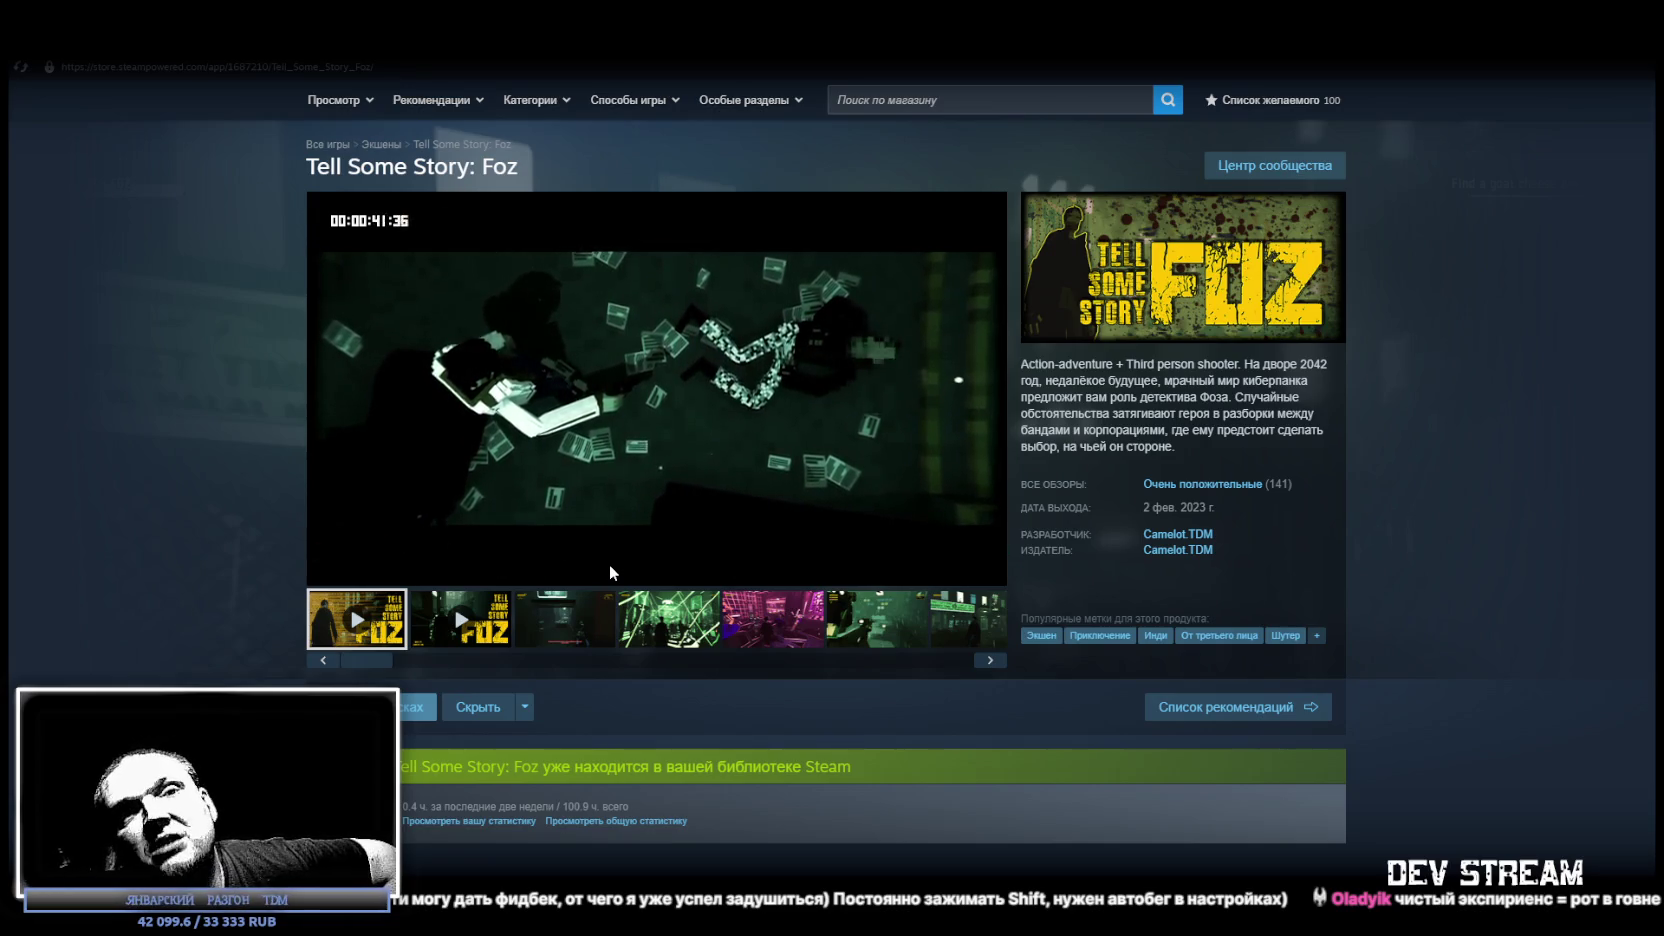
Let the Foz store trailer play, showing the Features list and Russian/English language support.
mouse_move(620, 463)
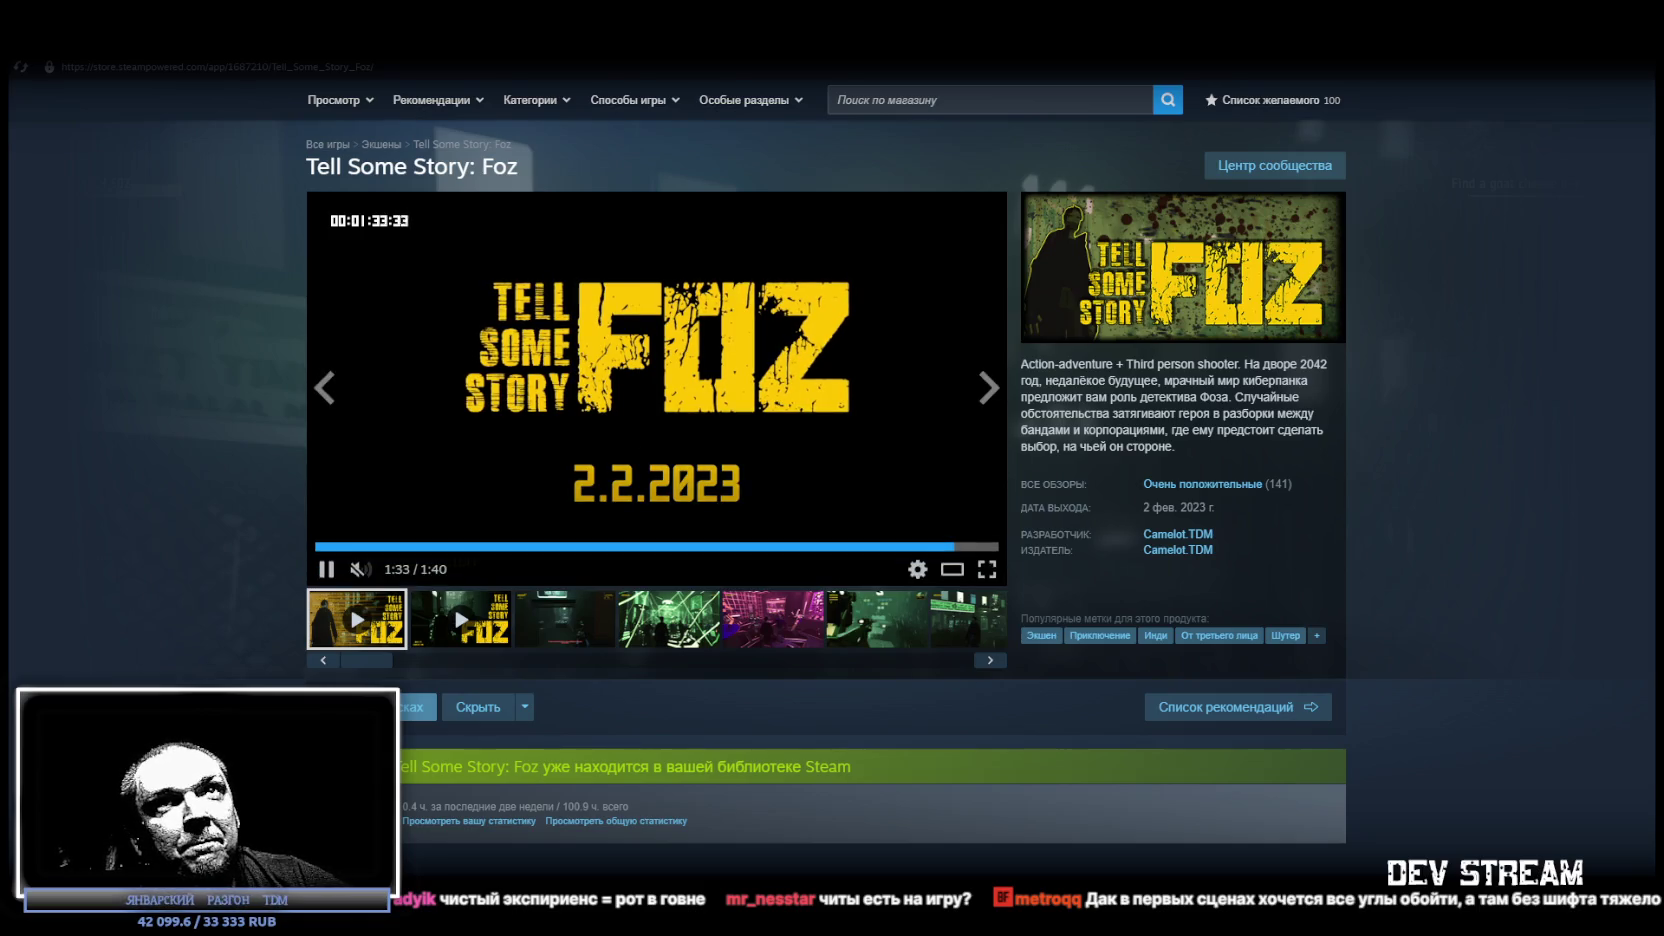
mouse_move(330, 80)
scroll(962, 530, down, 15)
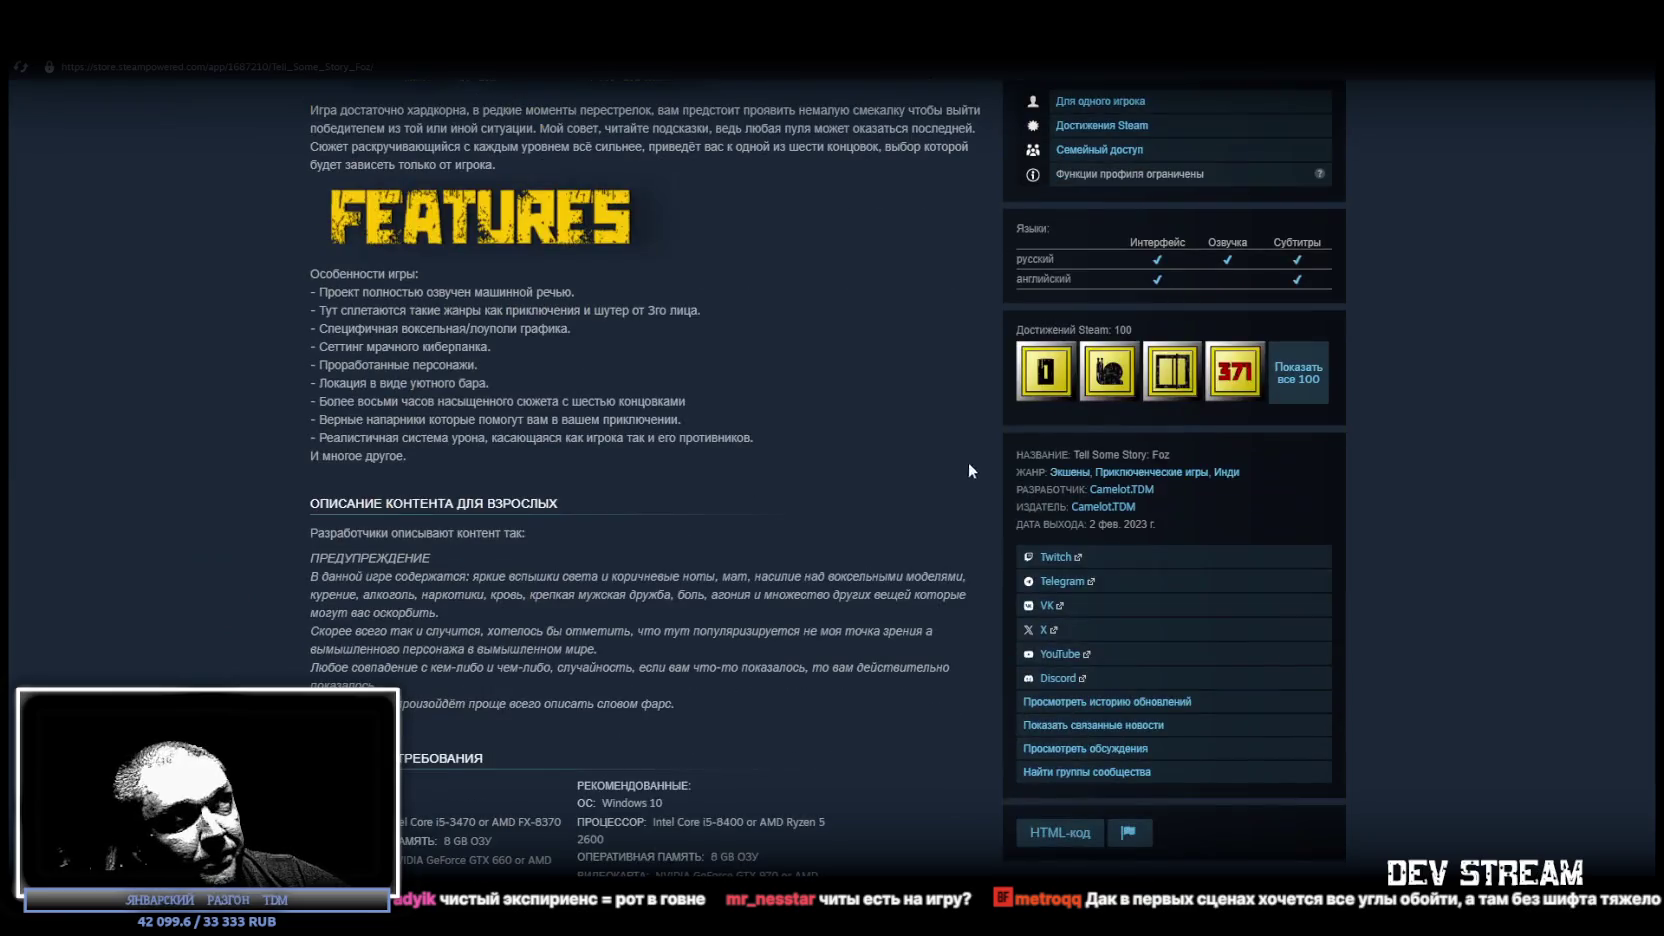
scroll(833, 512, down, 7)
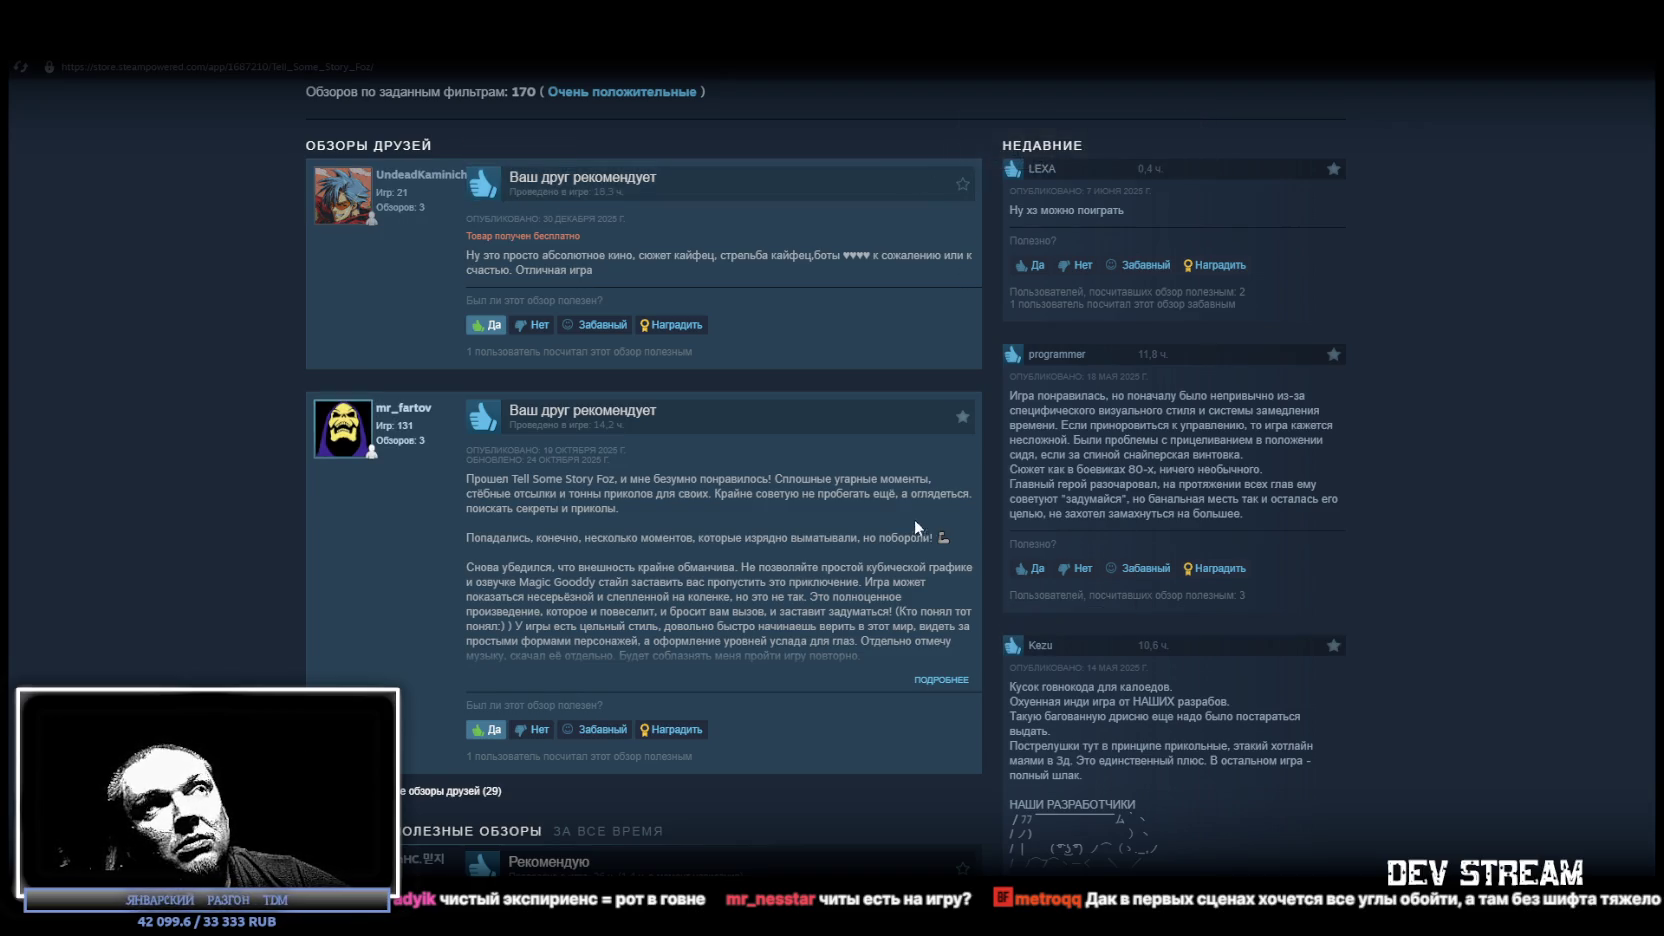
scroll(908, 465, up, 20)
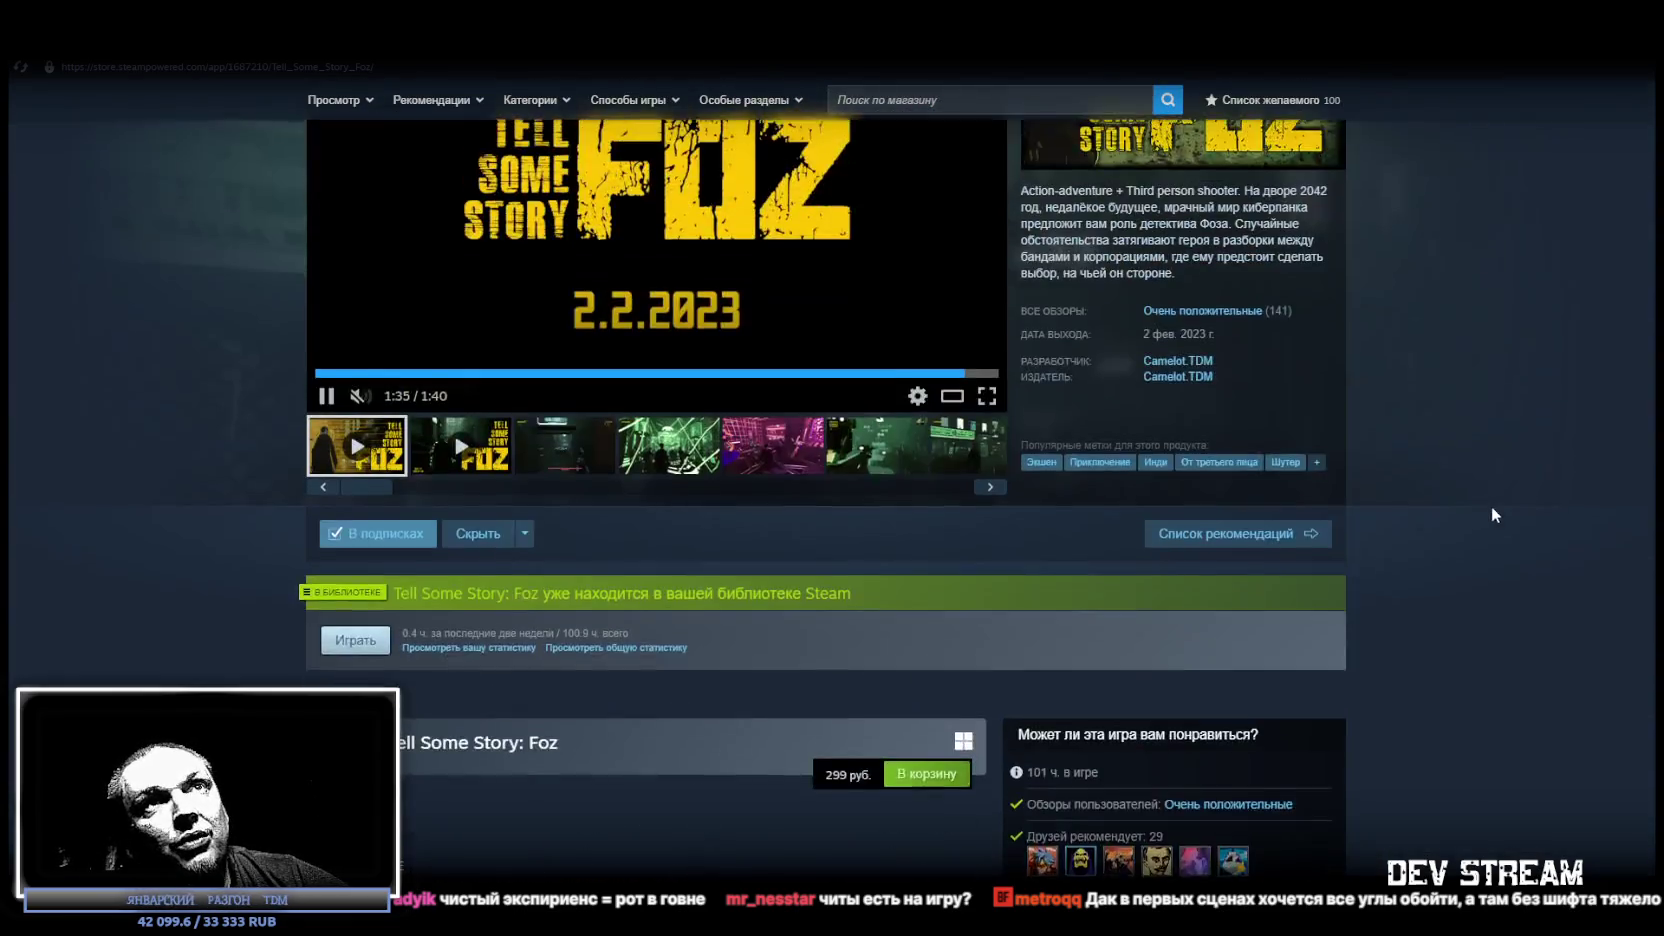
scroll(1492, 508, up, 2)
mouse_move(1269, 493)
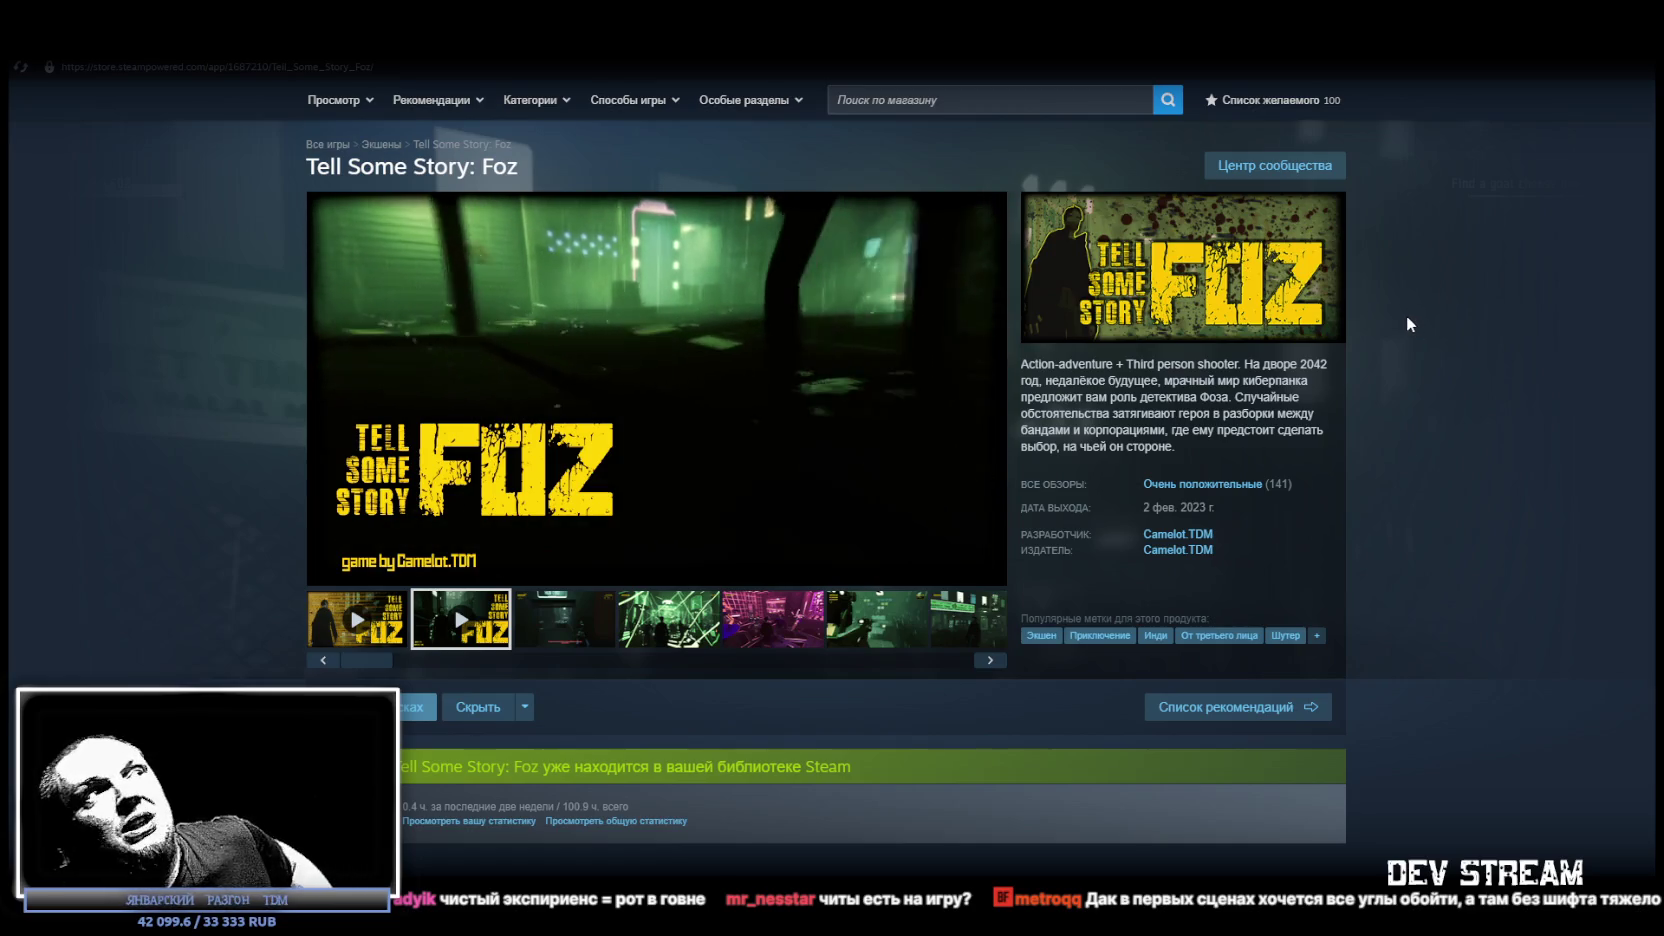
mouse_move(1192, 489)
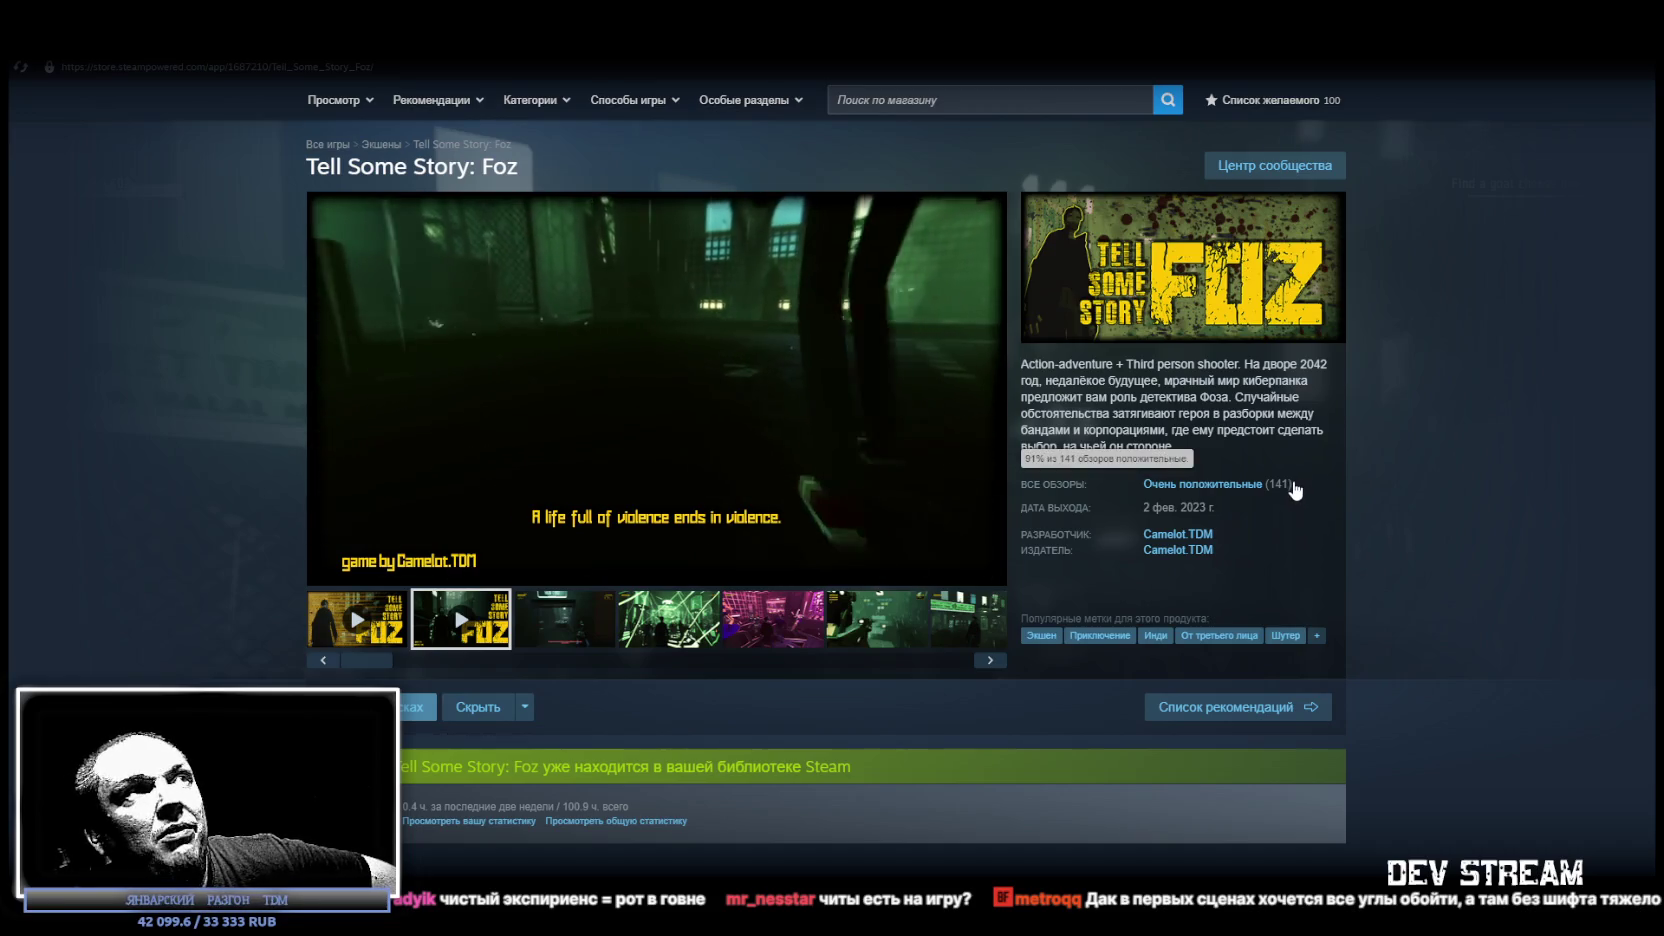
mouse_move(775, 335)
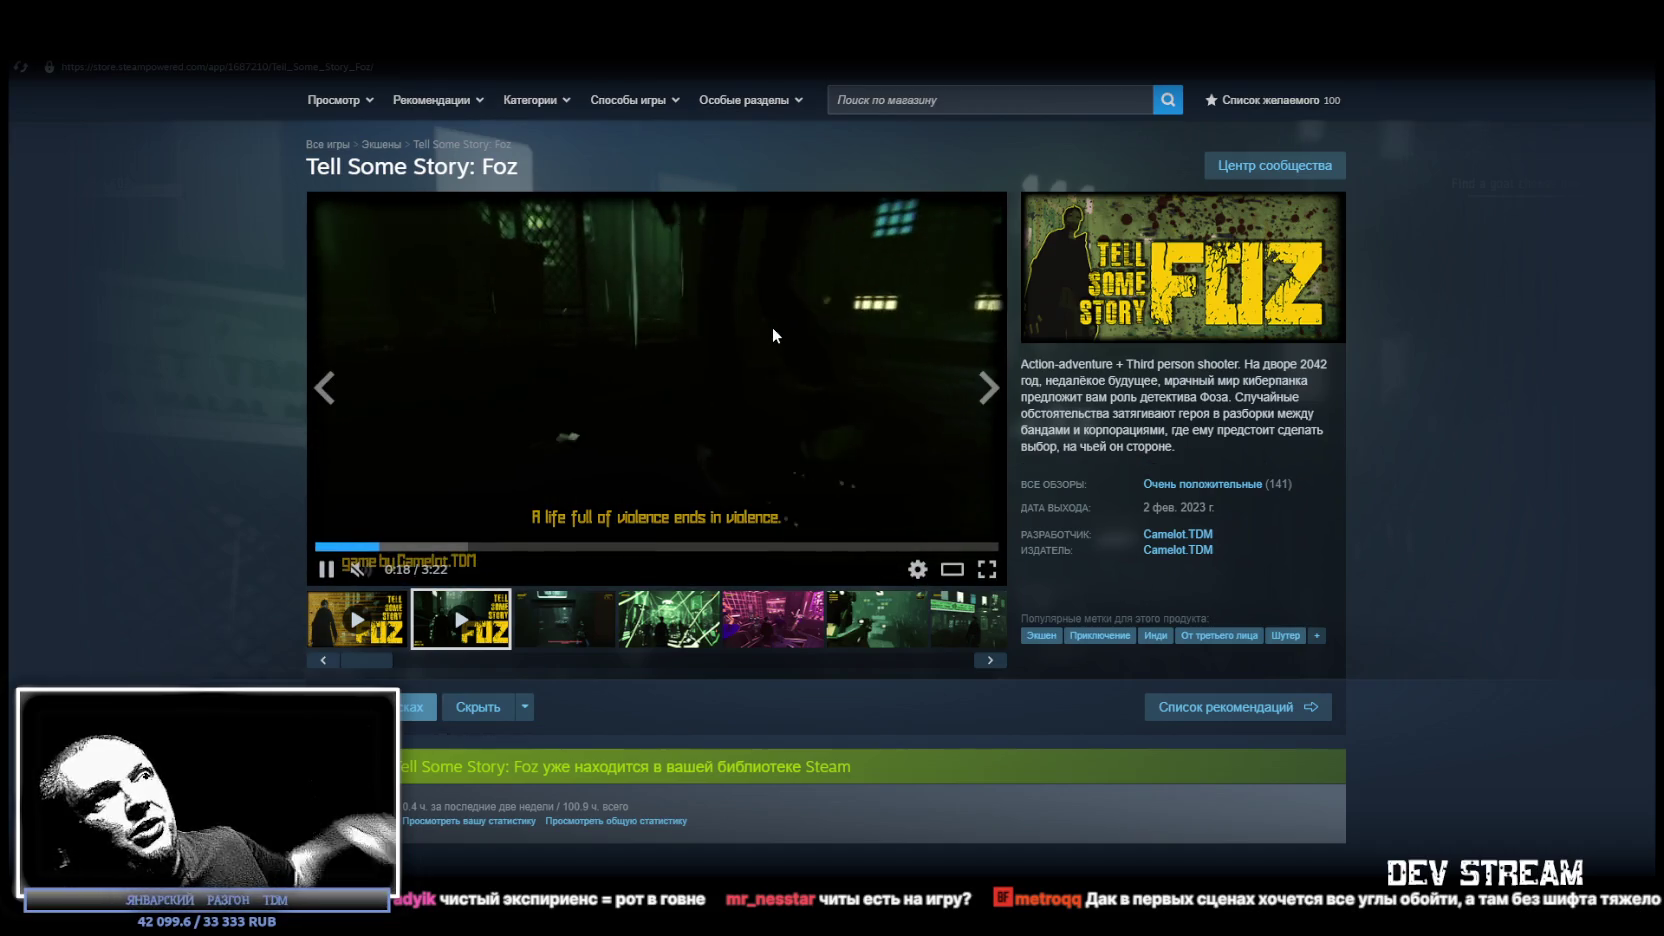
mouse_move(95, 45)
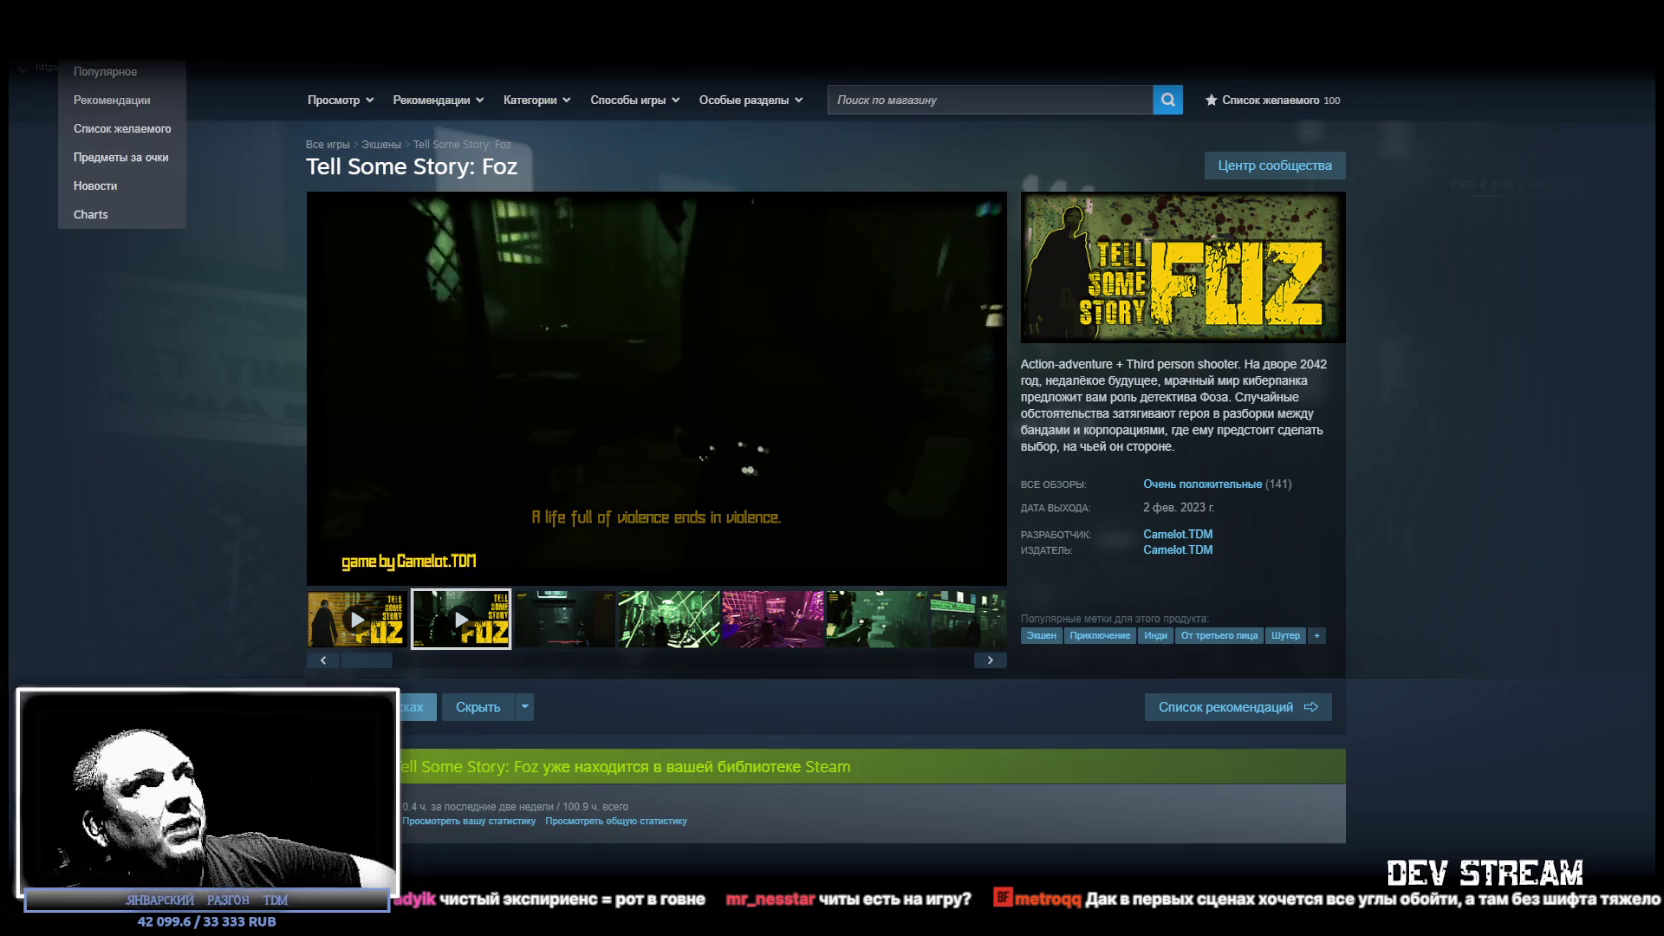
Go to the Steam store front page and show the 'Лидеры продаж' top sellers list.
click(95, 45)
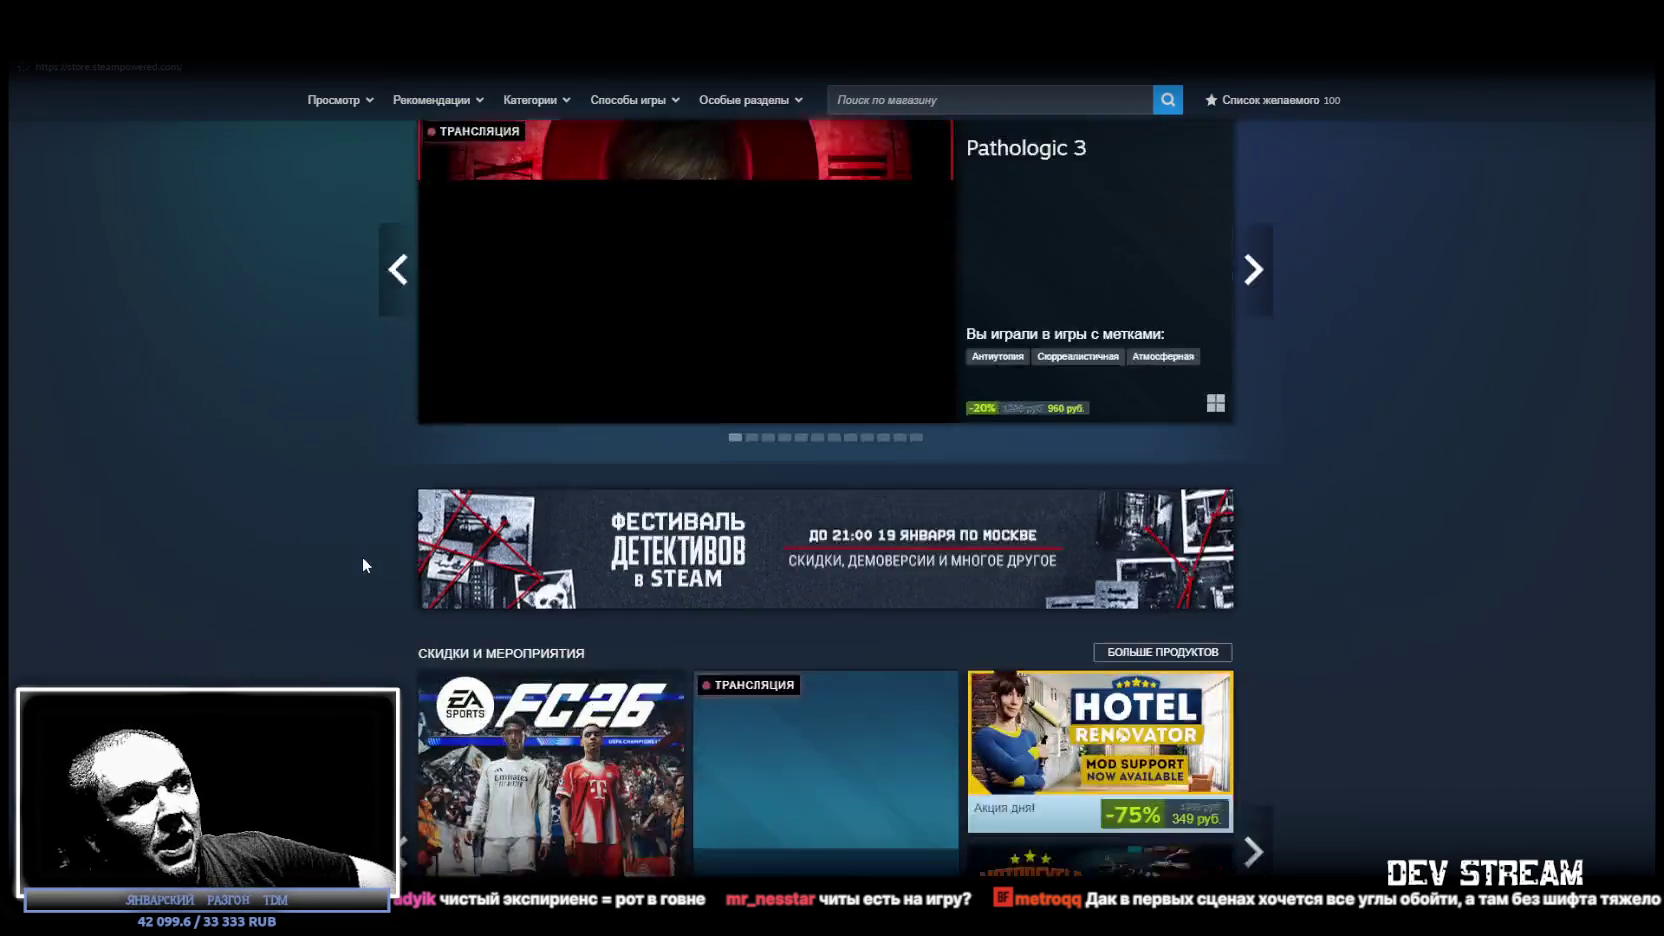
scroll(364, 552, down, 5)
scroll(364, 552, down, 10)
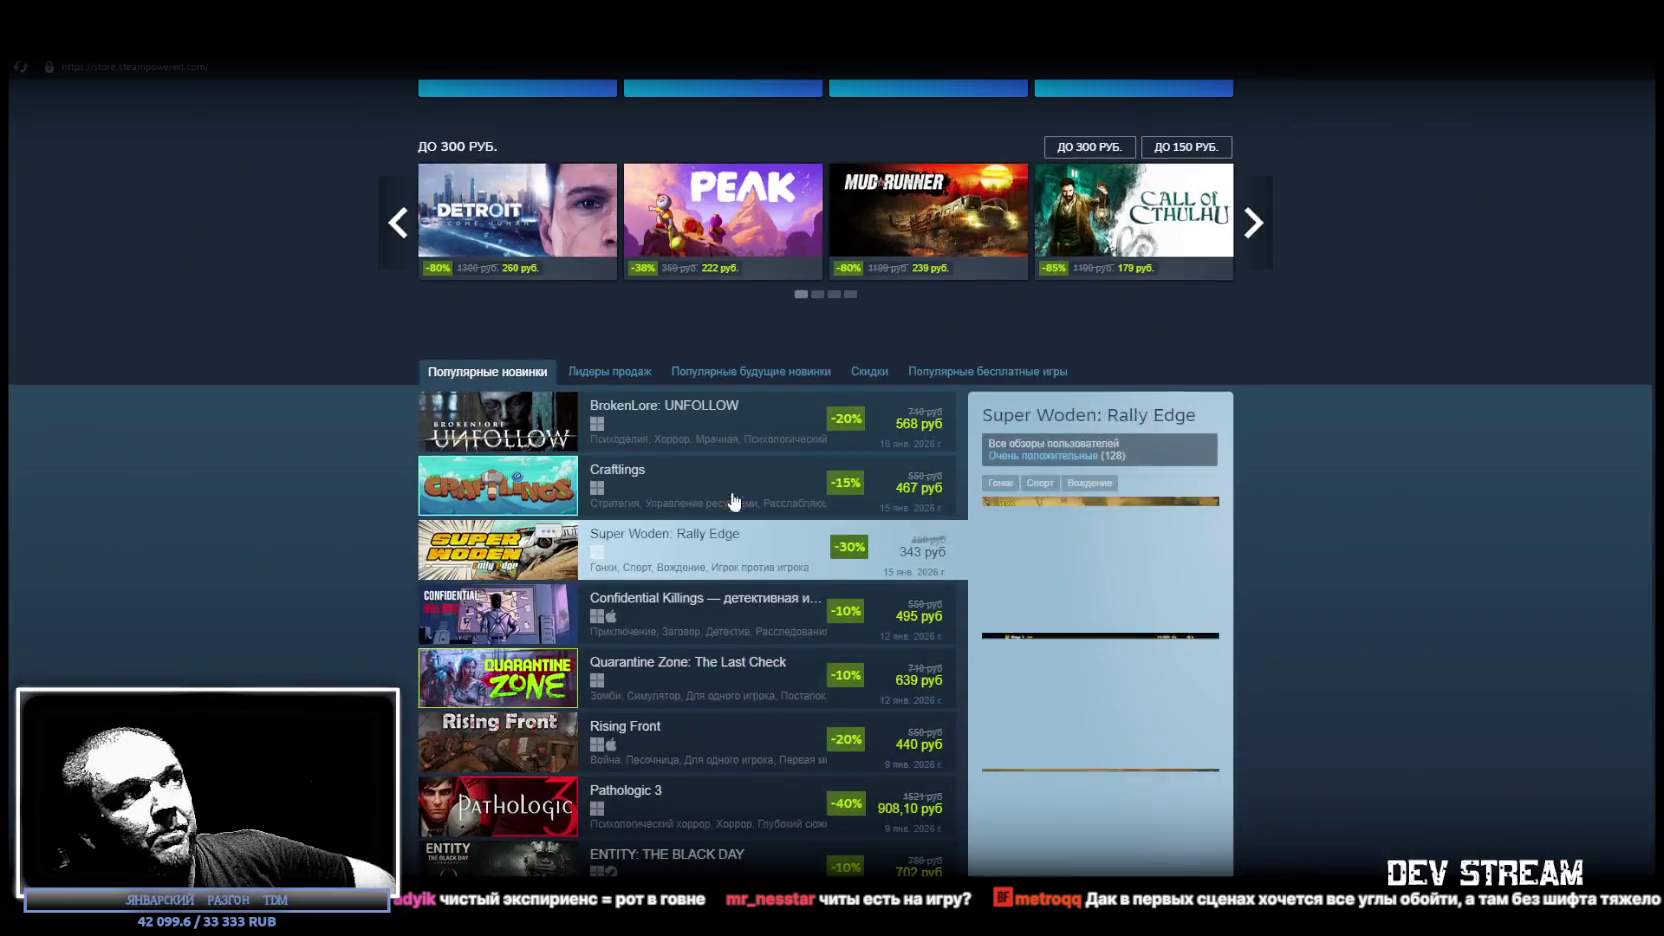
scroll(697, 643, down, 4)
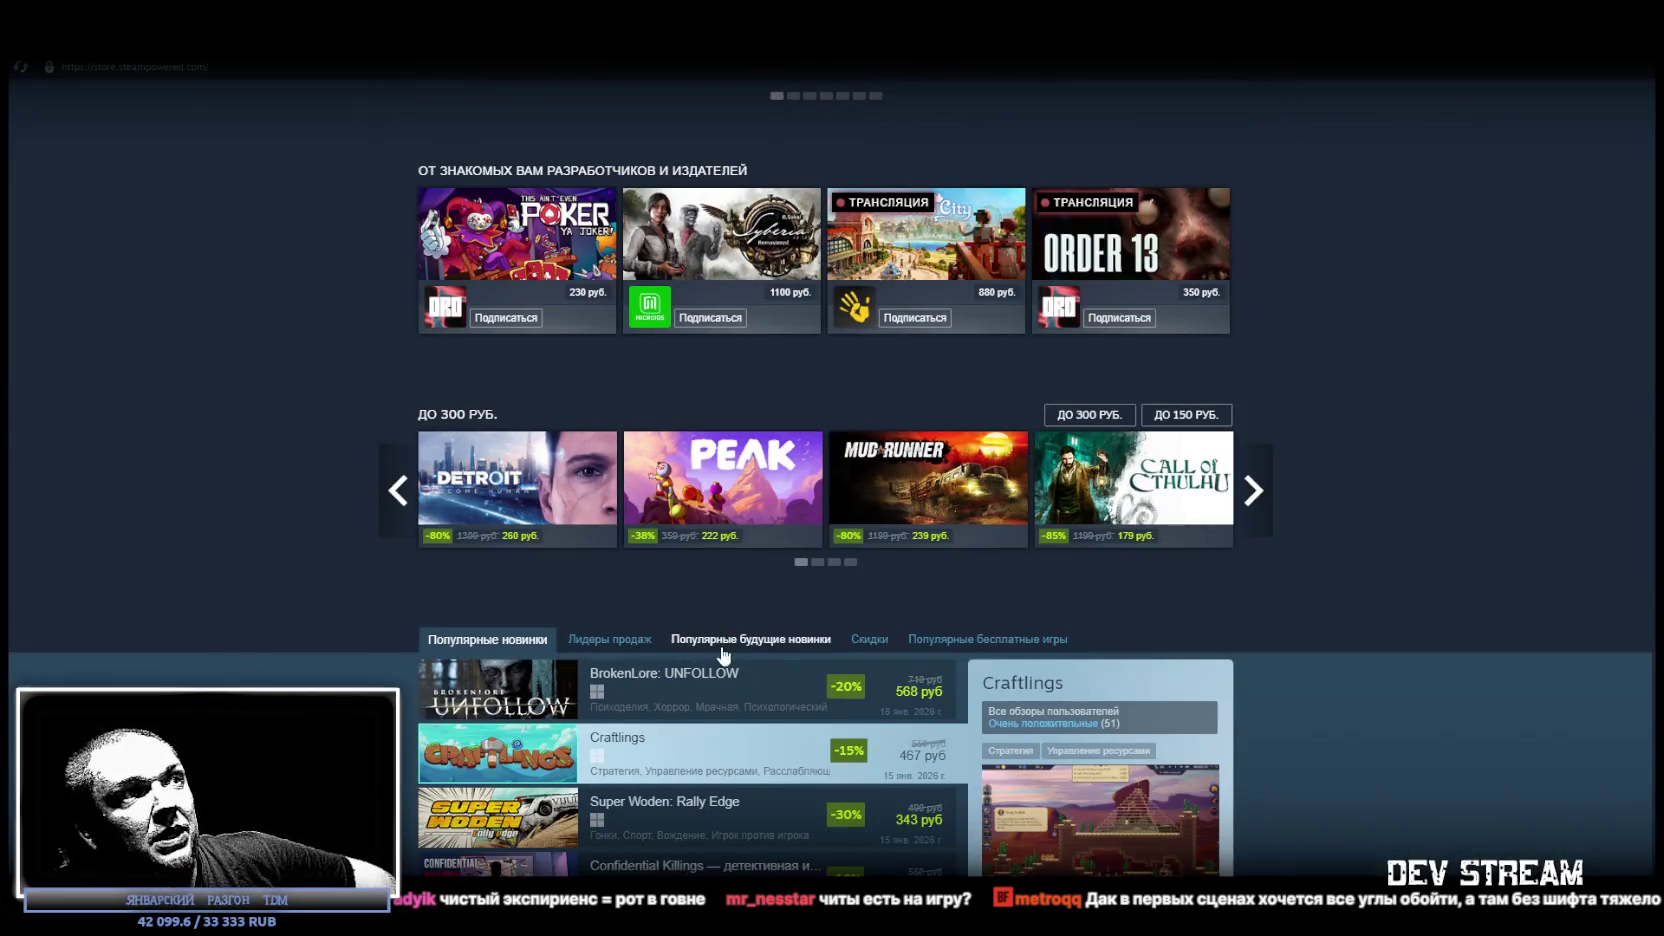
click(610, 640)
Show 'Популярные будущие новинки', led by Moving Simulator and Hungry Horrors, then return to Unity.
scroll(560, 600, down, 3)
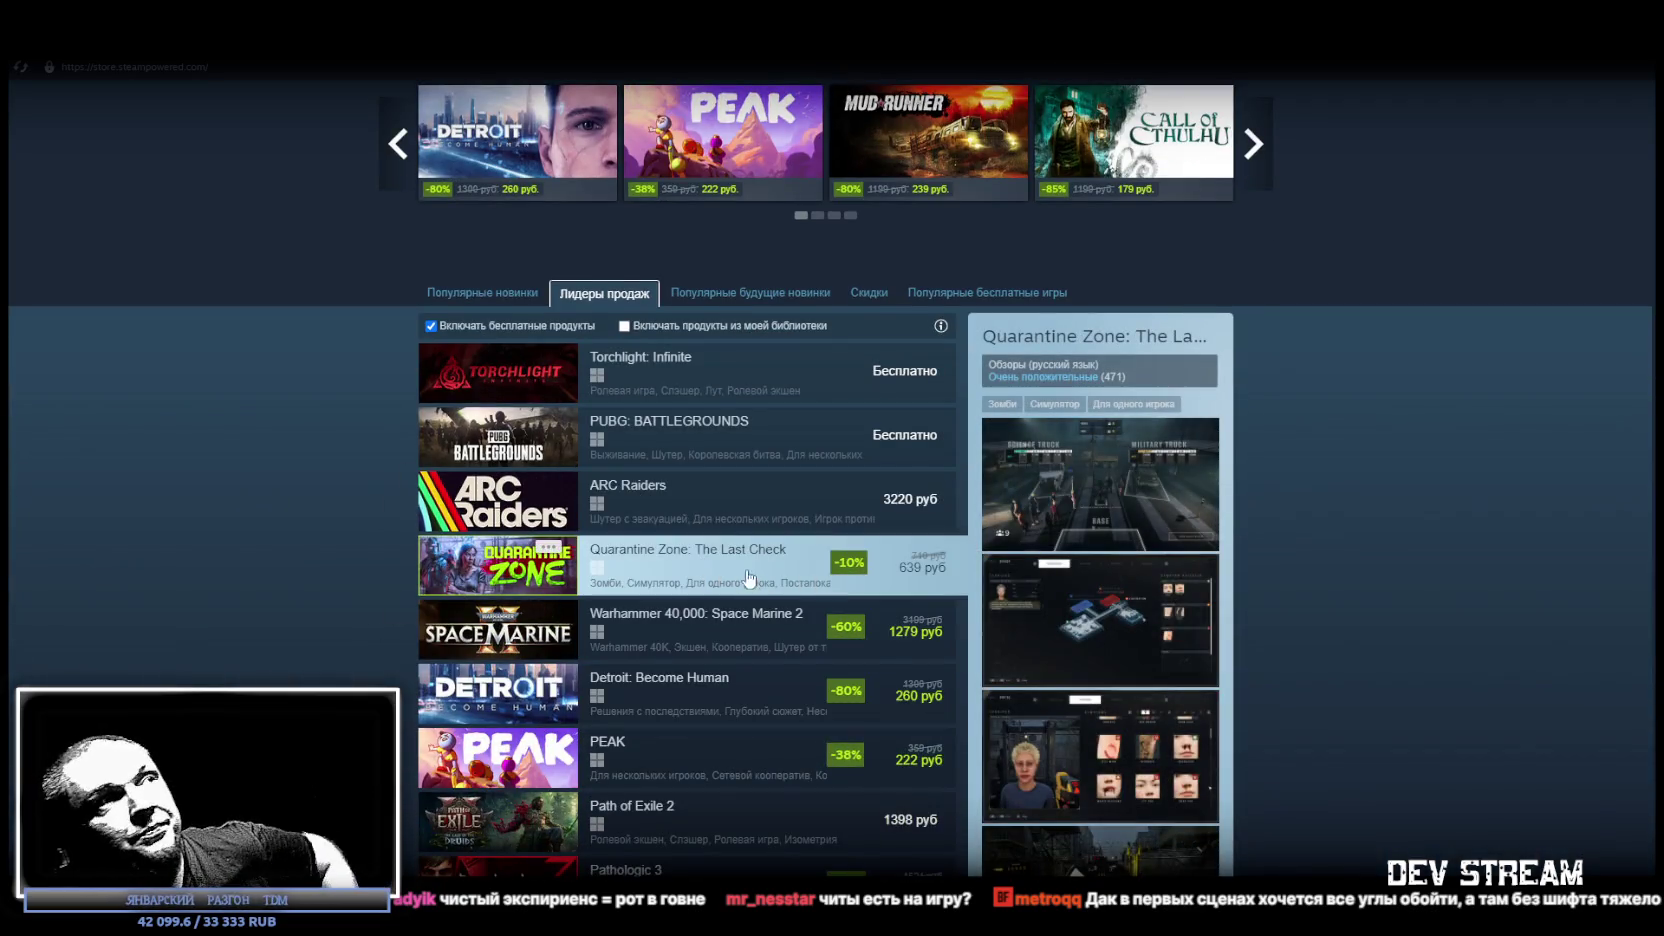
click(722, 298)
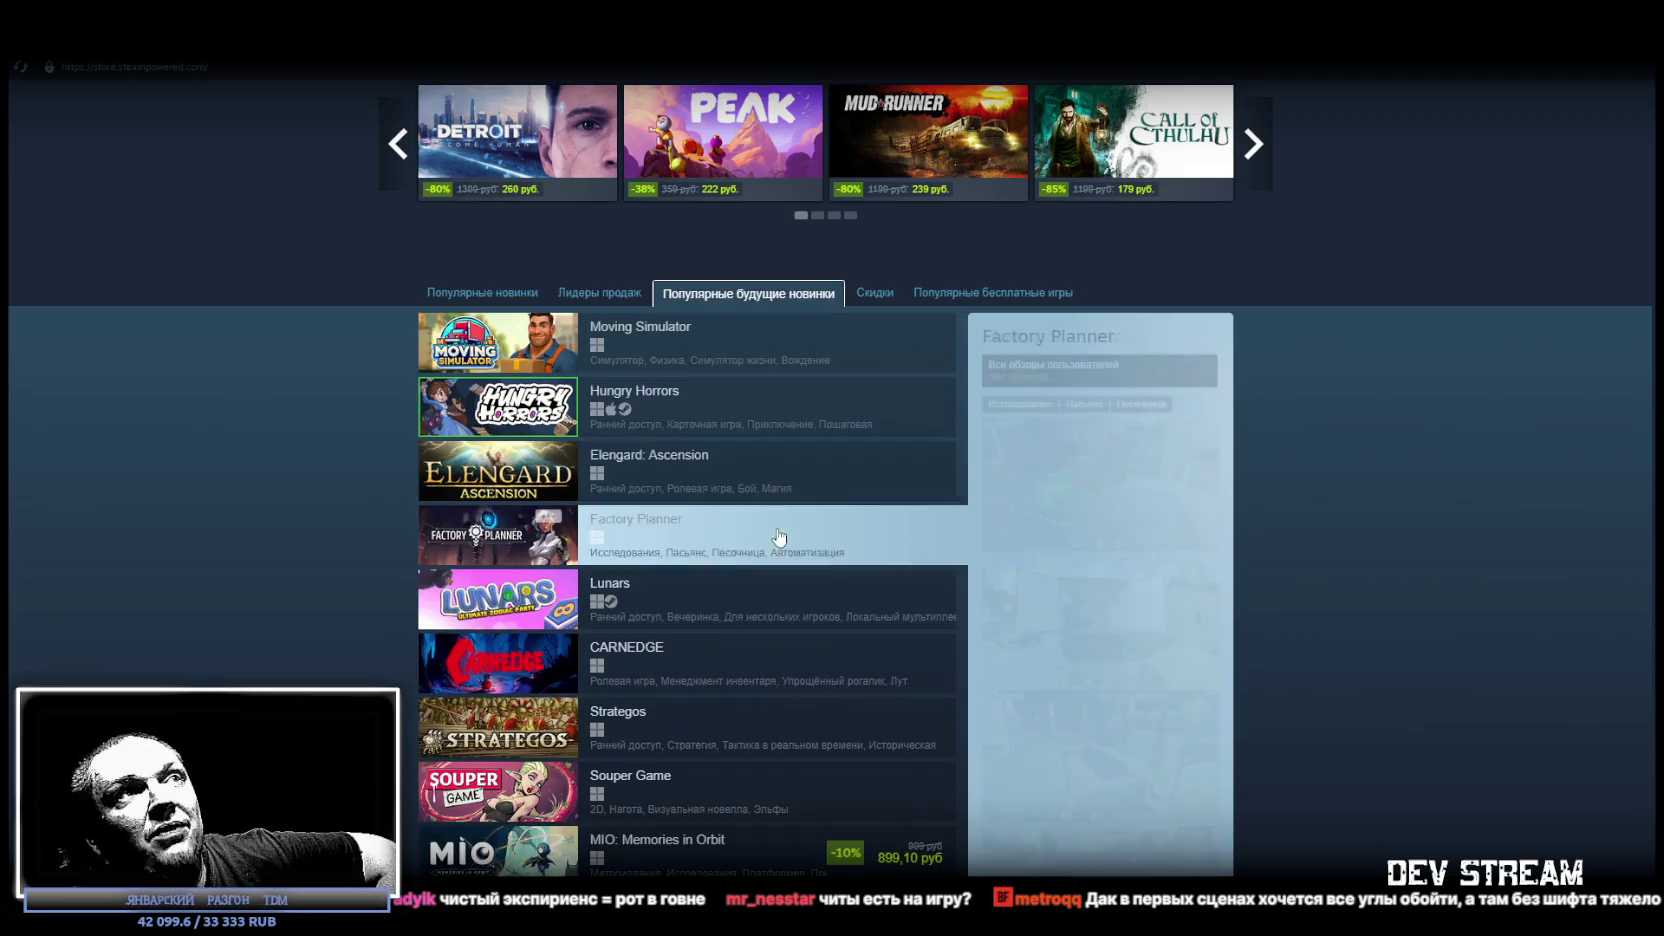
scroll(553, 500, down, 3)
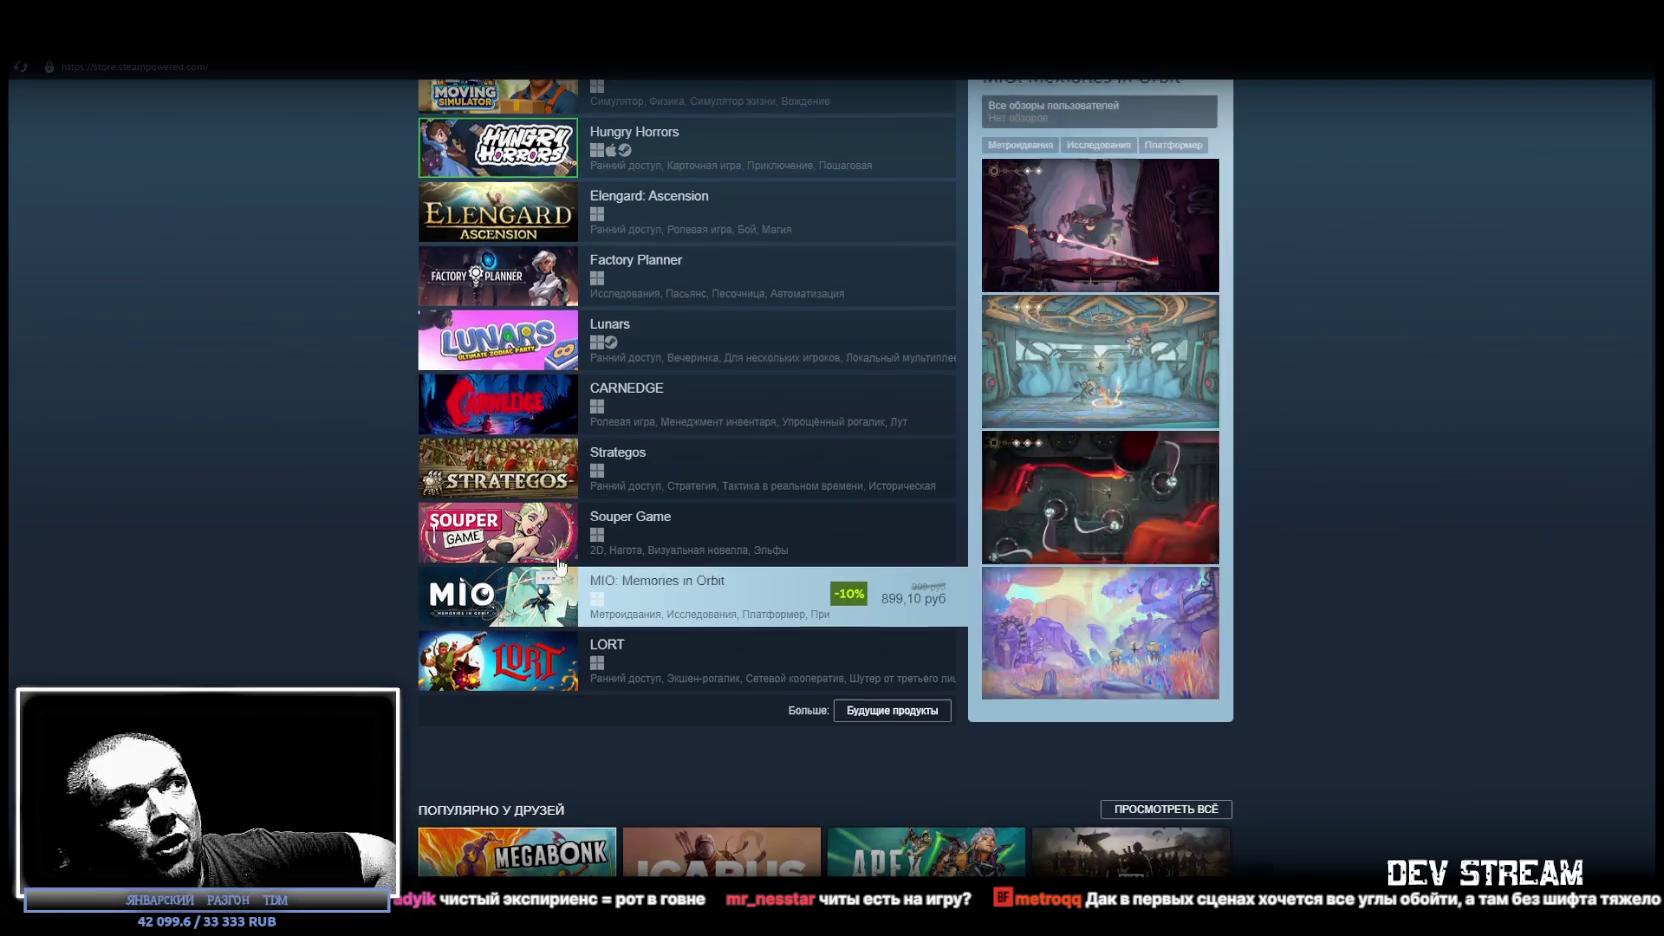
scroll(553, 575, up, 4)
scroll(580, 443, down, 3)
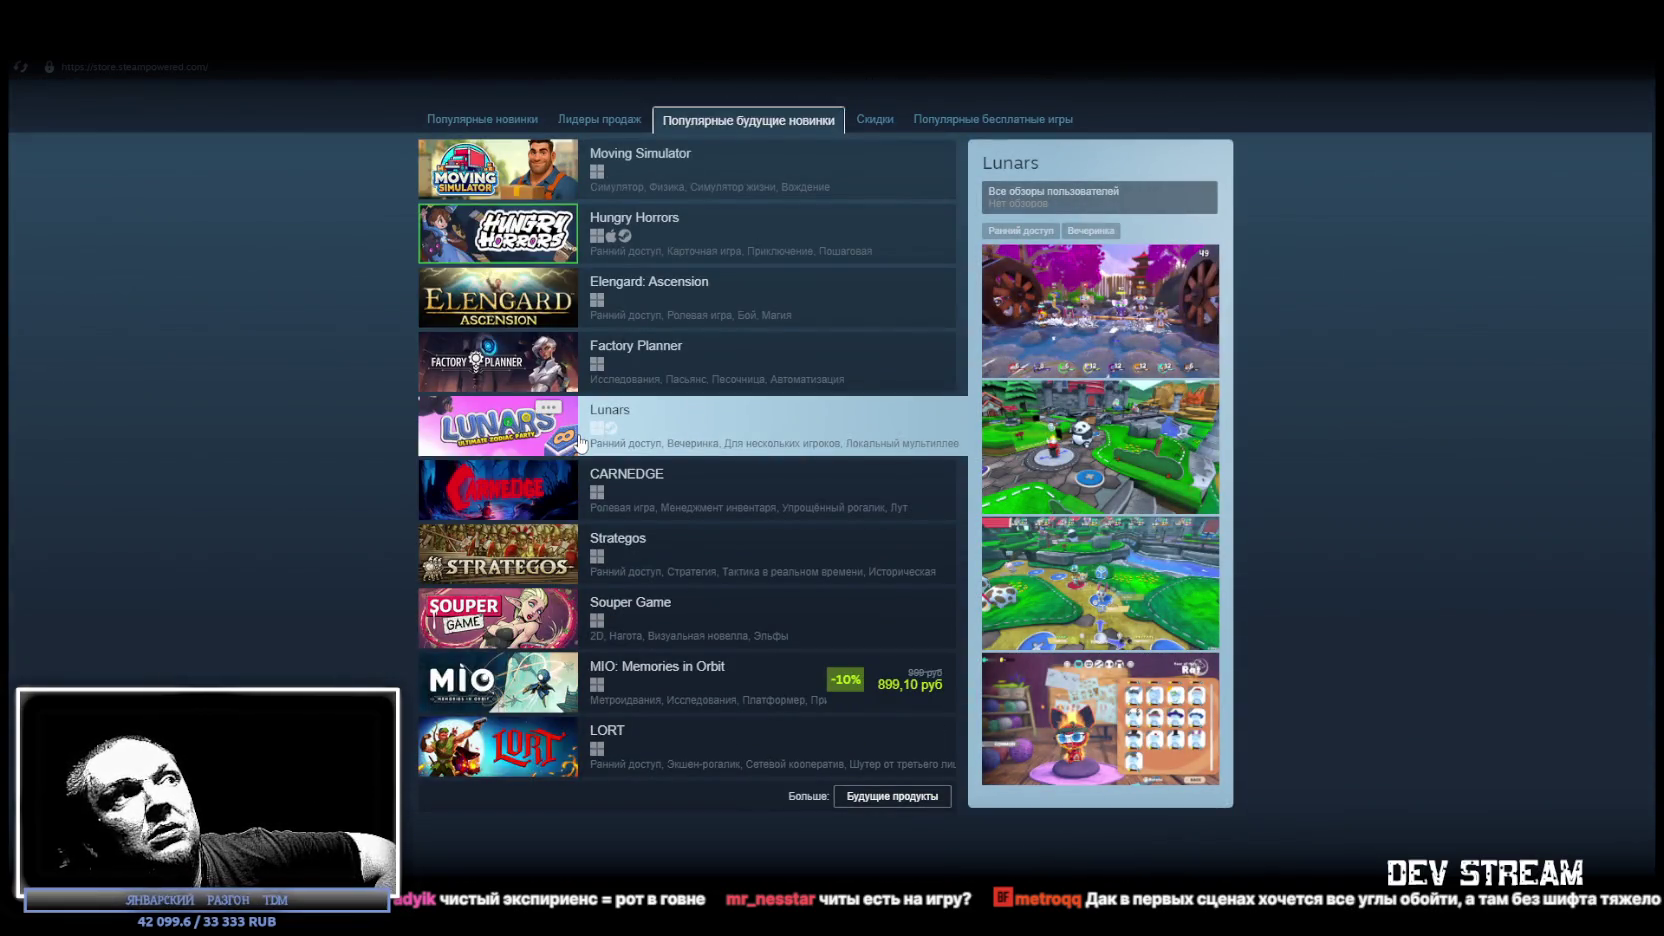
scroll(700, 460, up, 2)
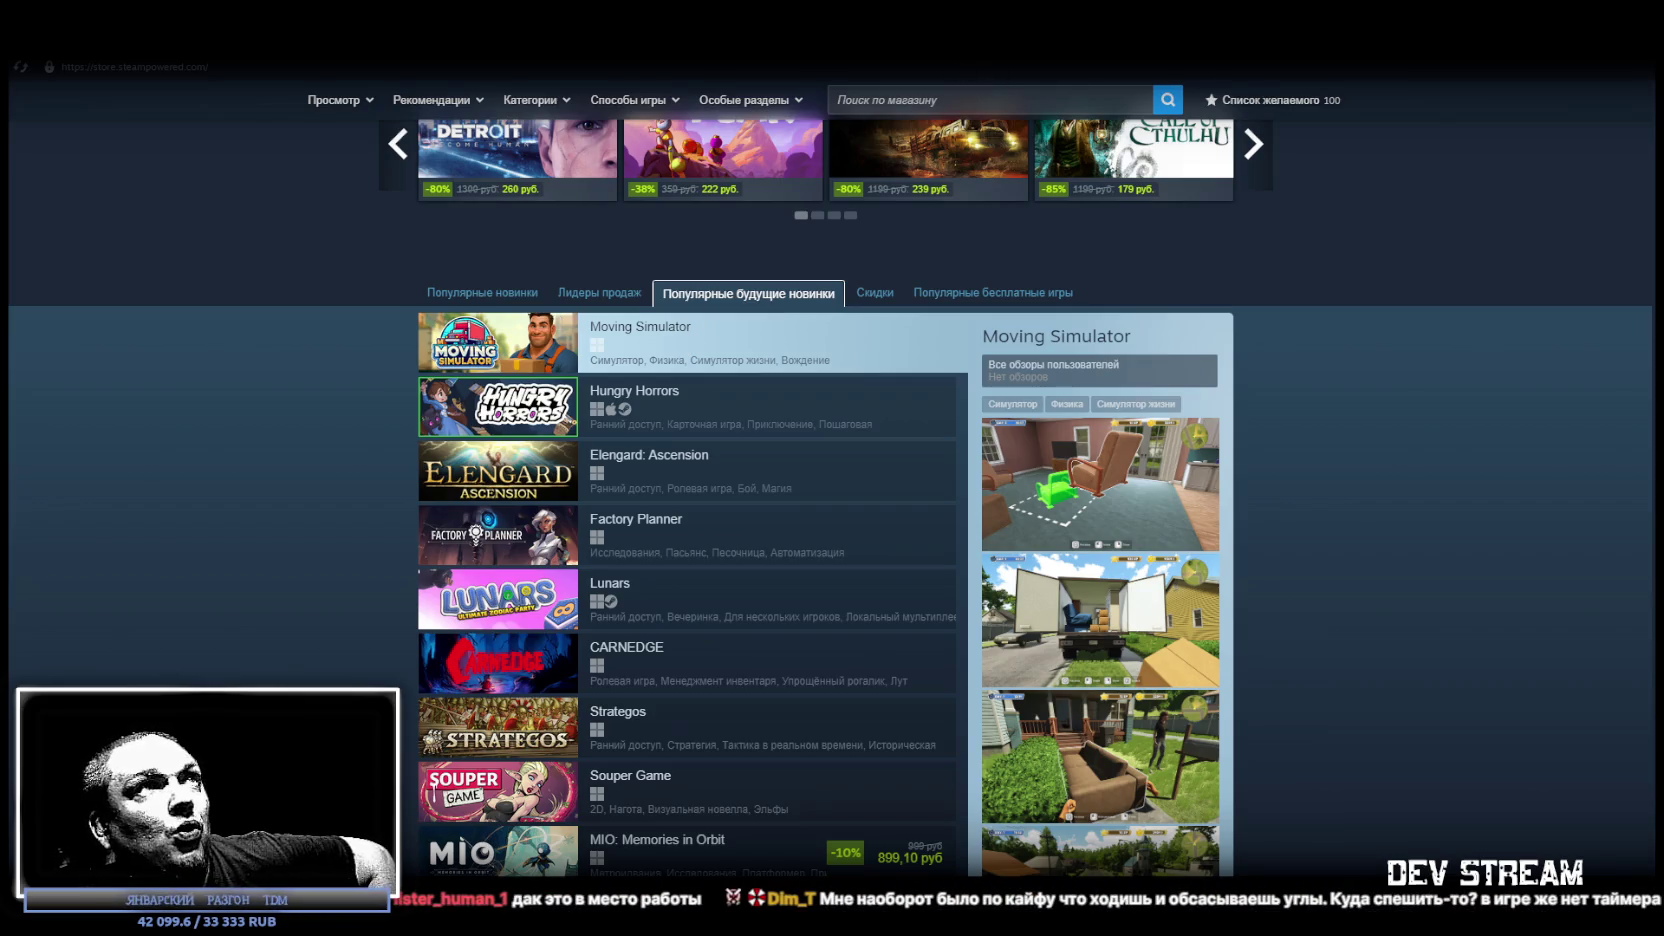
key(alt+Tab)
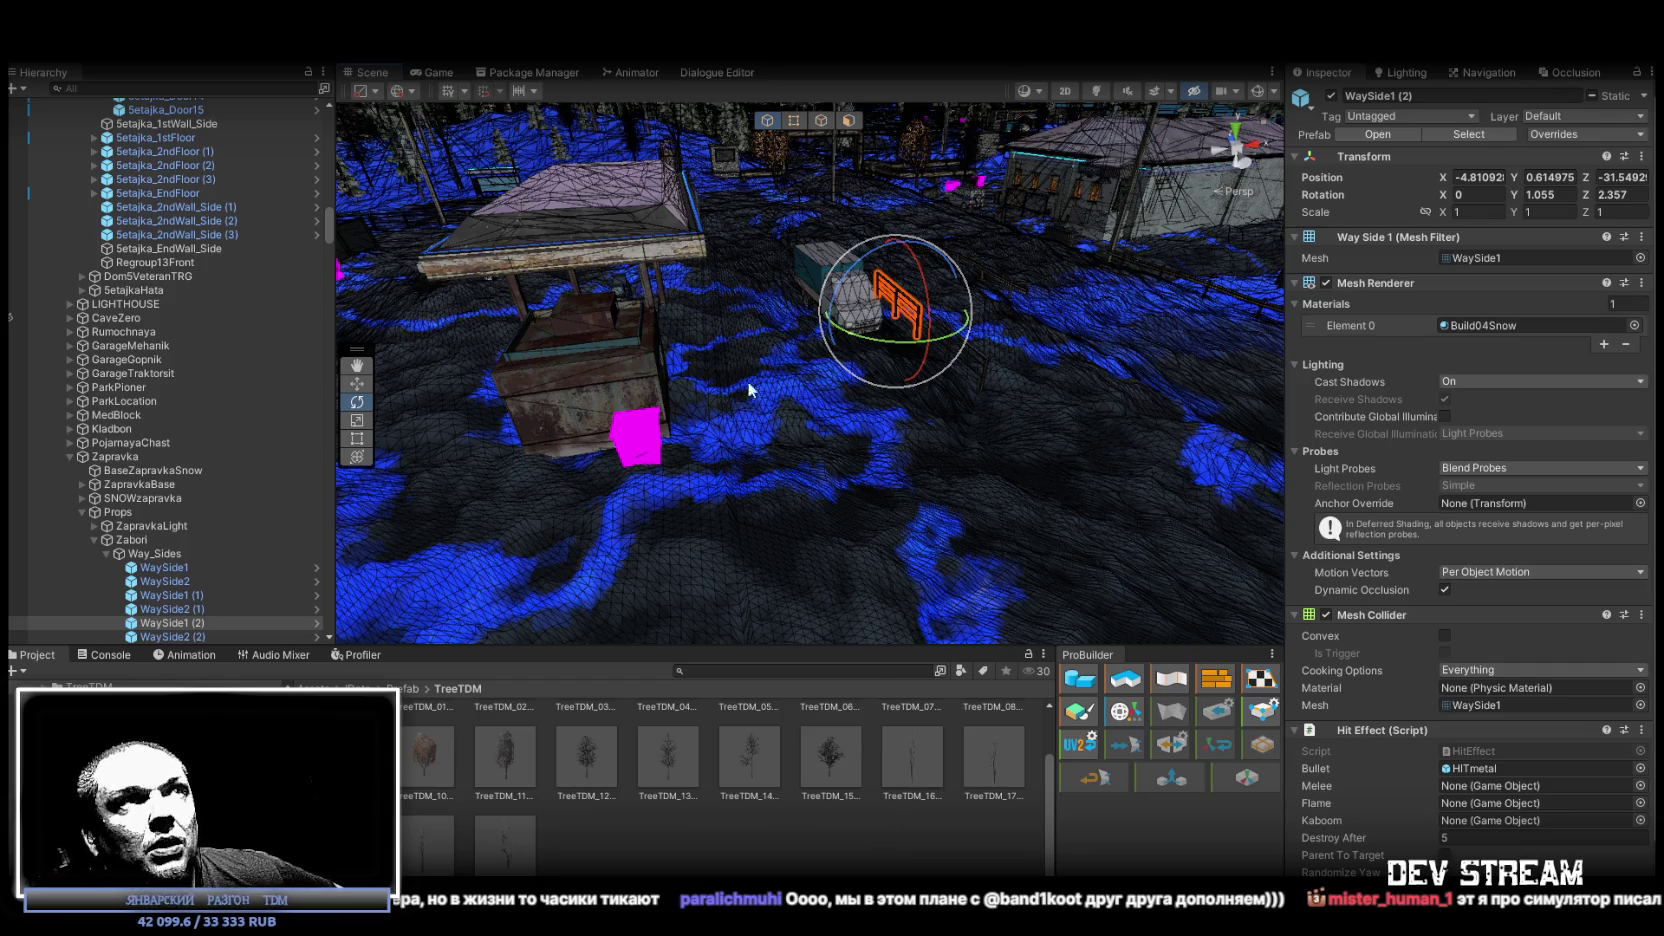
Orbit in to the house, select wall sign znak_dom (106), then pull back to a wide view.
mouse_move(850, 449)
mouse_down()
mouse_move(910, 420)
mouse_move(982, 425)
mouse_up()
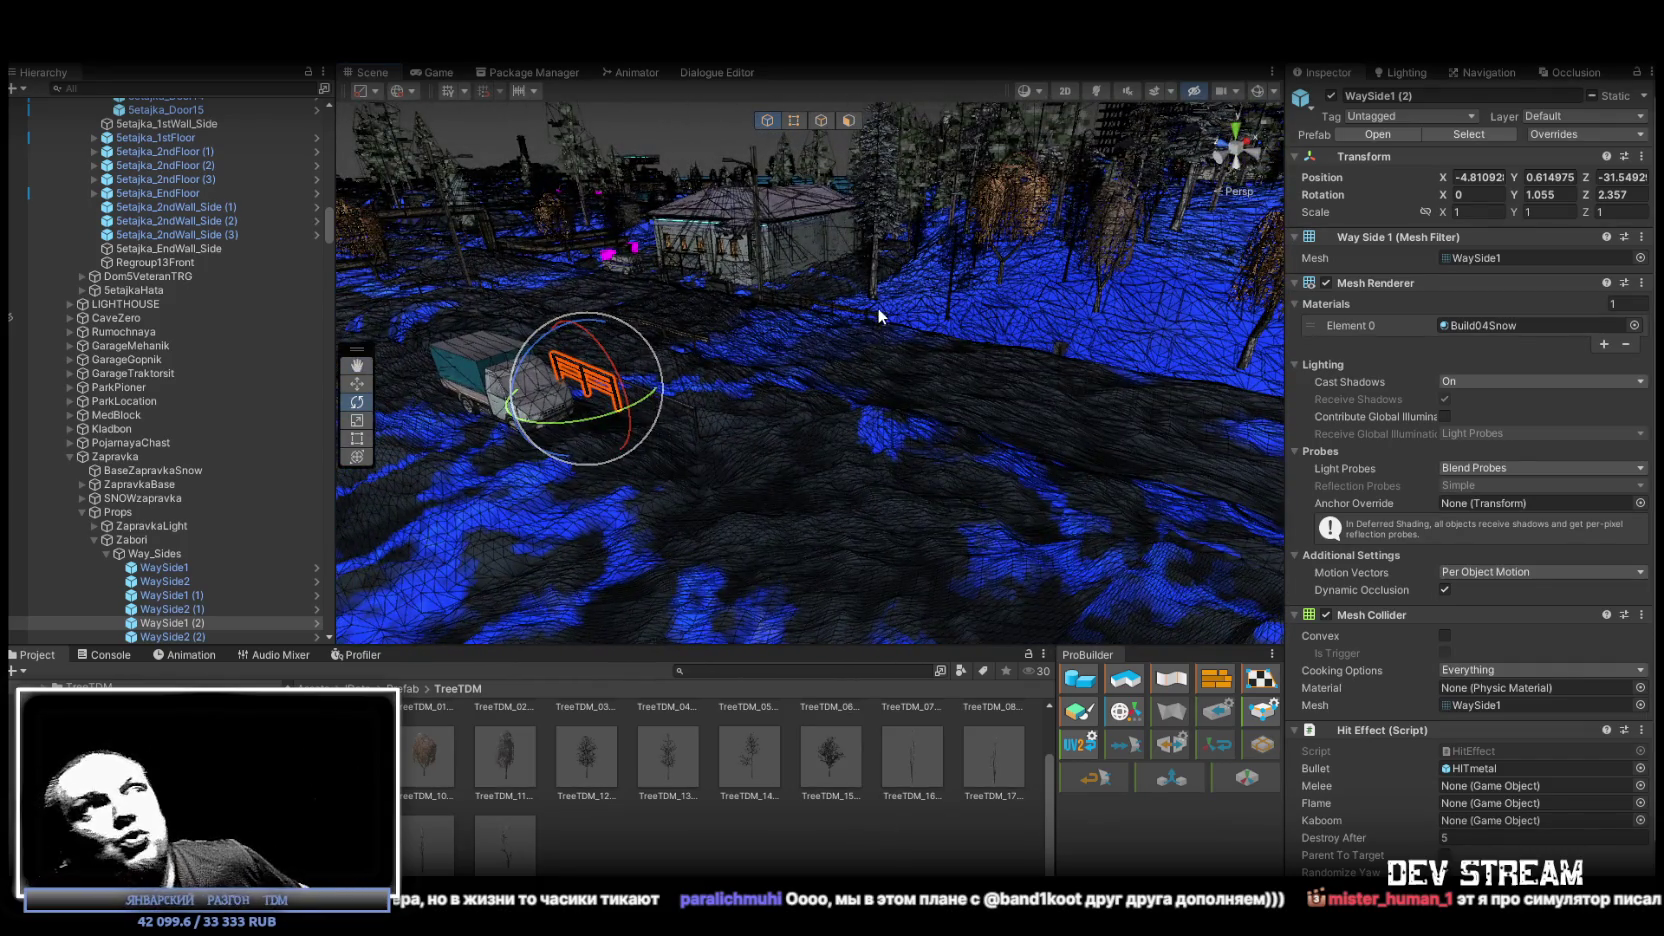
drag(911, 314, 841, 258)
scroll(841, 258, up, 10)
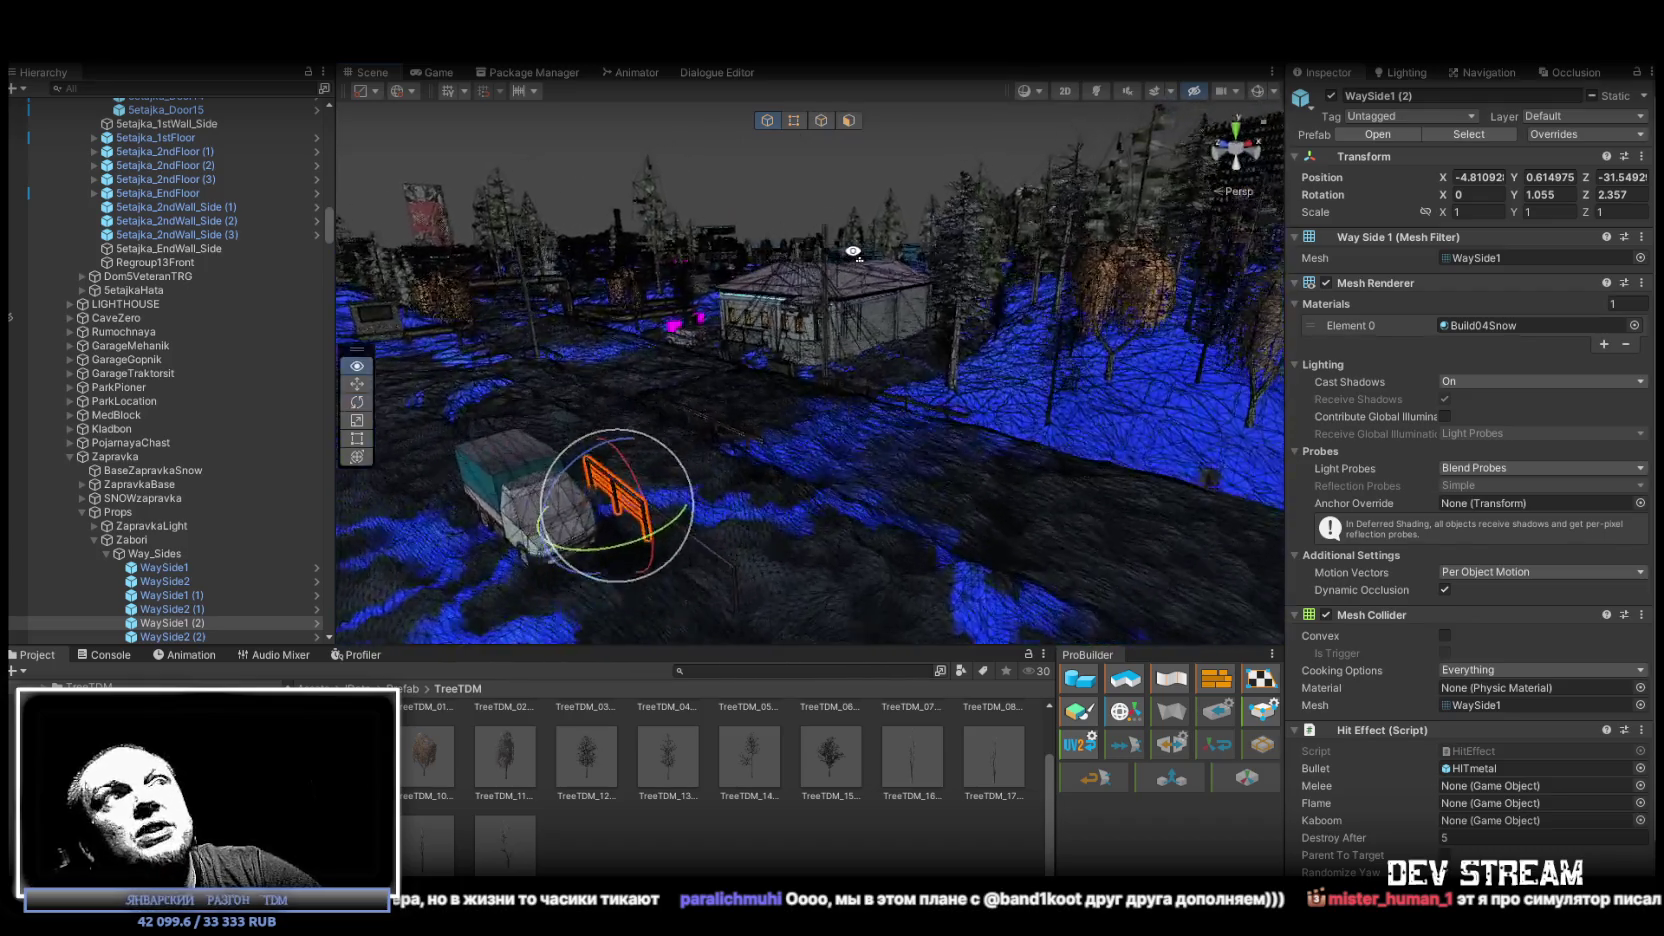
click(829, 316)
mouse_move(820, 311)
mouse_down()
mouse_move(836, 326)
mouse_move(699, 211)
mouse_up()
mouse_move(800, 240)
mouse_down()
mouse_move(819, 366)
mouse_move(890, 364)
mouse_move(845, 355)
mouse_move(768, 378)
mouse_up()
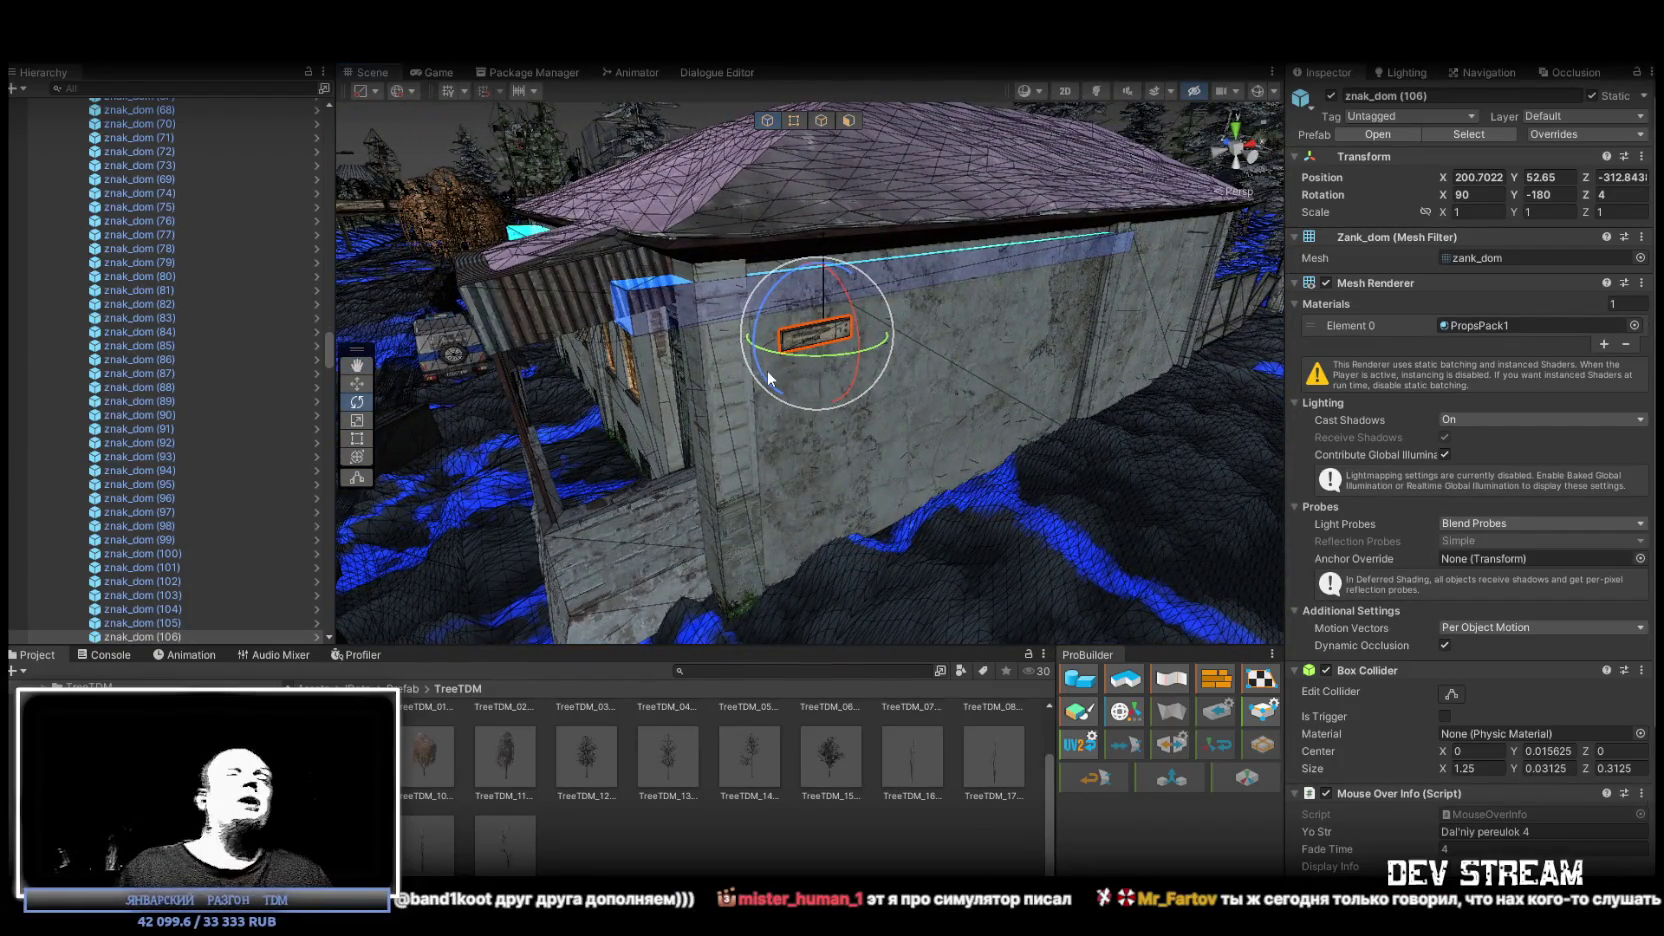
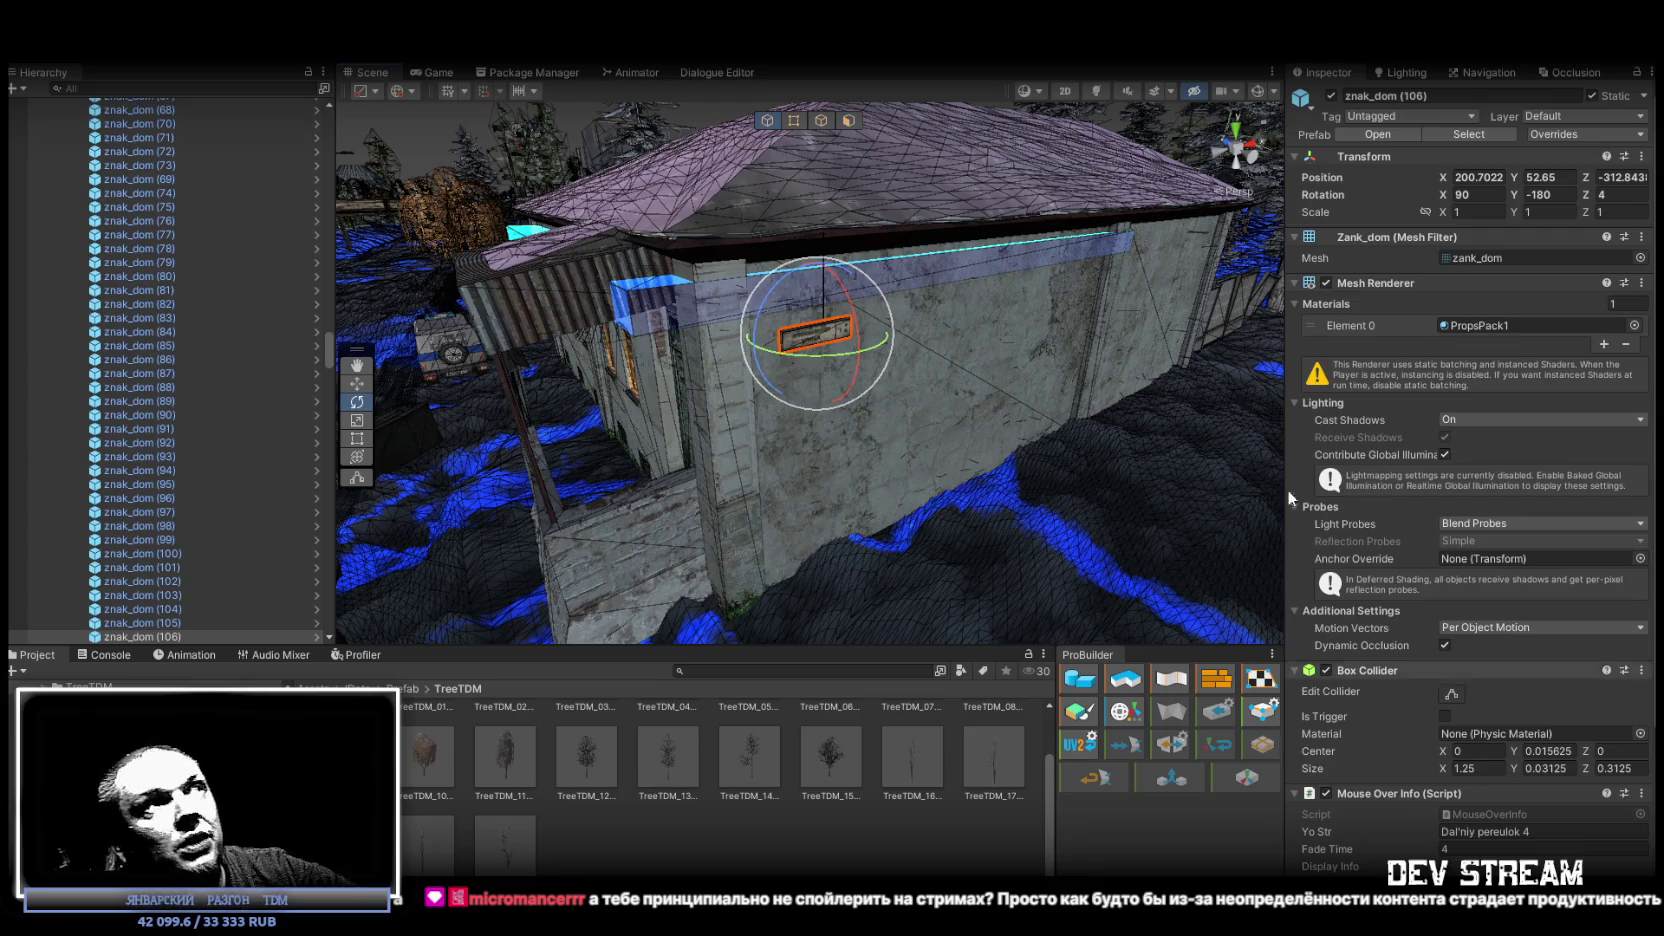
Orbit the Scene view from the house sign to a wide view down the path toward the pole and forest.
mouse_move(977, 420)
mouse_down()
mouse_move(510, 336)
mouse_move(730, 410)
mouse_move(834, 547)
mouse_move(770, 447)
mouse_move(845, 364)
mouse_move(783, 343)
mouse_up()
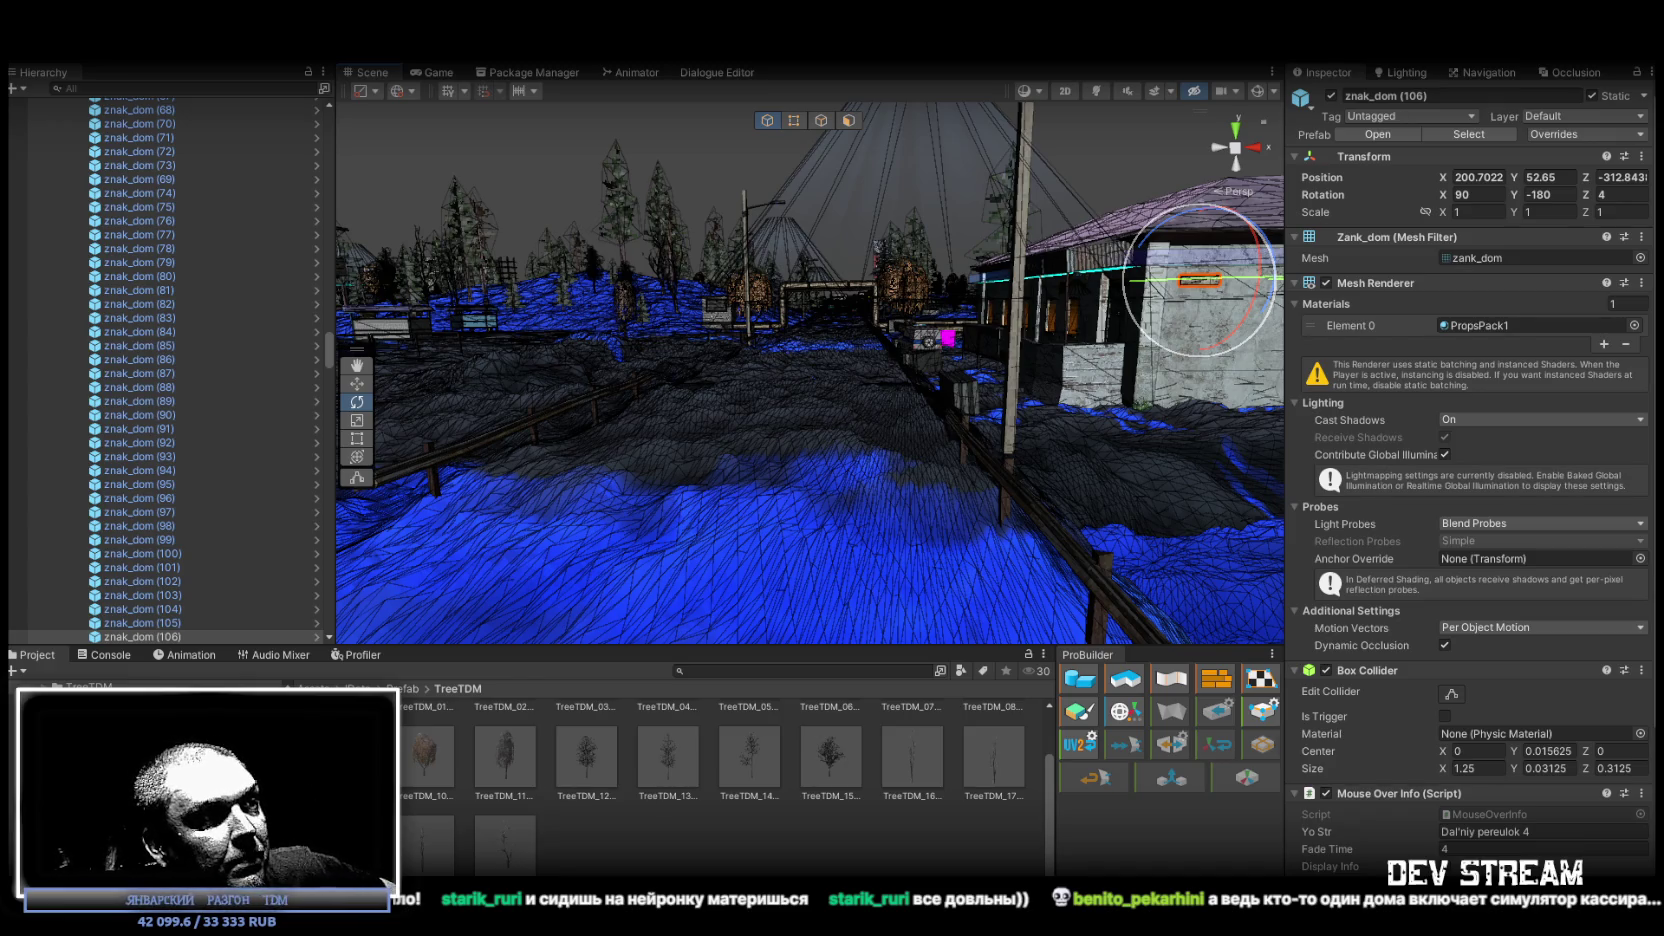
key(alt+Tab)
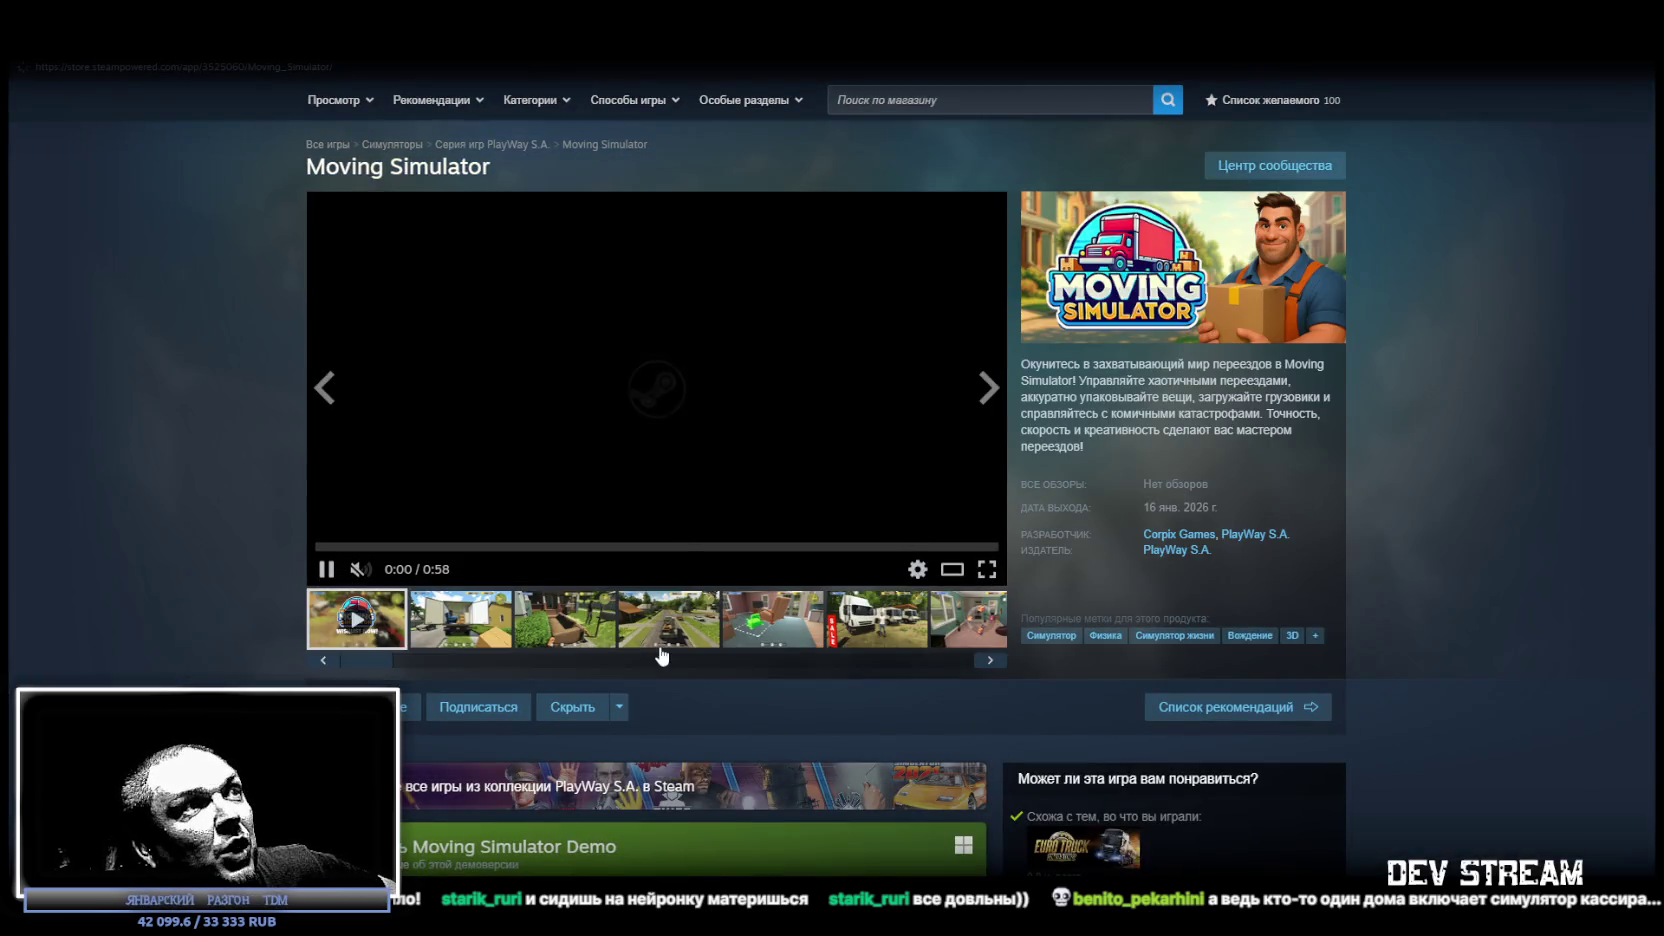
View the fourth and fifth Moving Simulator screenshots, including the armchair being placed in a room.
click(662, 638)
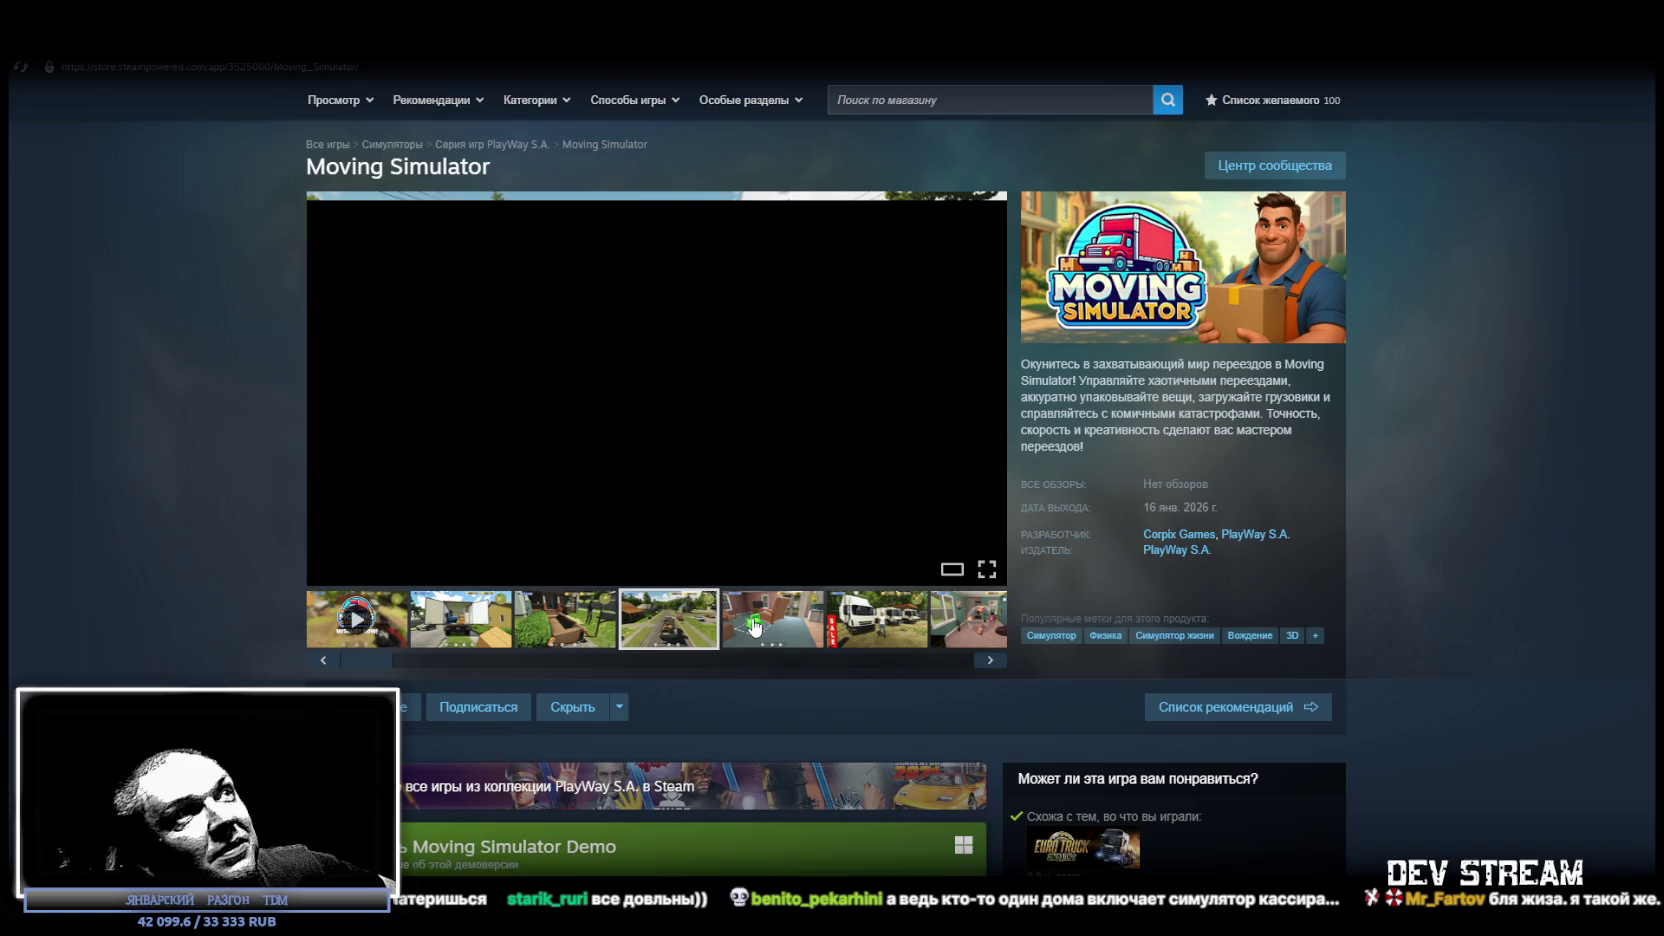
click(752, 628)
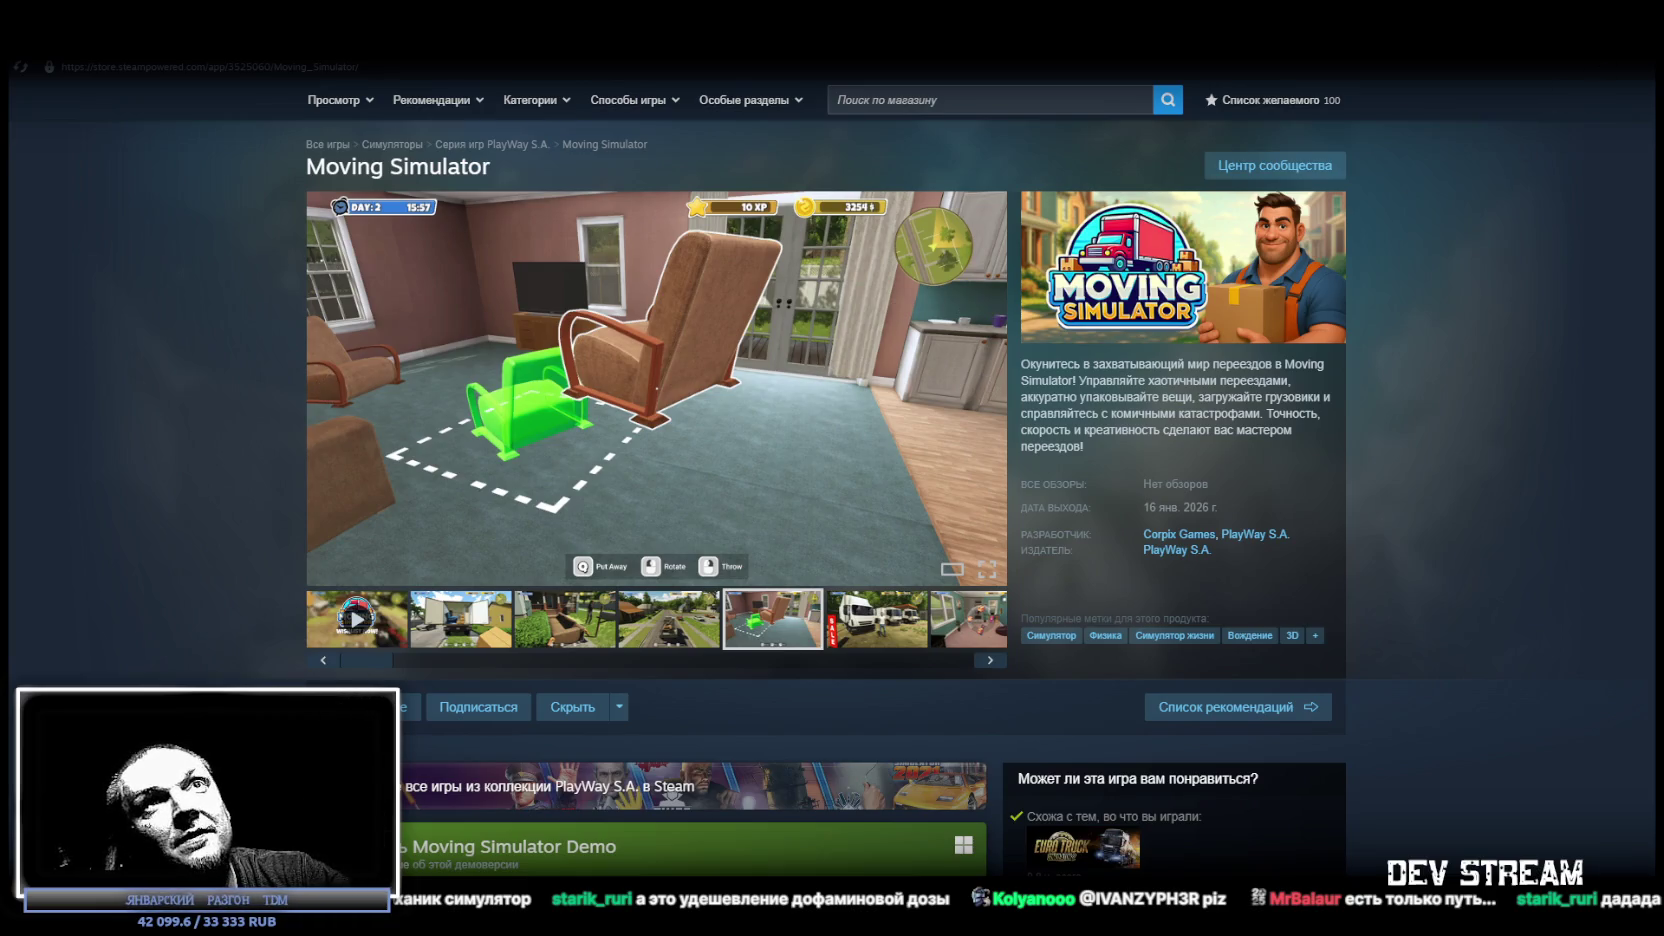
Go back briefly to the Unity scene of the house and forest path, then leave for the browser.
key(alt+Tab)
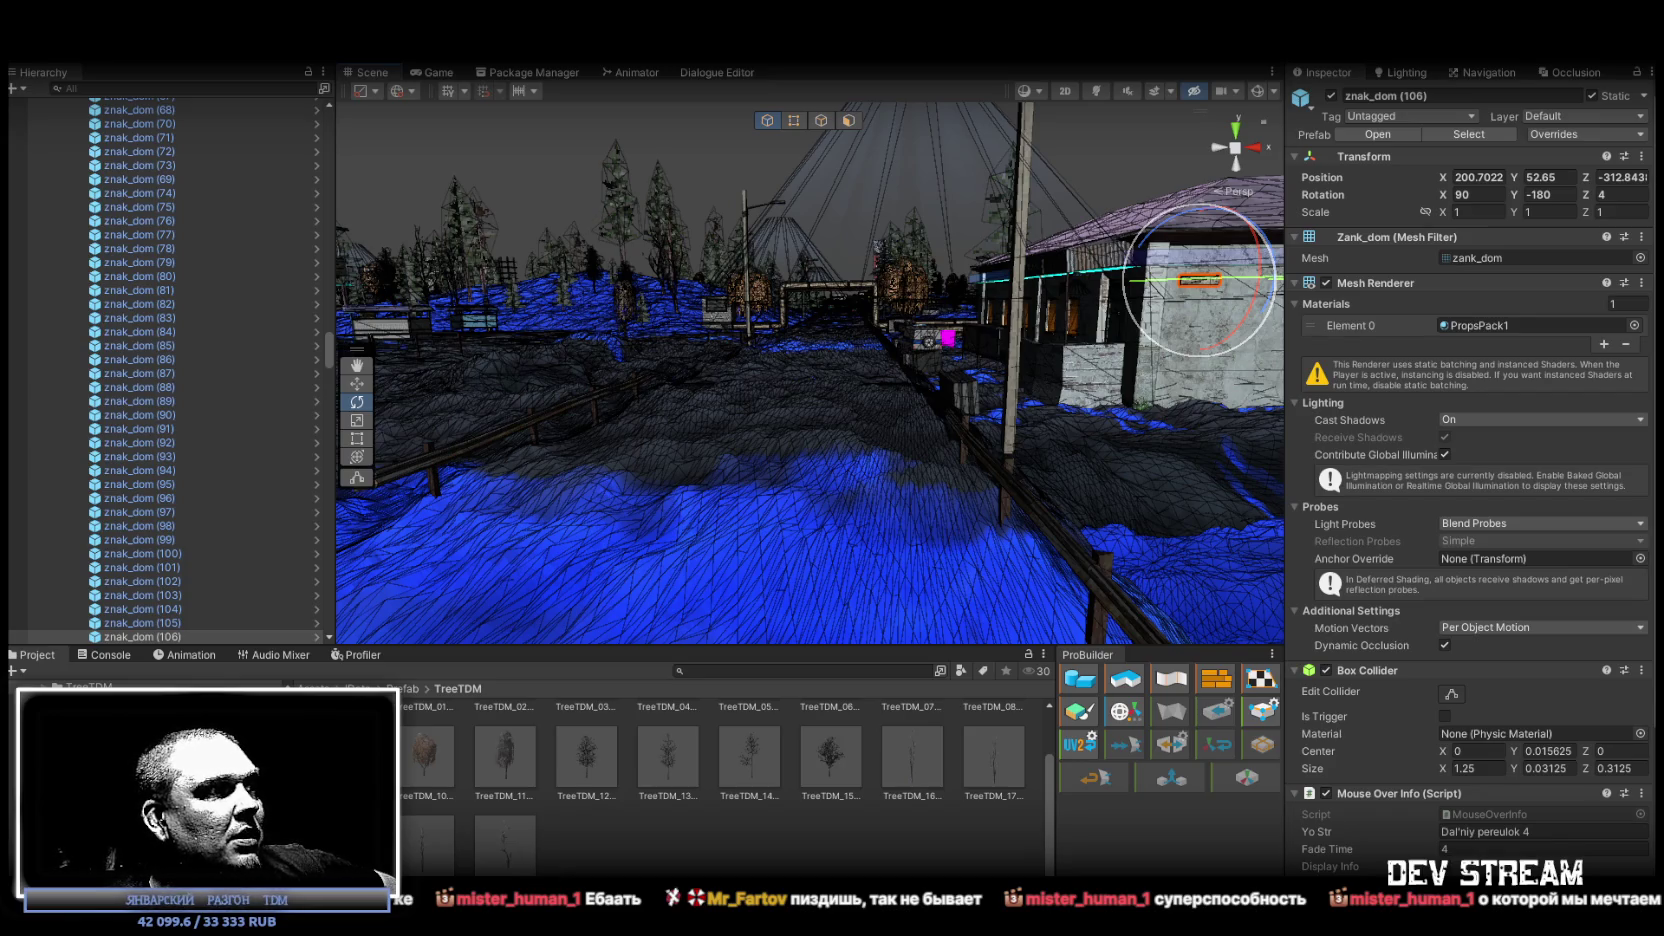
key(alt+Tab)
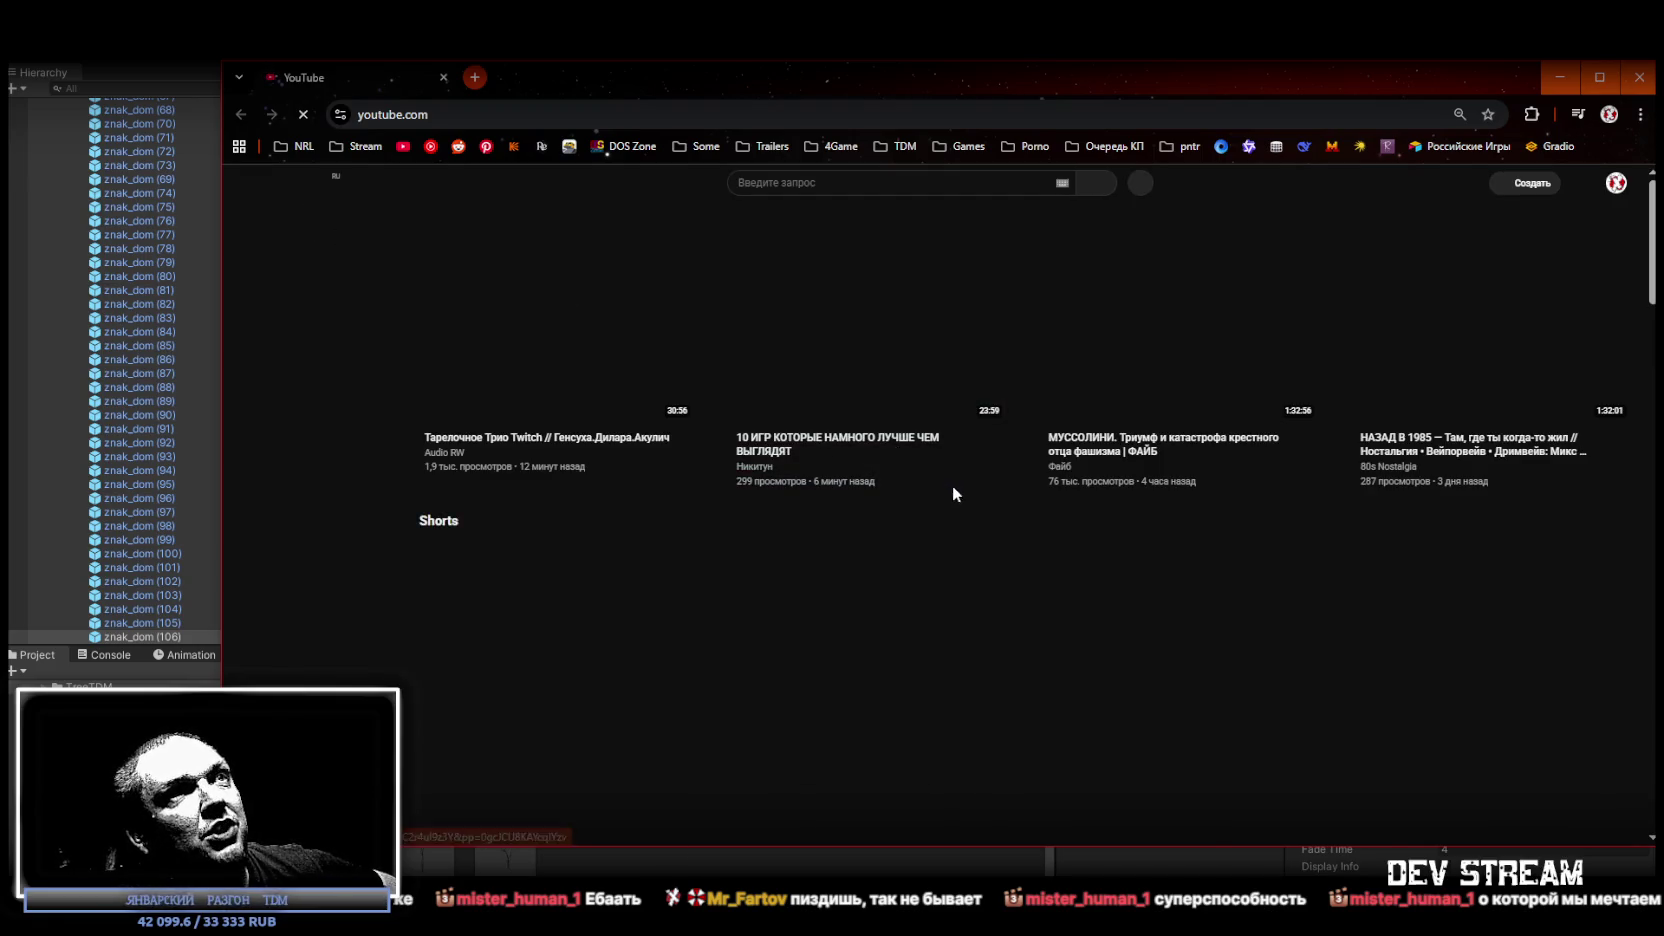
Scroll down to the Shorts row, open the first Short in a background tab, and switch to it.
scroll(910, 460, down, 1)
scroll(910, 460, down, 1)
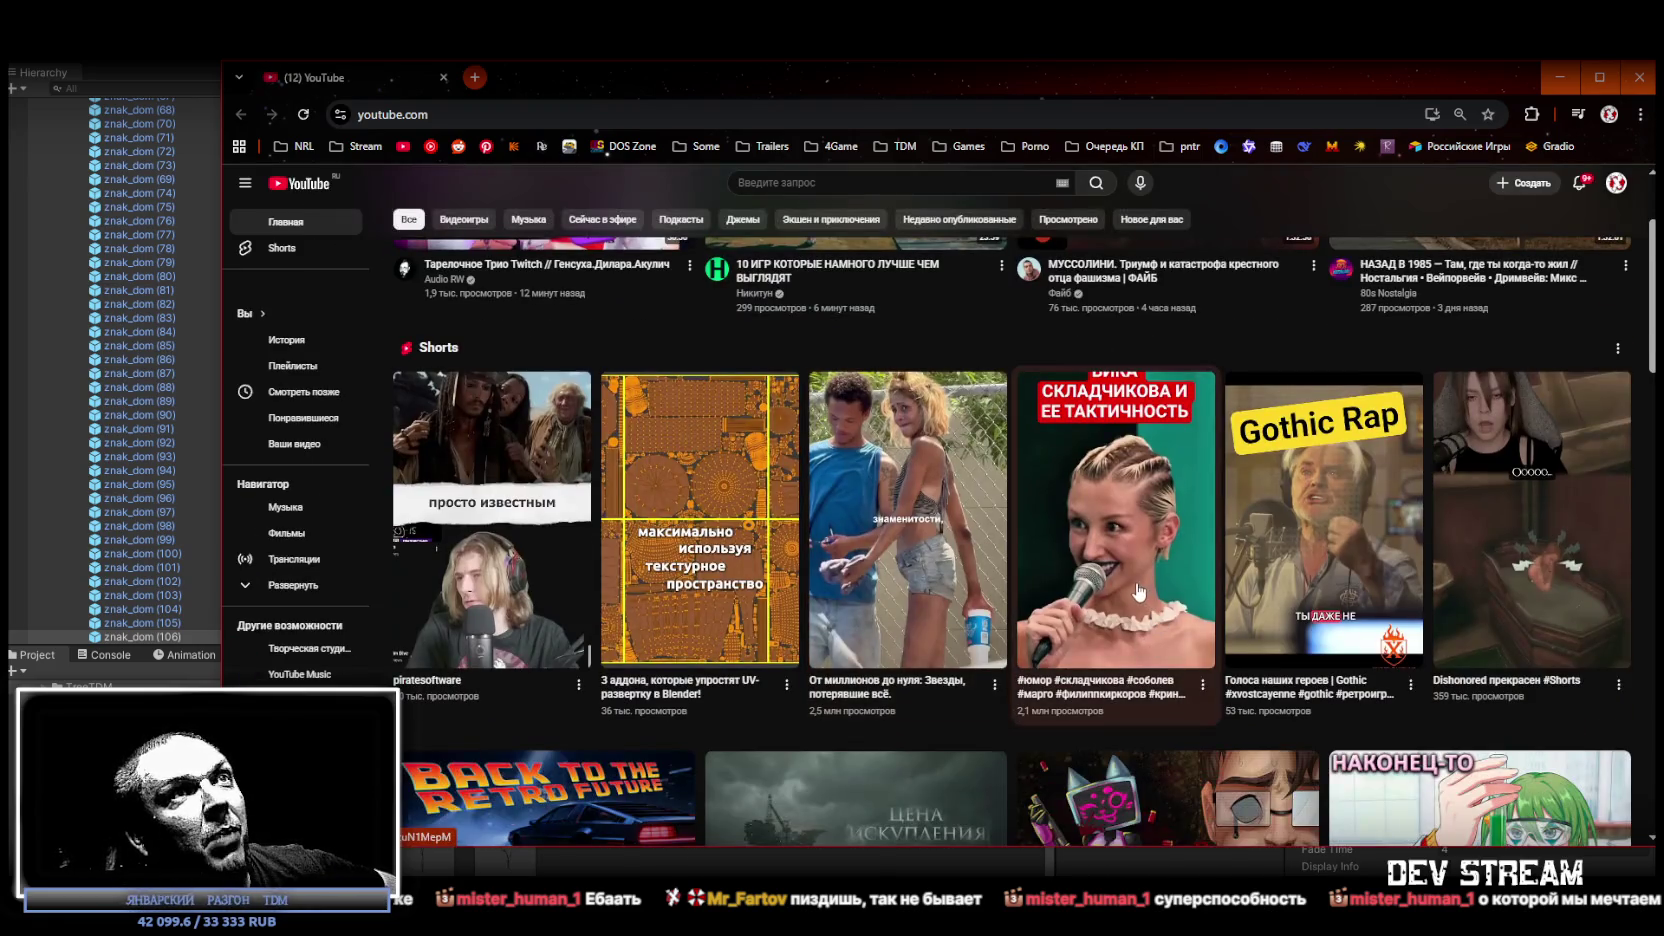
middle_click(492, 560)
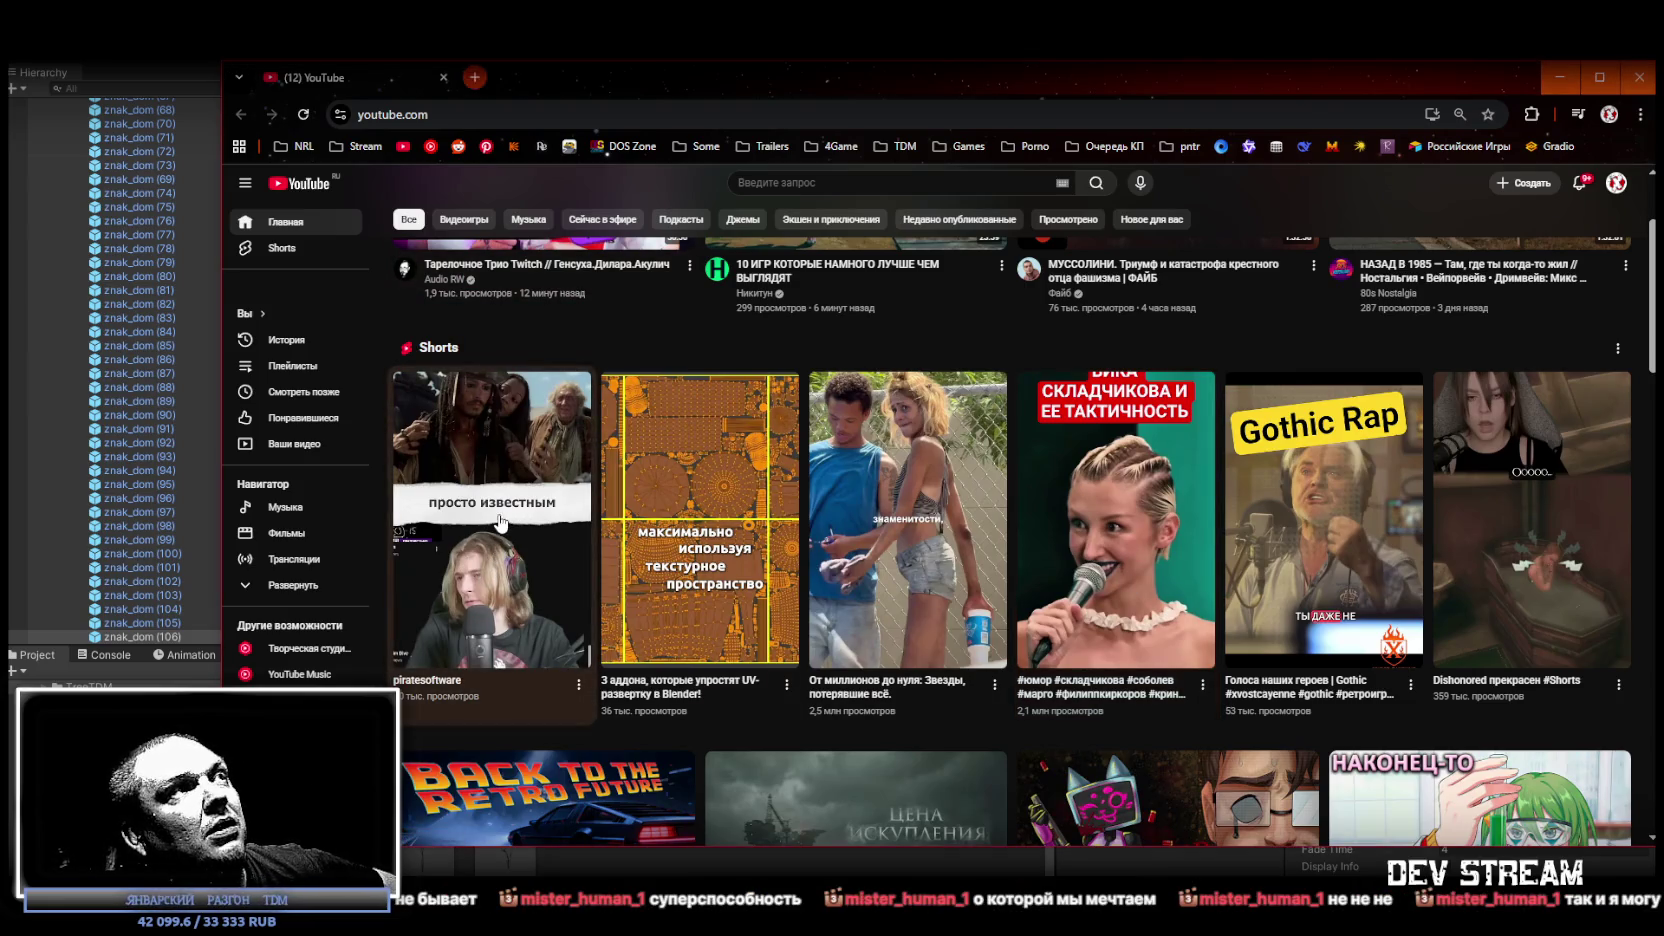
click(548, 78)
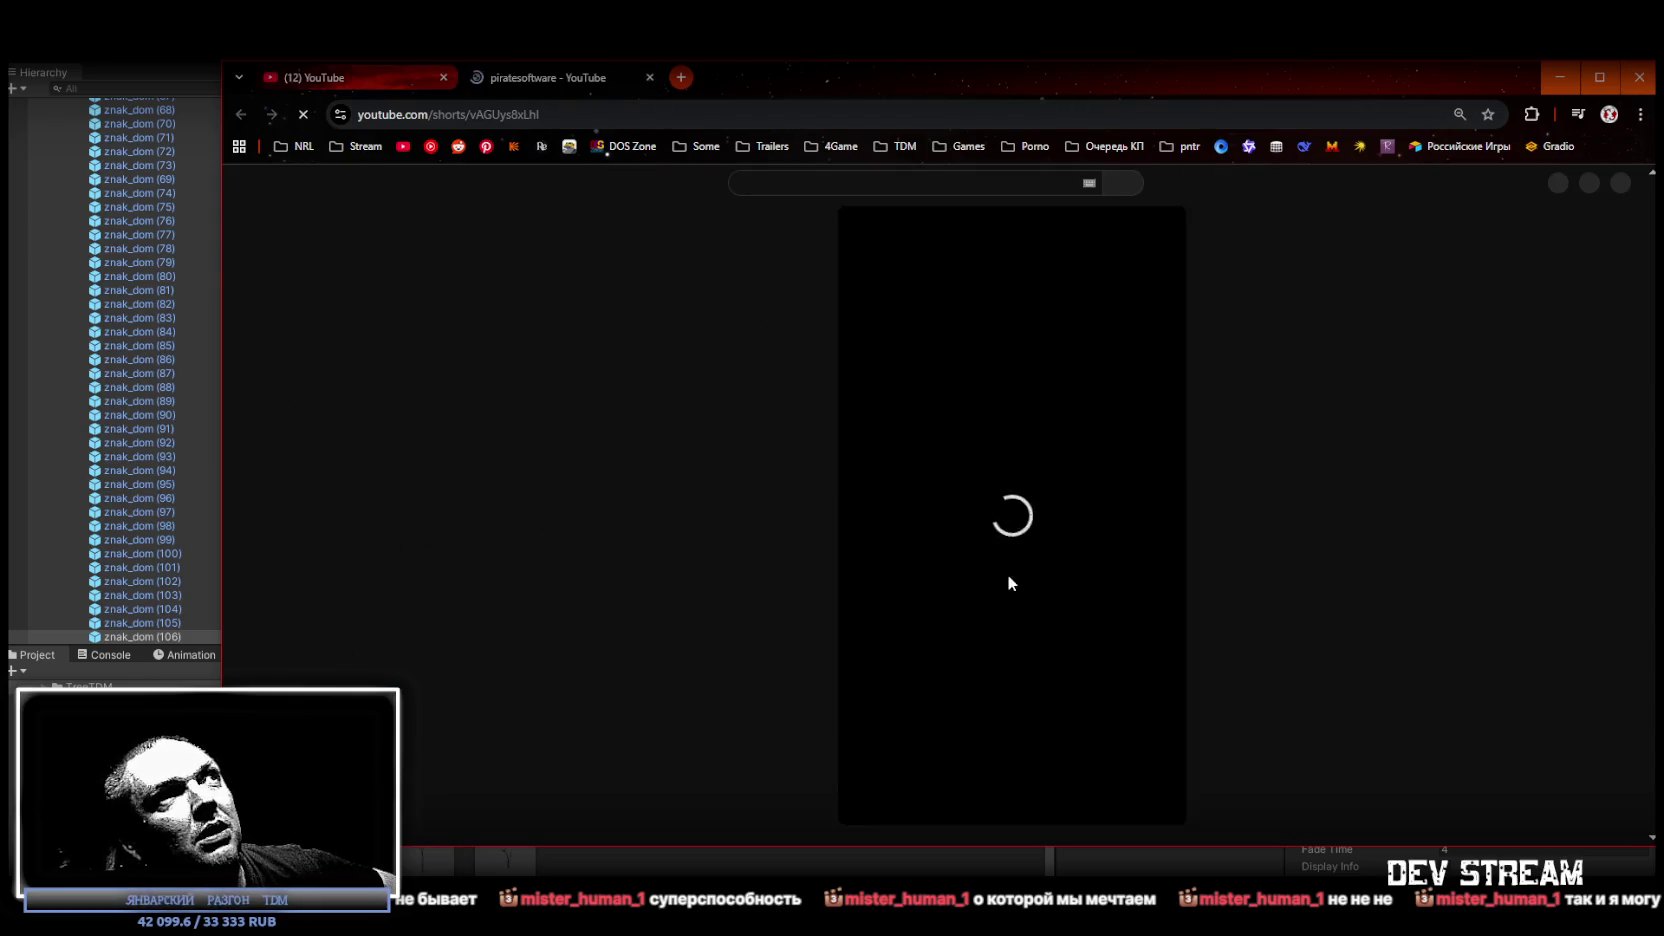